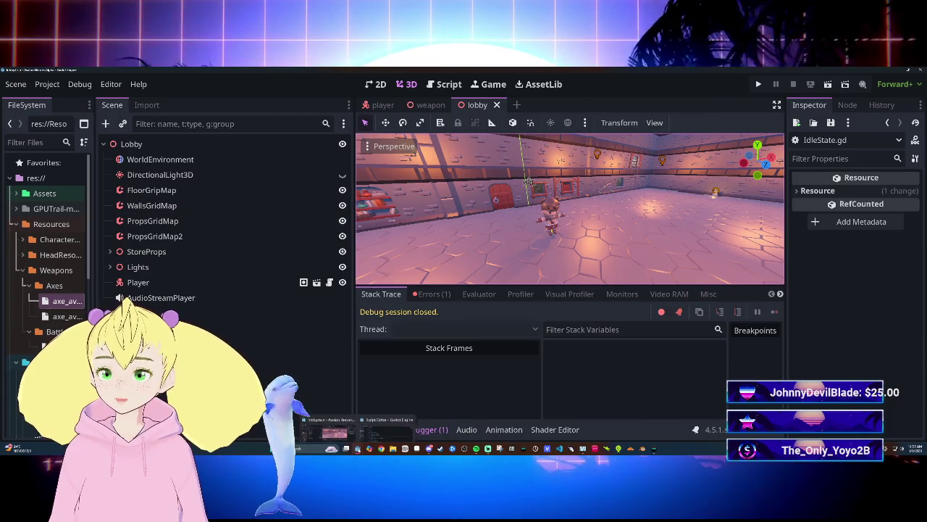
Browse the script list, revisiting IdleState.gd and other open scripts.
click(387, 429)
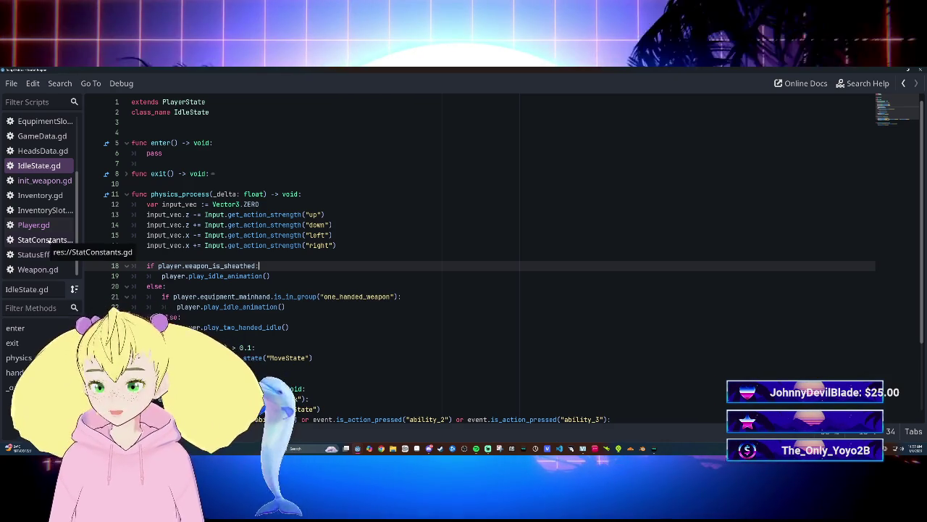
scroll(44, 245, up, 3)
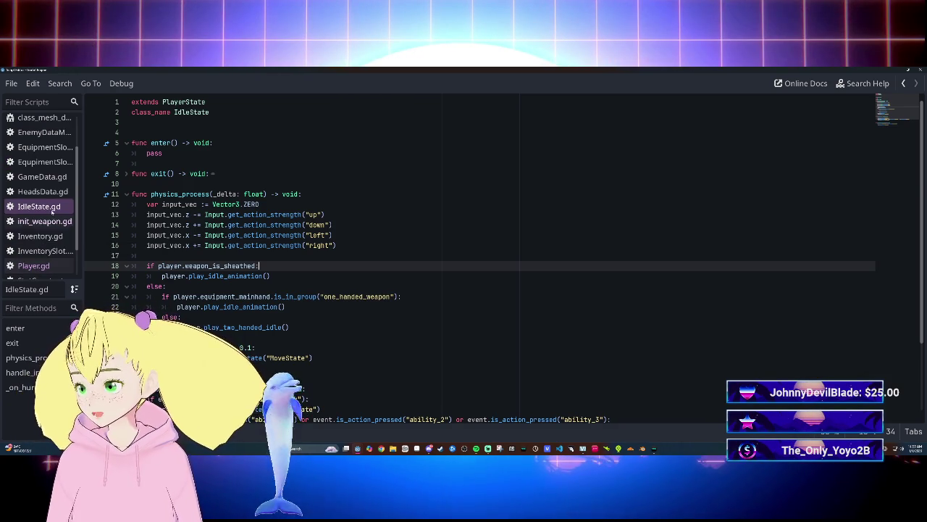
click(52, 221)
click(47, 207)
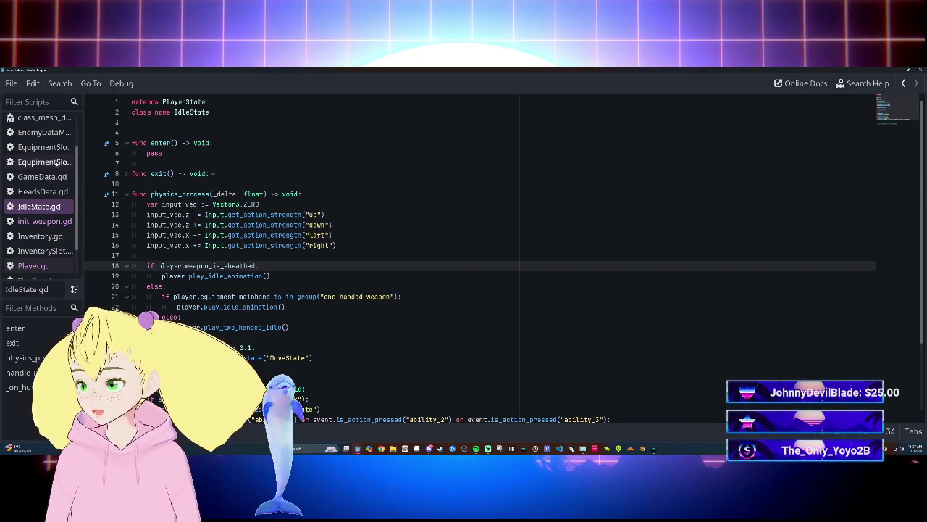
scroll(48, 226, down, 1)
click(36, 244)
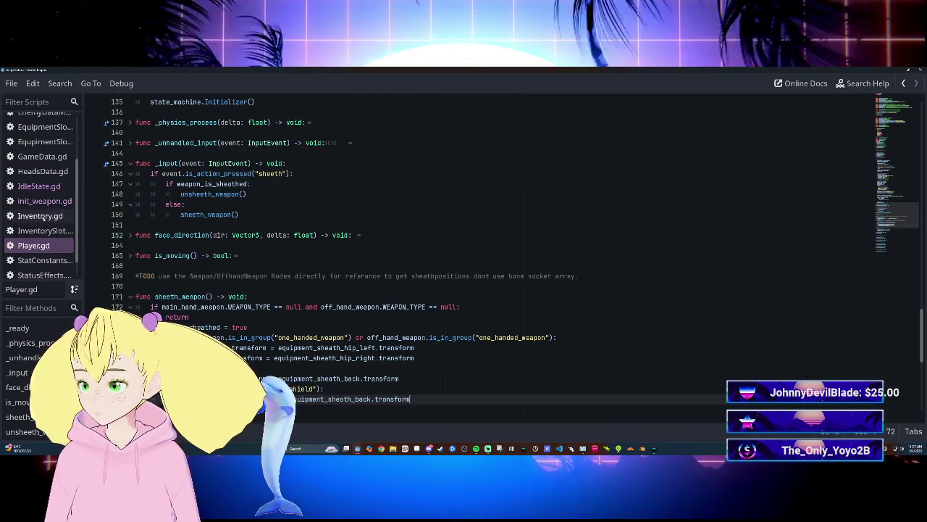
click(45, 187)
scroll(45, 188, up, 3)
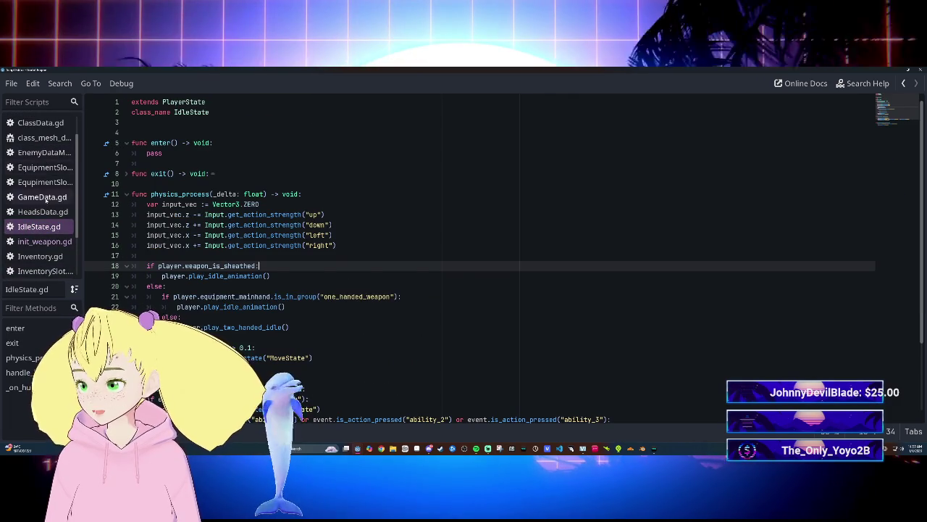
scroll(46, 200, down, 1)
scroll(45, 239, down, 3)
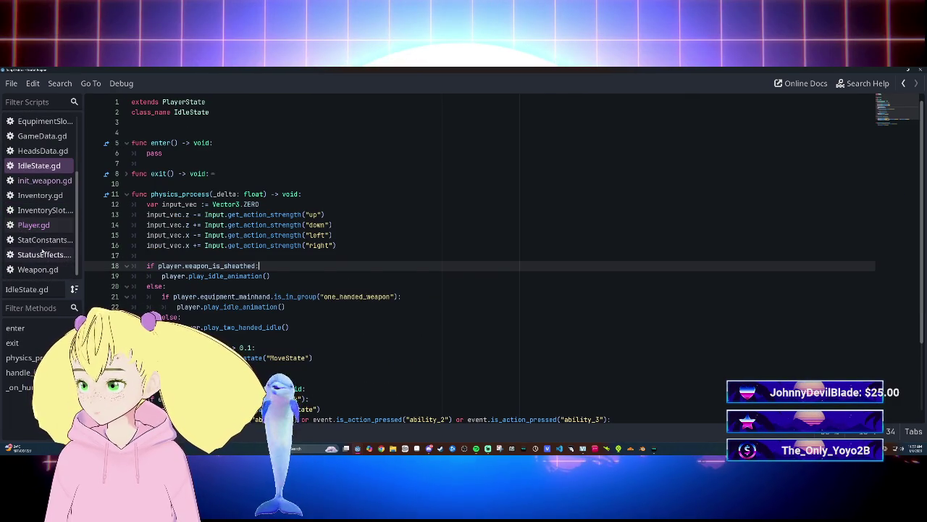
scroll(44, 242, up, 6)
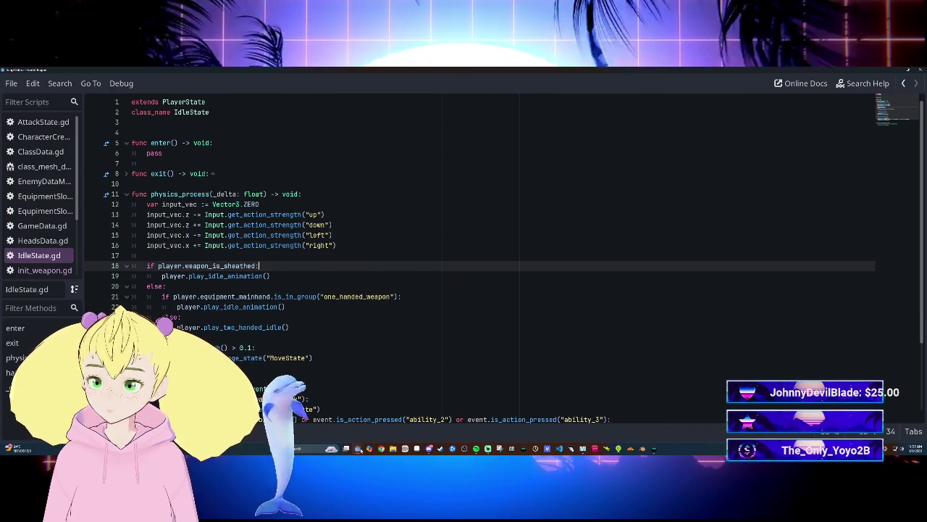
From the player scene, open AttackState.gd and unfold its enter() function.
mouse_move(355, 448)
click(339, 428)
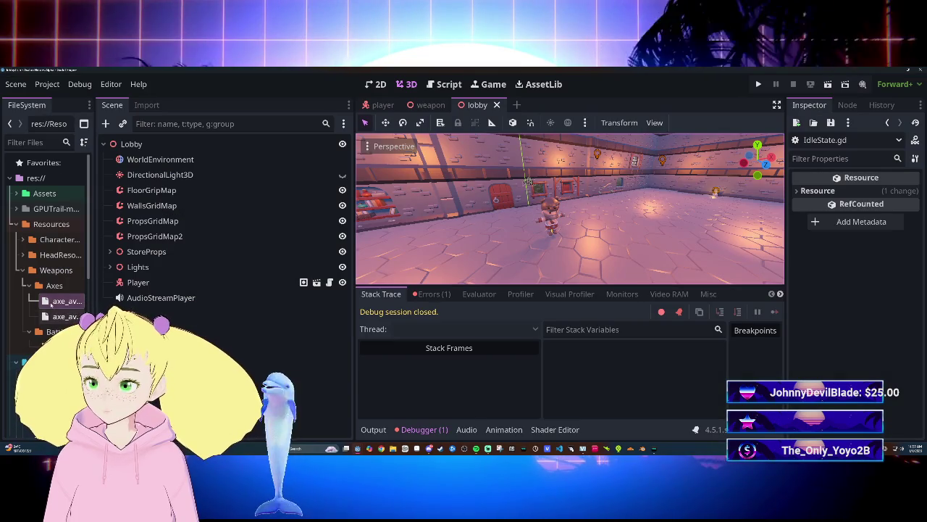
click(377, 106)
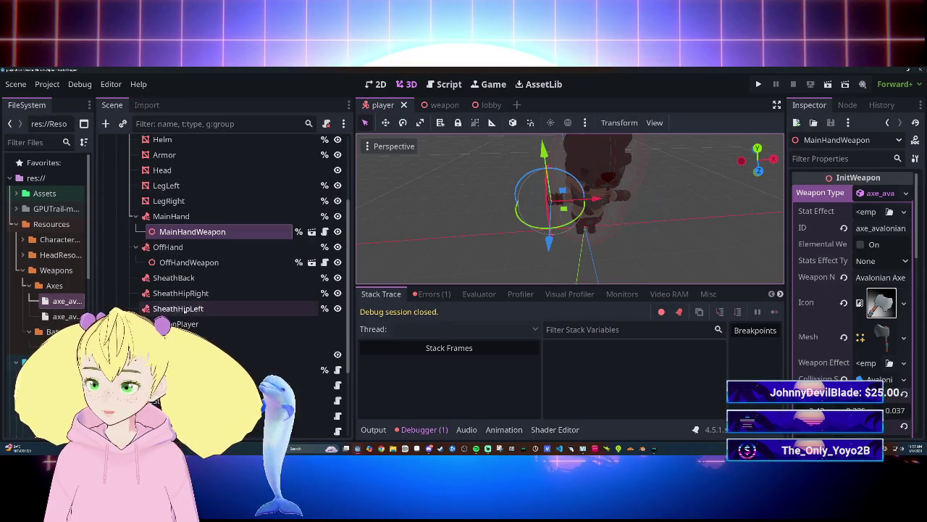
scroll(203, 316, down, 4)
click(337, 305)
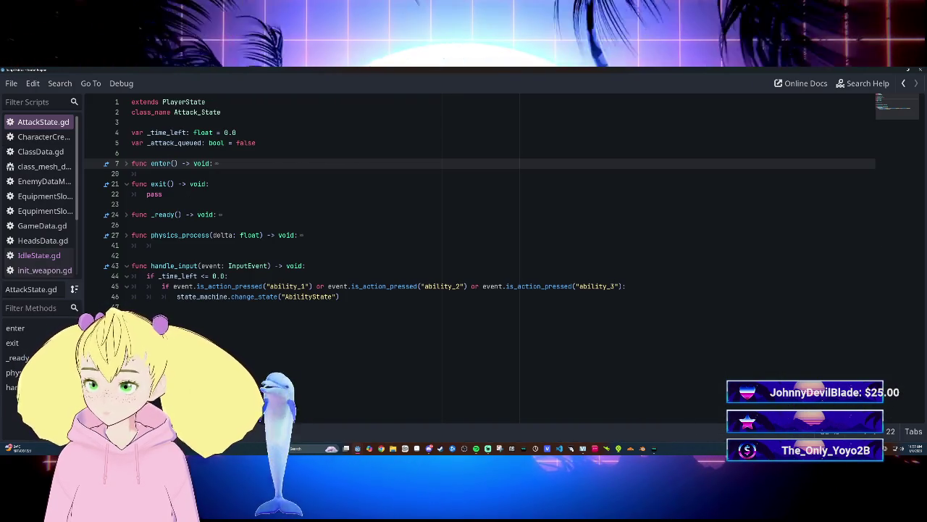
click(127, 163)
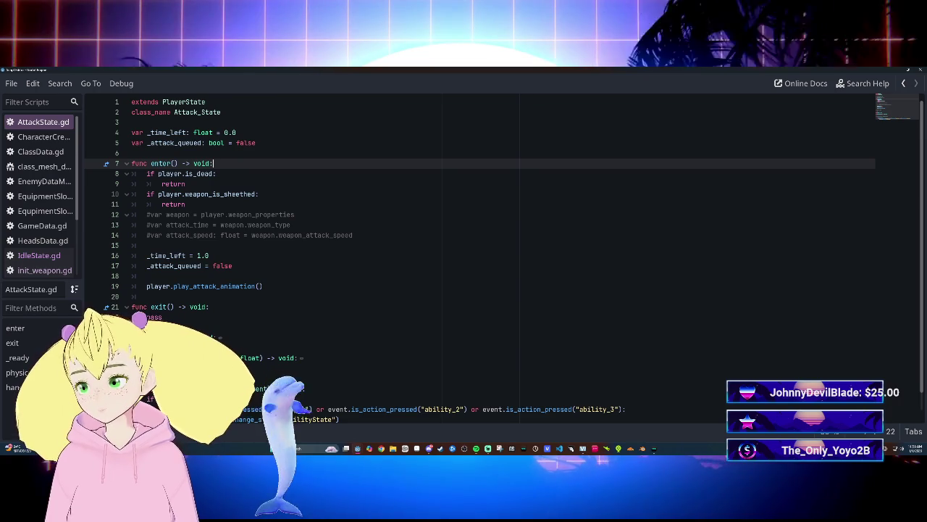
Uncomment the weapon, attack_time and attack_speed lines 12–14 in enter().
click(162, 214)
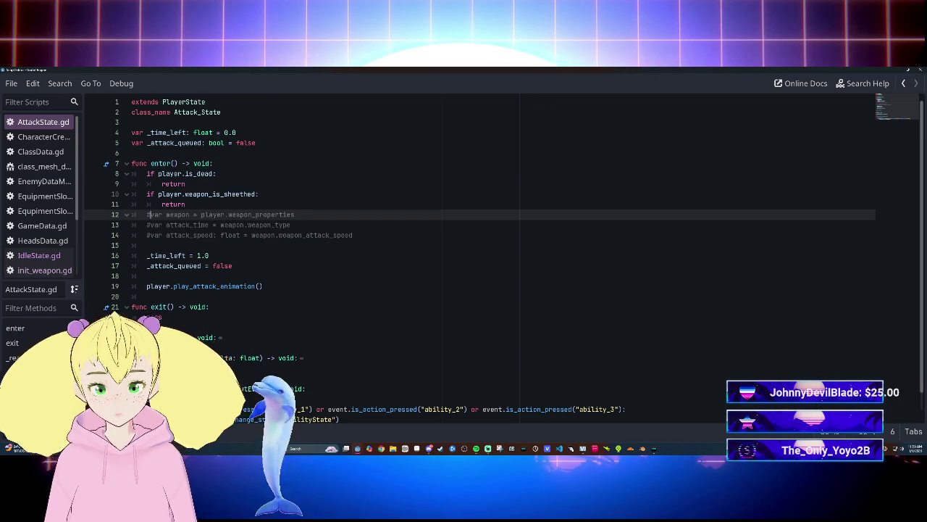
click(148, 224)
click(148, 234)
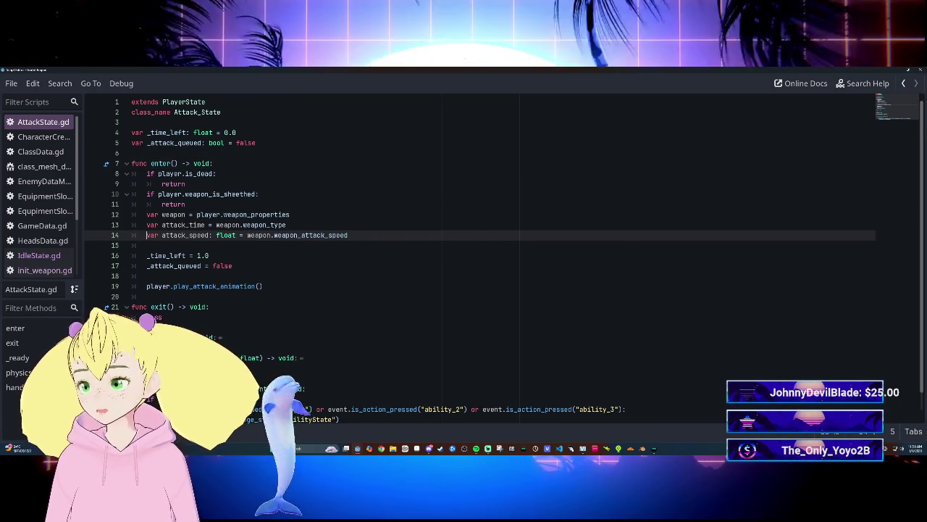
click(146, 275)
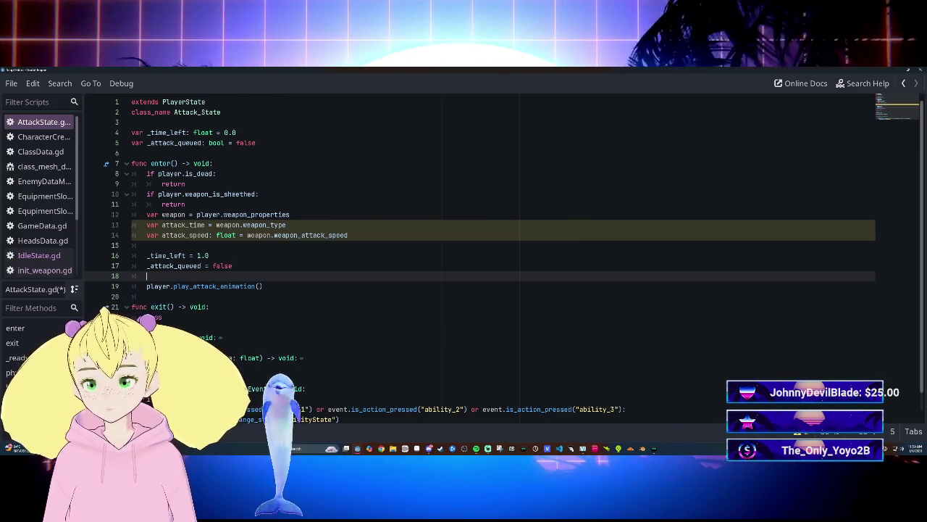
click(287, 225)
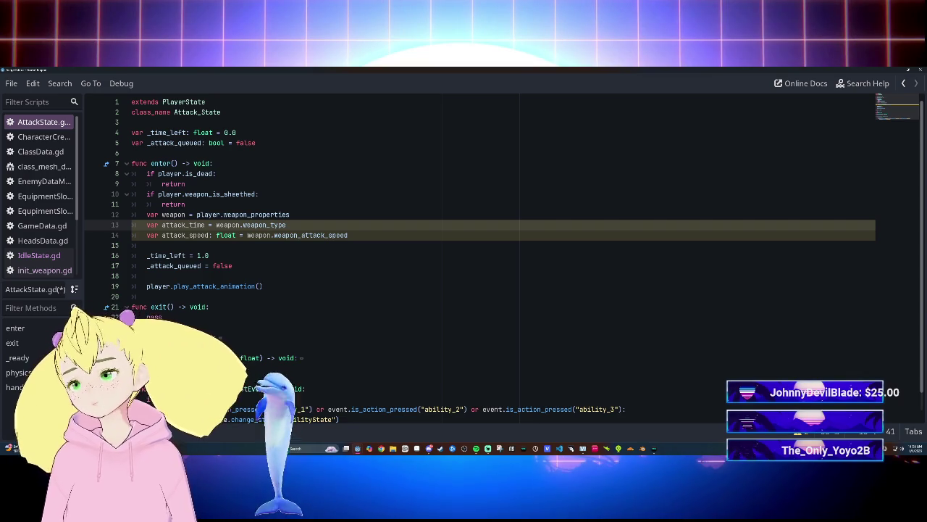
mouse_move(261, 235)
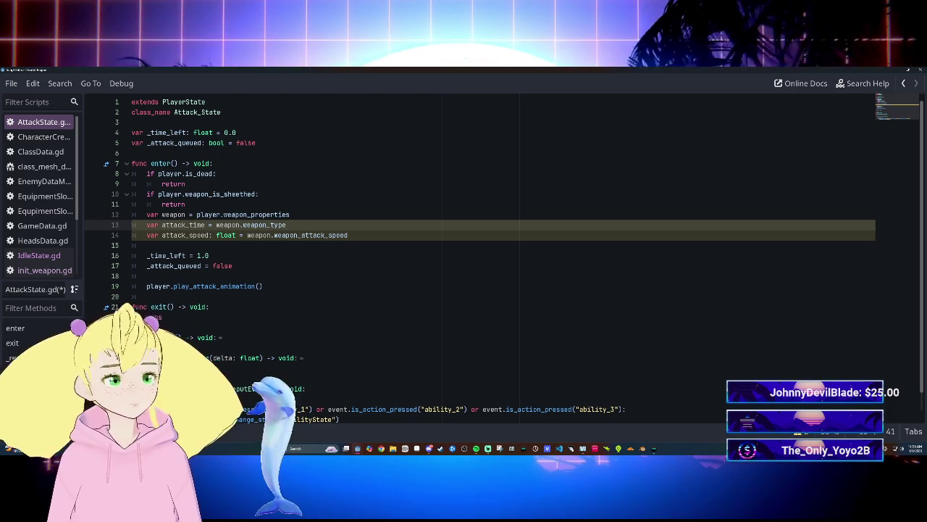
mouse_move(259, 236)
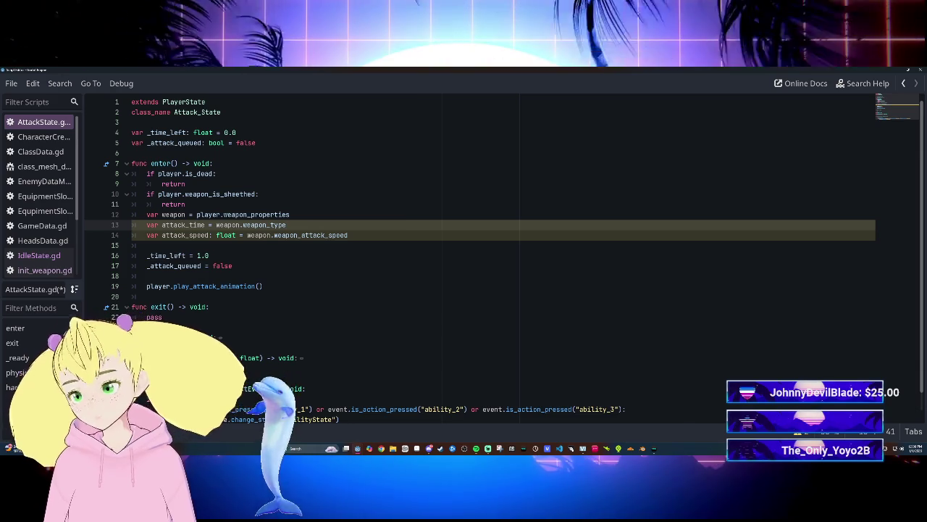
Delete the local var weapon declaration on line 12 of enter().
click(208, 225)
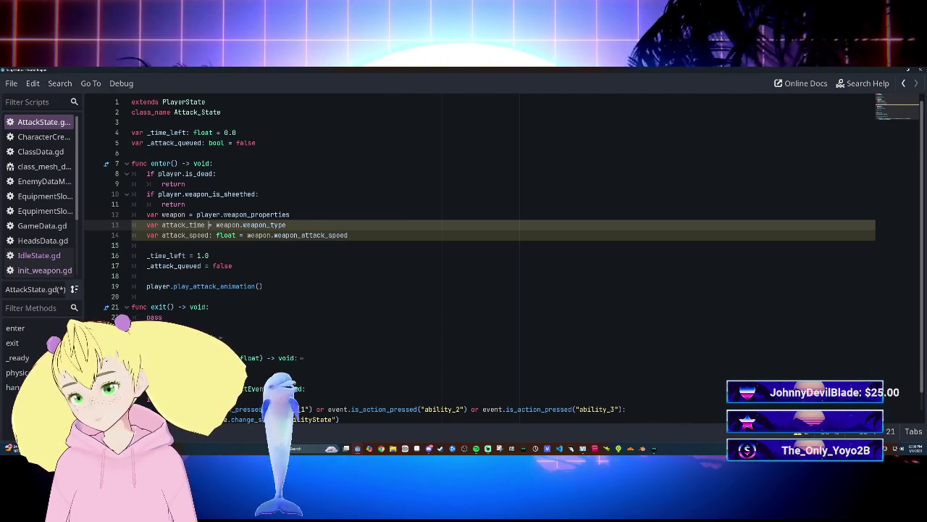
drag(196, 215, 290, 214)
click(287, 225)
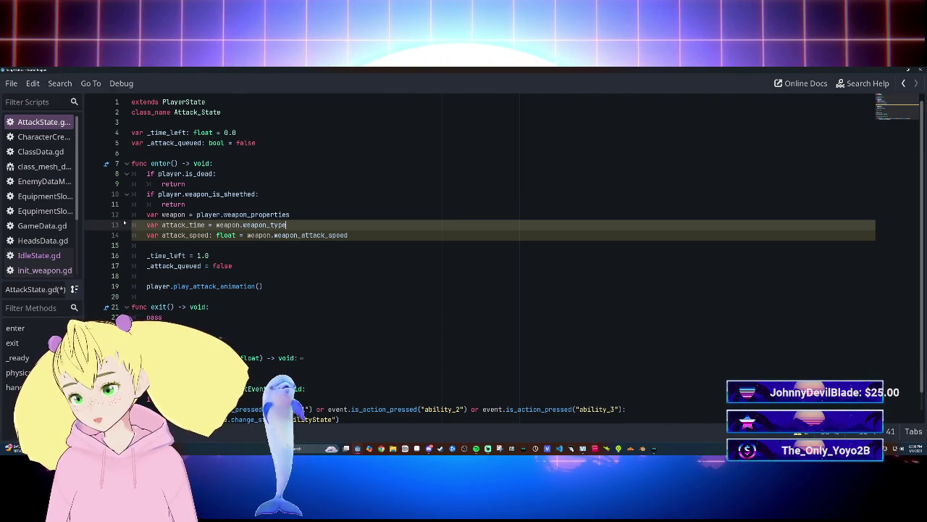
drag(146, 215, 287, 224)
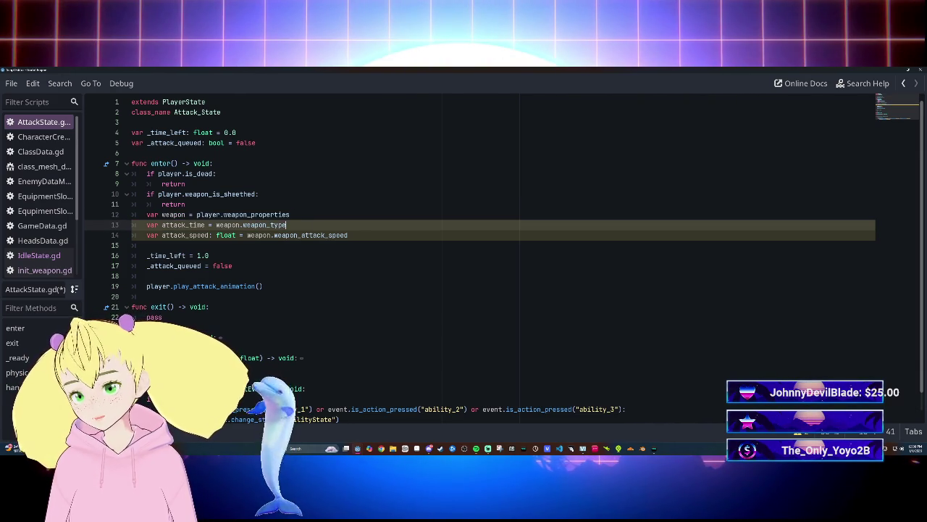
drag(147, 214, 291, 214)
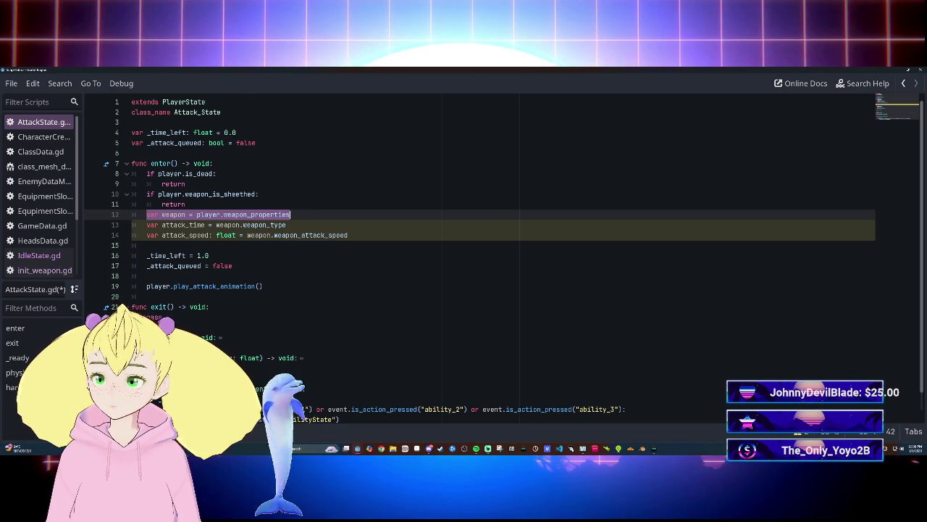
key(BackSpace)
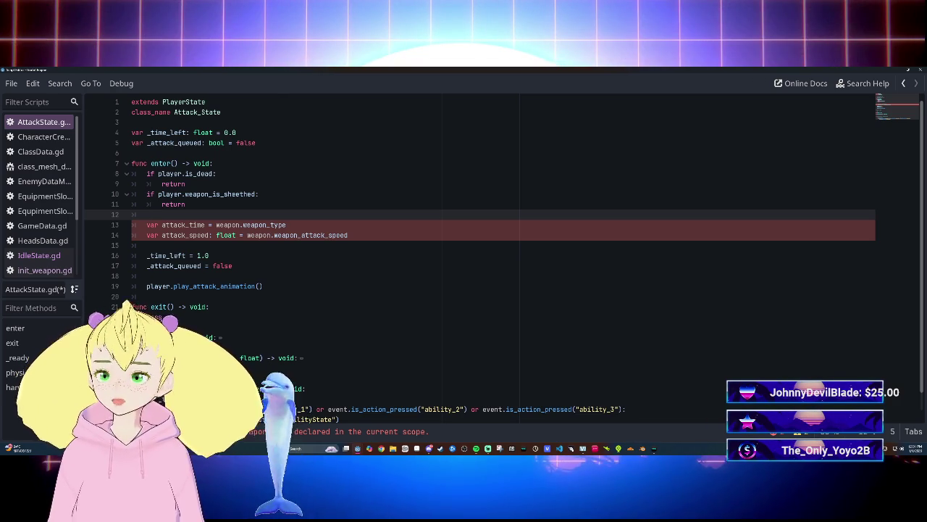
Trim weapon_type off the attack_time line and begin a top-level var on line 6.
click(286, 224)
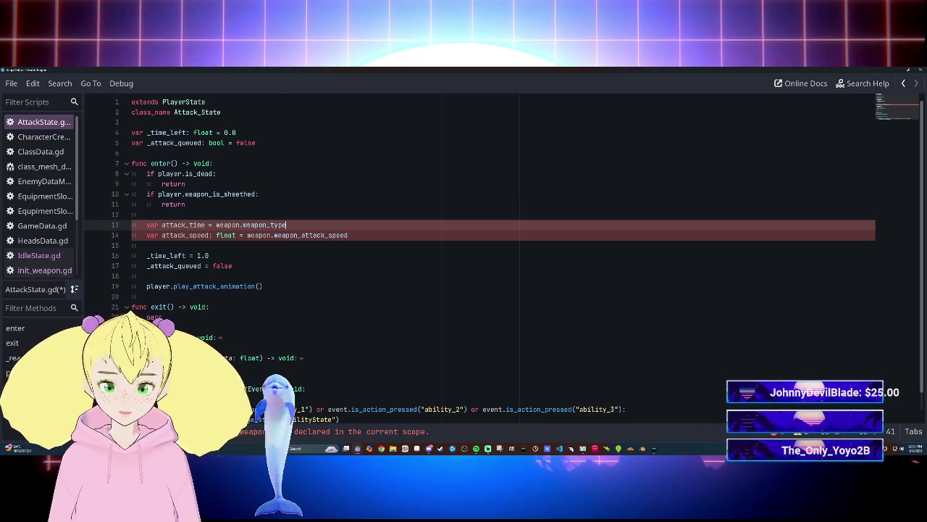
key(BackSpace)
key(BackSpace)
key(BackSpace)
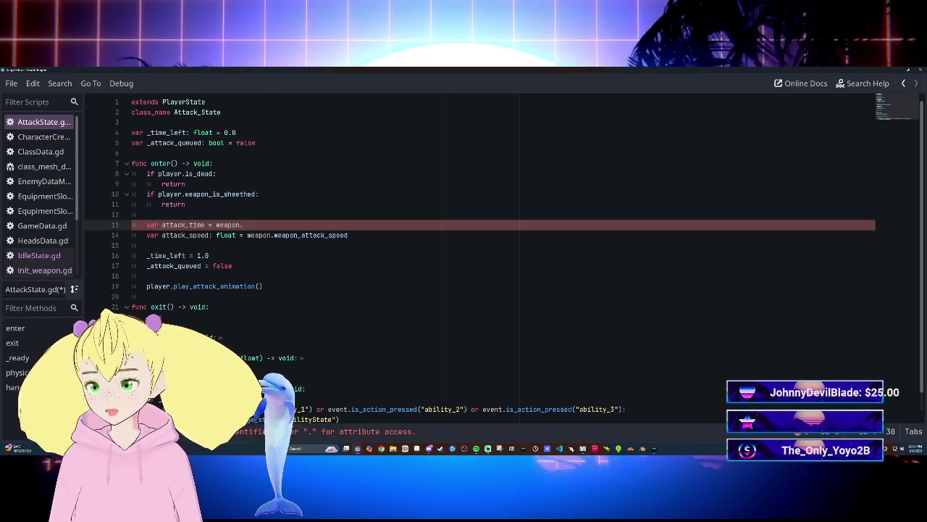
click(131, 153)
text(var weapon)
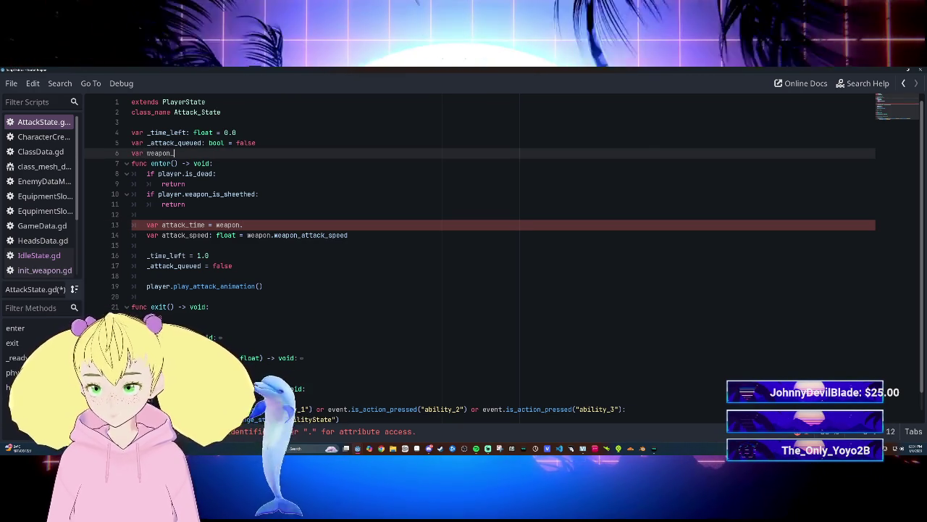
key(BackSpace)
key(BackSpace)
key(BackSpace)
key(BackSpace)
key(BackSpace)
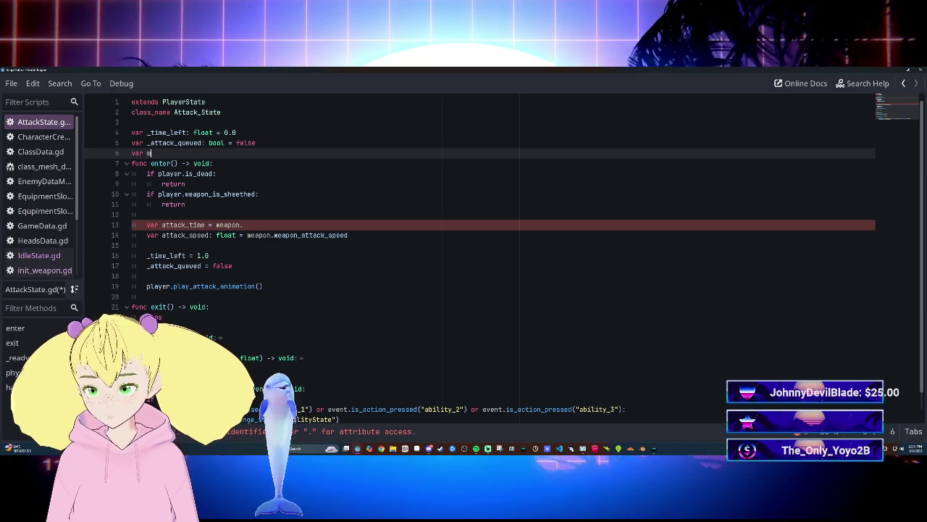
Declare var main_hand = player.equipment_mainhand at the top of the script.
text(ain_hand:)
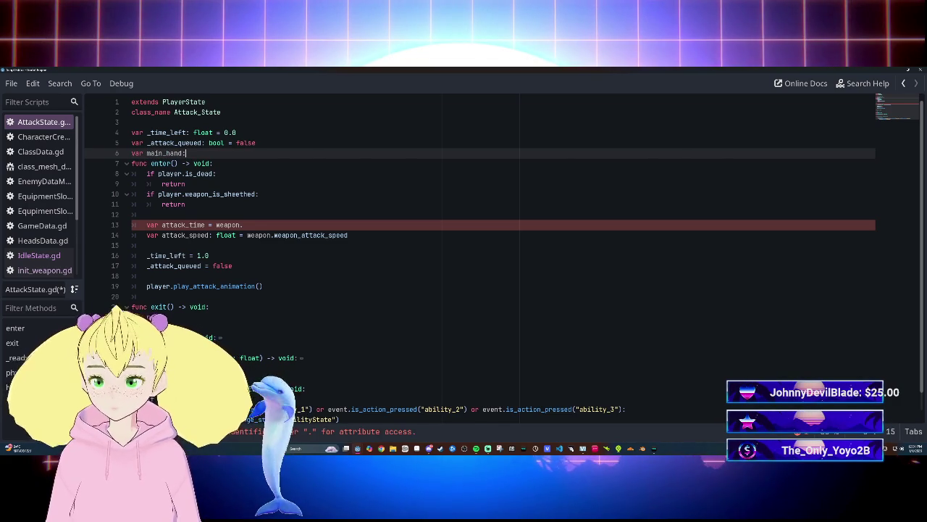
key(BackSpace)
text(= )
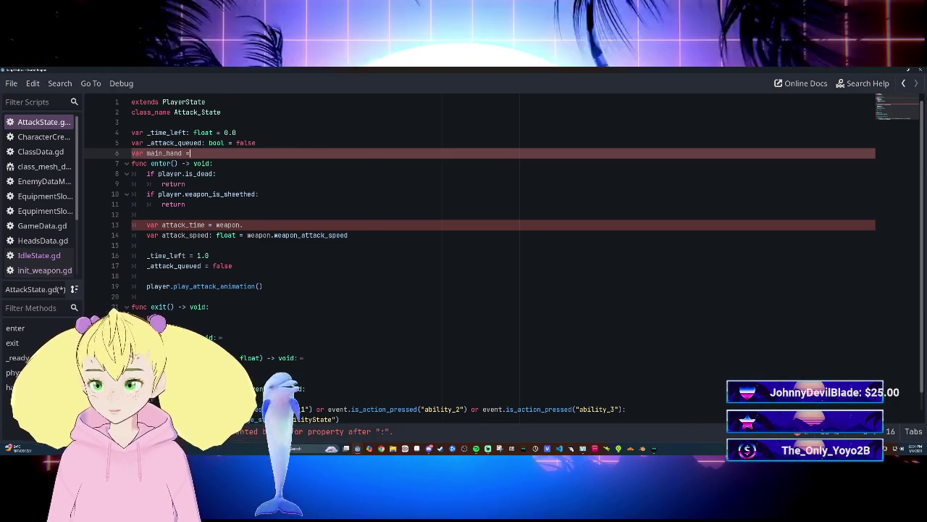
text(player.)
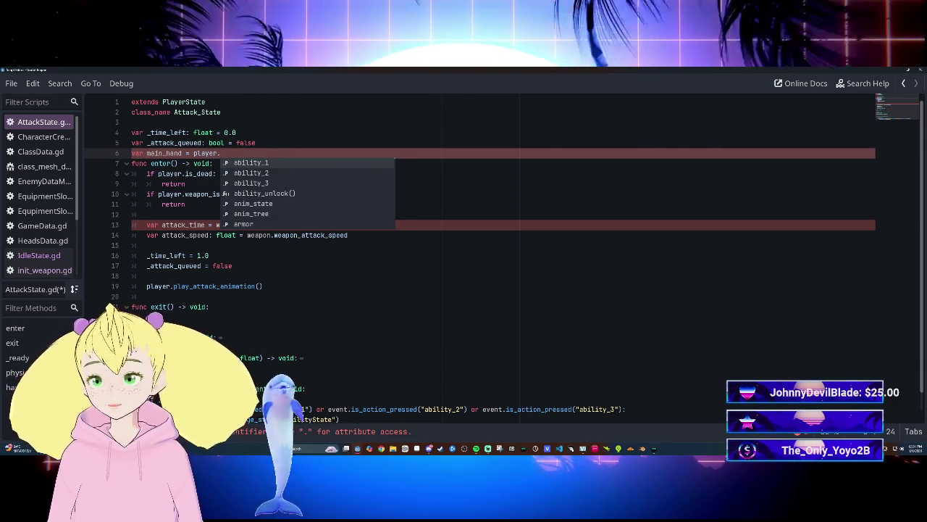
text(eq)
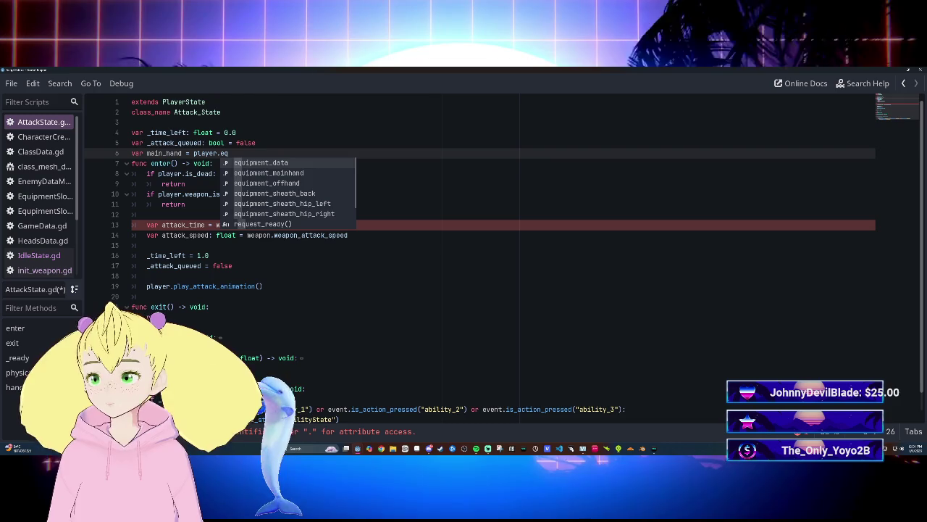
key(Return)
key(Return)
text(var off)
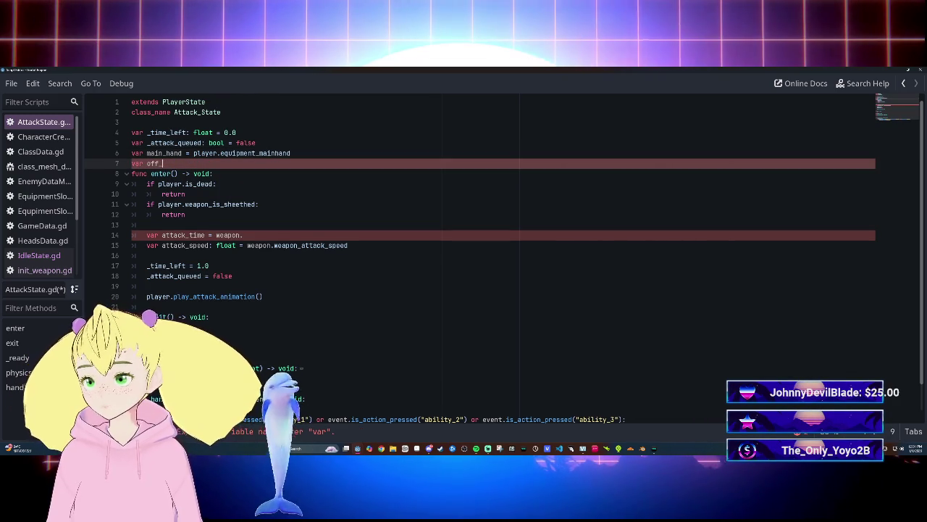
Declare var off_hand = player.equipment_offhand, fixing the typo, followed by a blank line.
text(hadn)
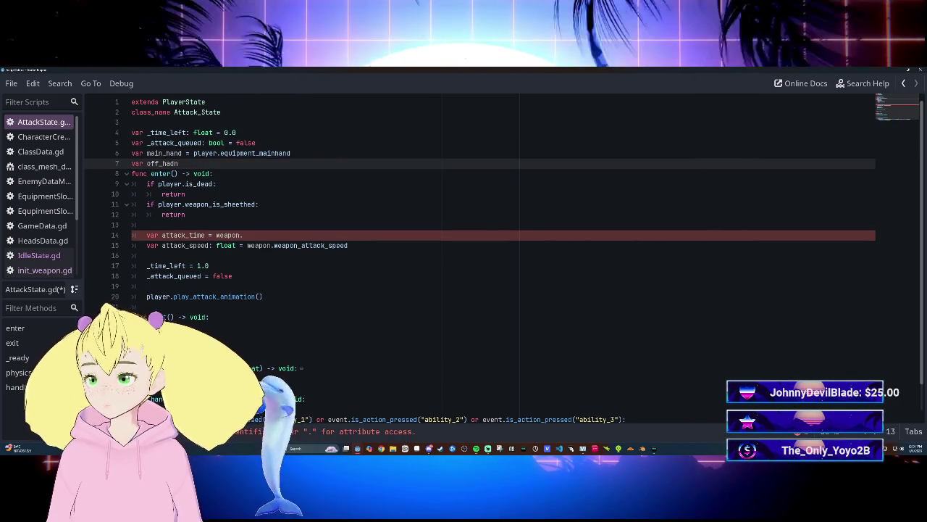
key(BackSpace)
key(BackSpace)
text(nd =)
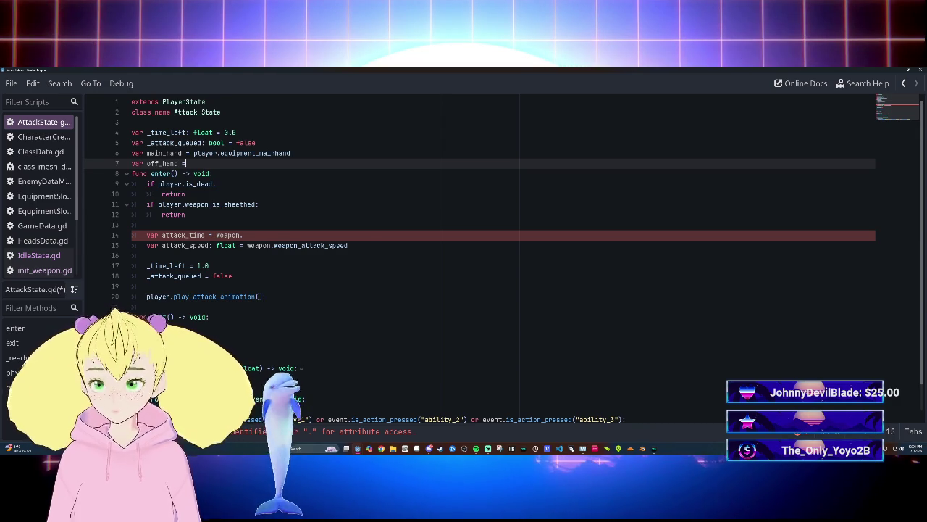
text(player.)
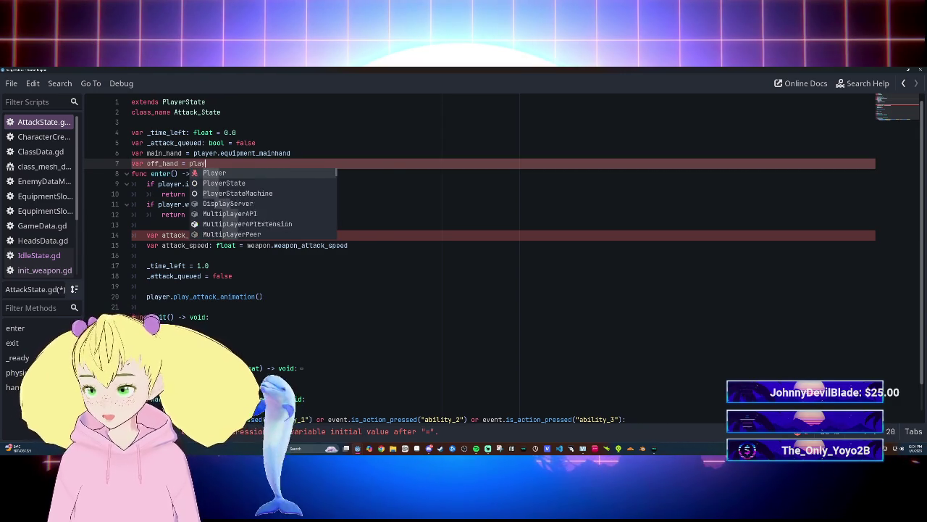
text(eq)
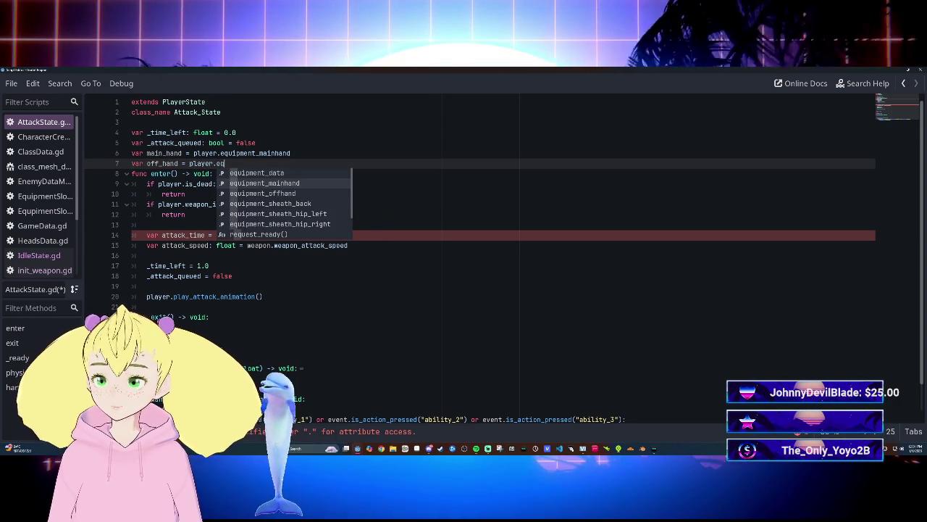
key(Down)
key(Return)
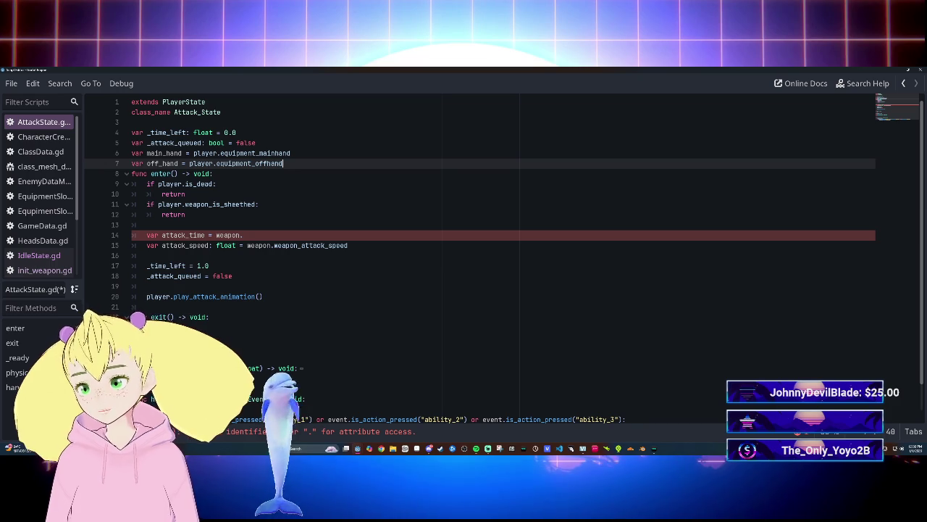
key(Return)
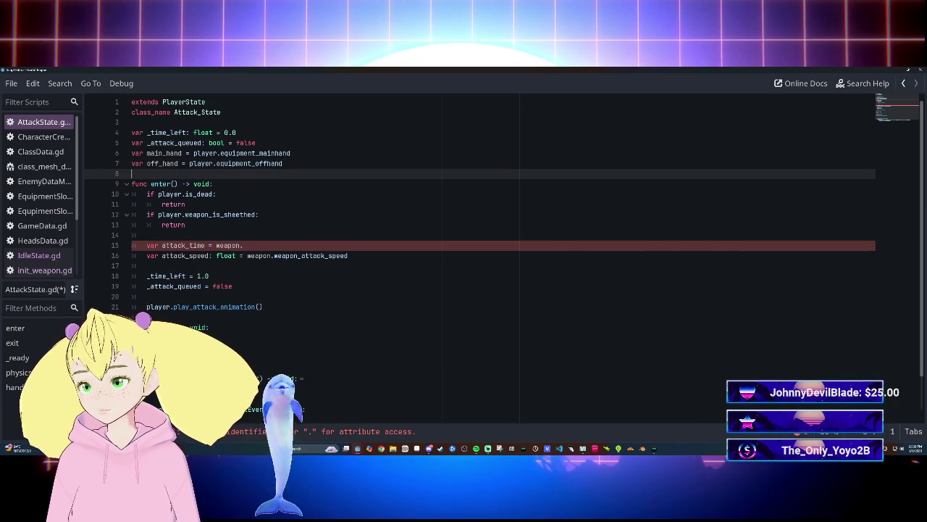
Delete the attack_time and attack_speed lines and move main_hand/off_hand up under class_name.
drag(132, 245, 348, 255)
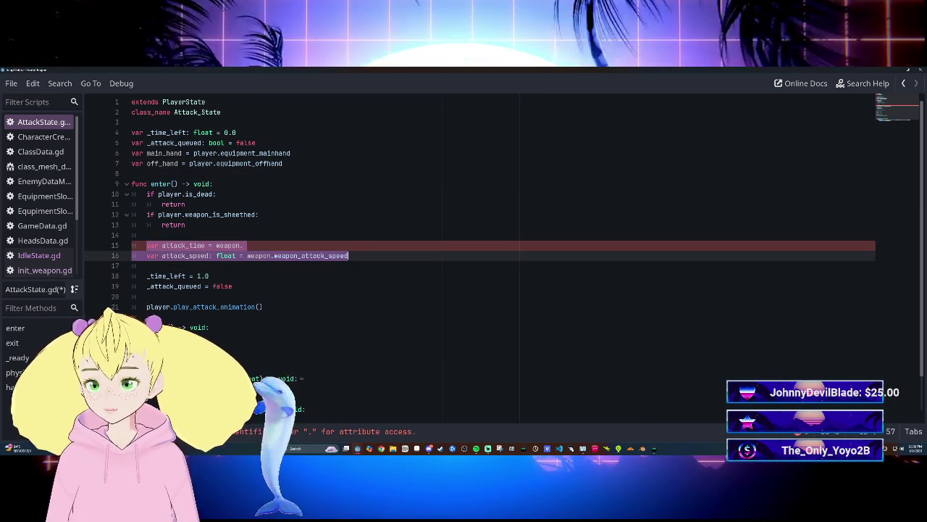
key(BackSpace)
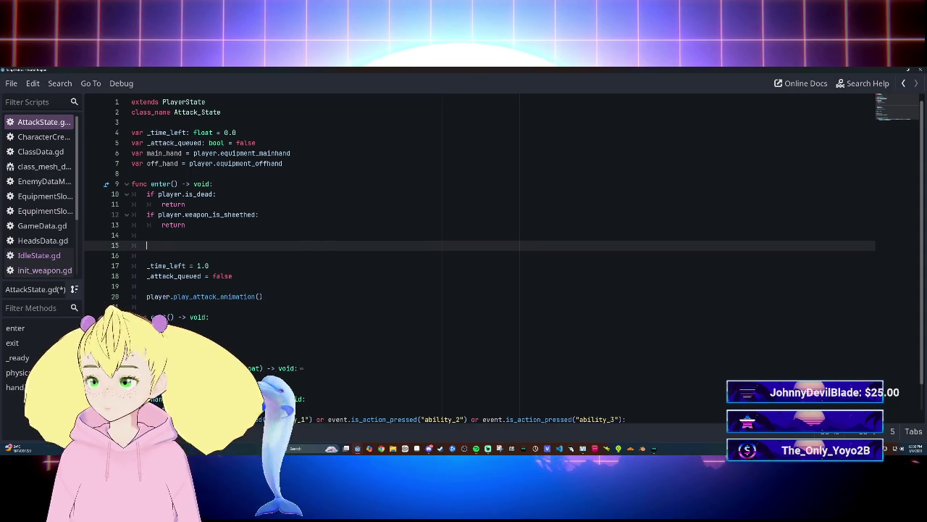
drag(132, 153, 283, 163)
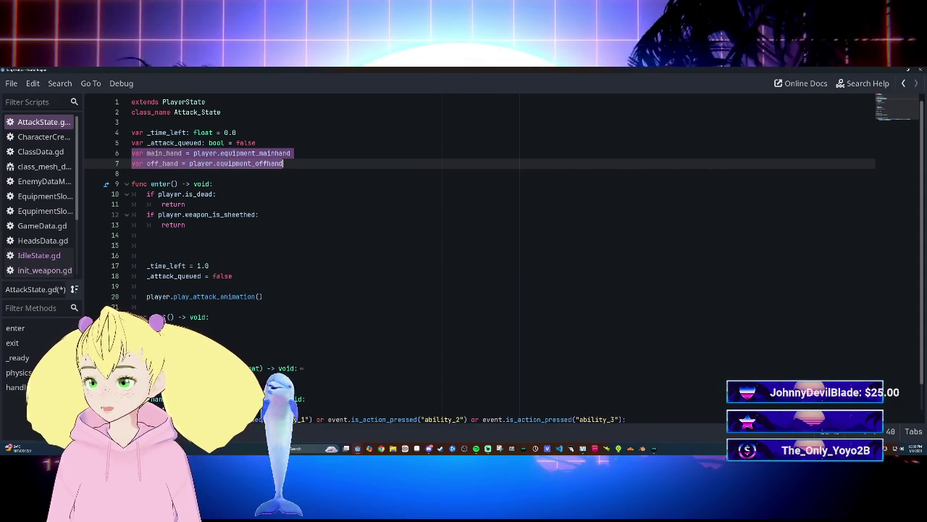
key(alt+Up)
key(alt+Up)
key(alt+Up)
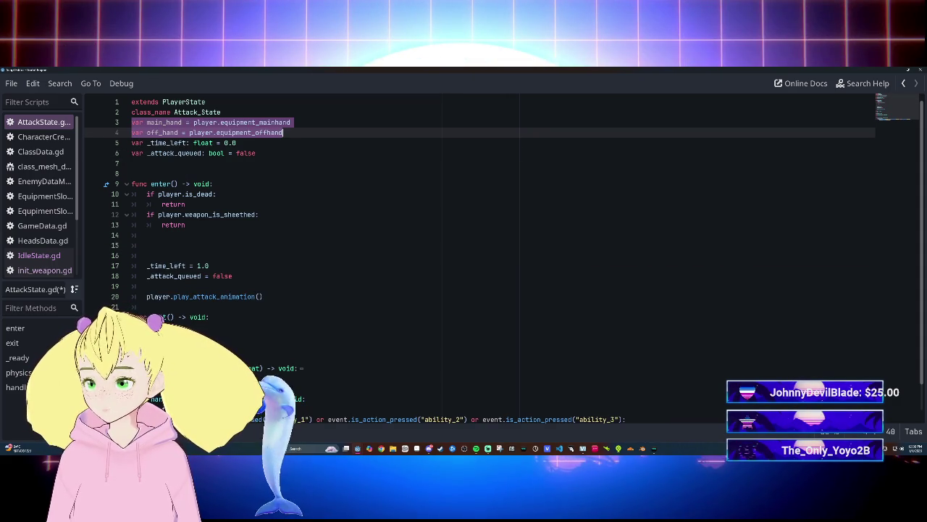
Tidy blank lines around class_name and enter(), undo stray text, then open Player.gd.
click(221, 112)
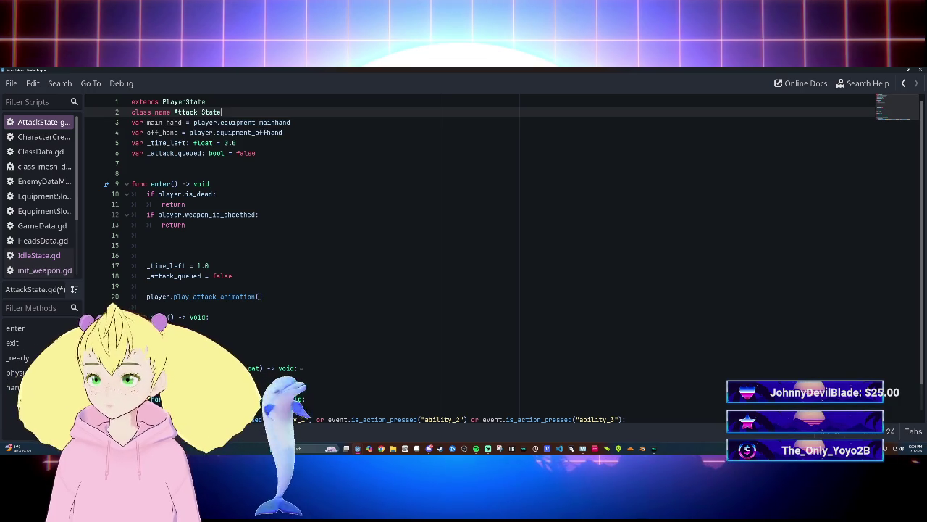
key(Return)
click(131, 184)
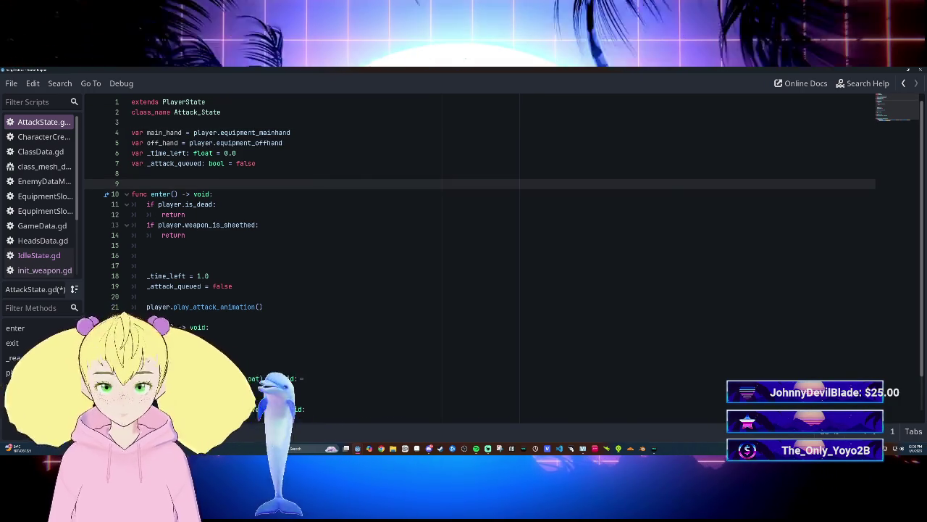
key(BackSpace)
click(147, 235)
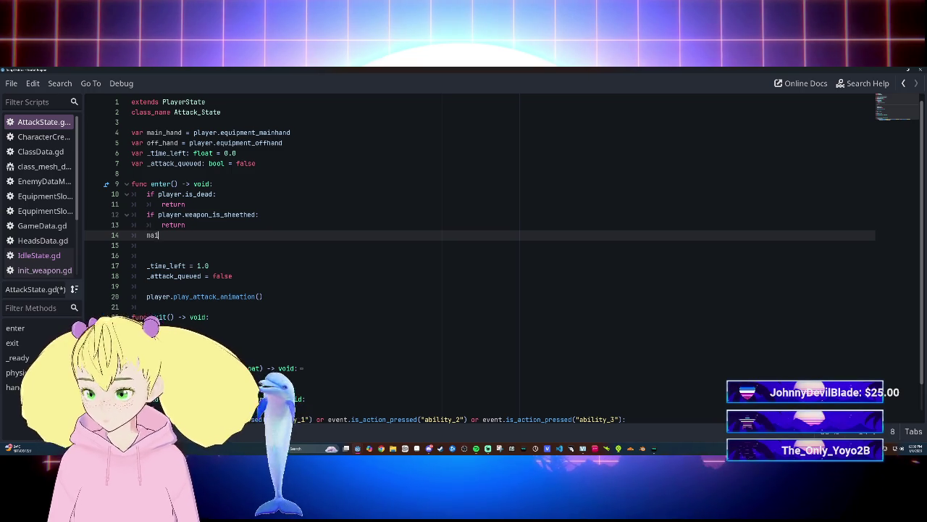
text(n)
key(BackSpace)
key(BackSpace)
key(BackSpace)
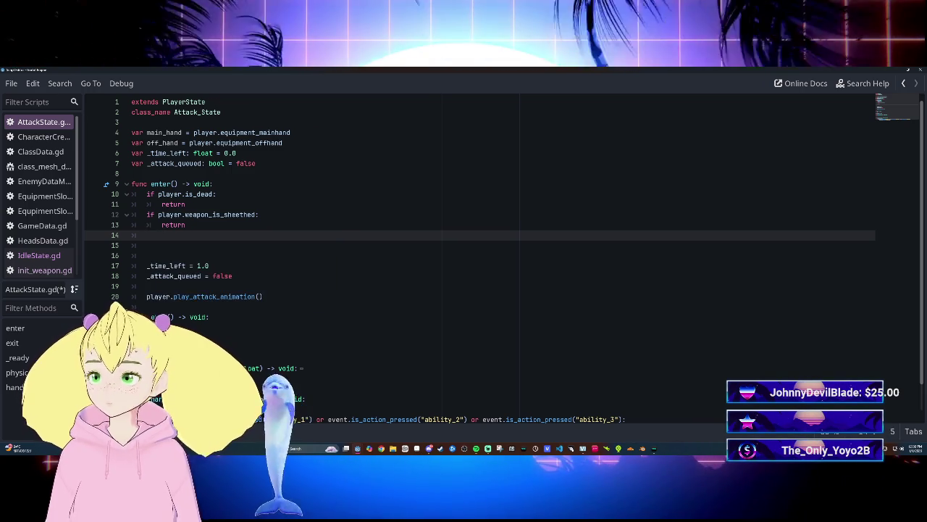
click(279, 133)
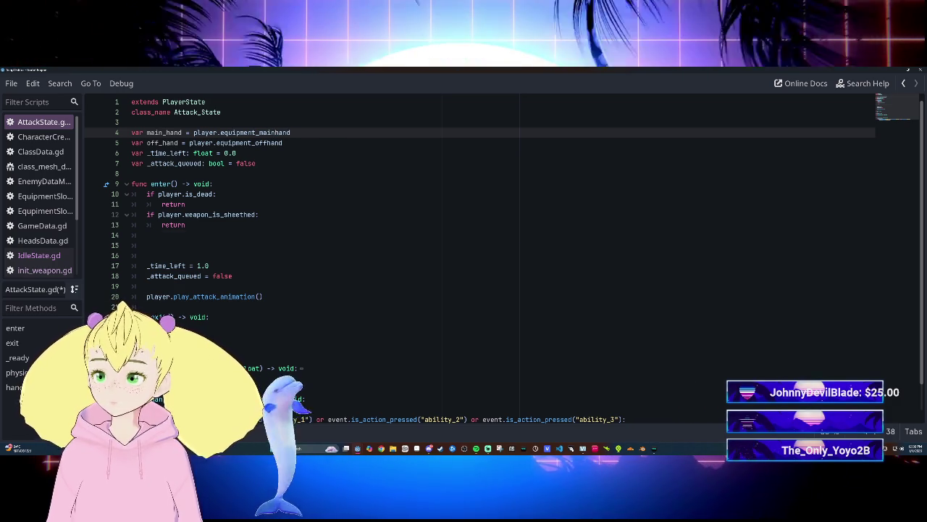
key(ctrl+z)
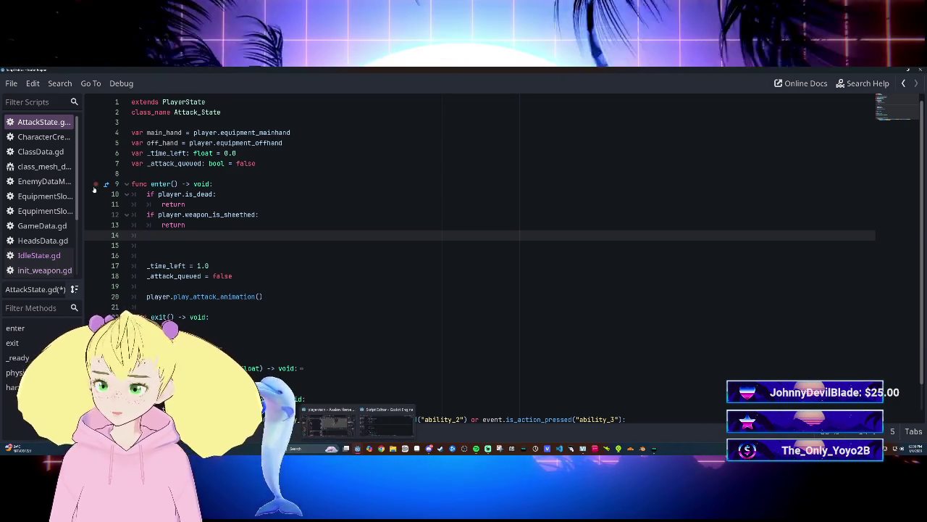
scroll(40, 243, down, 3)
click(34, 233)
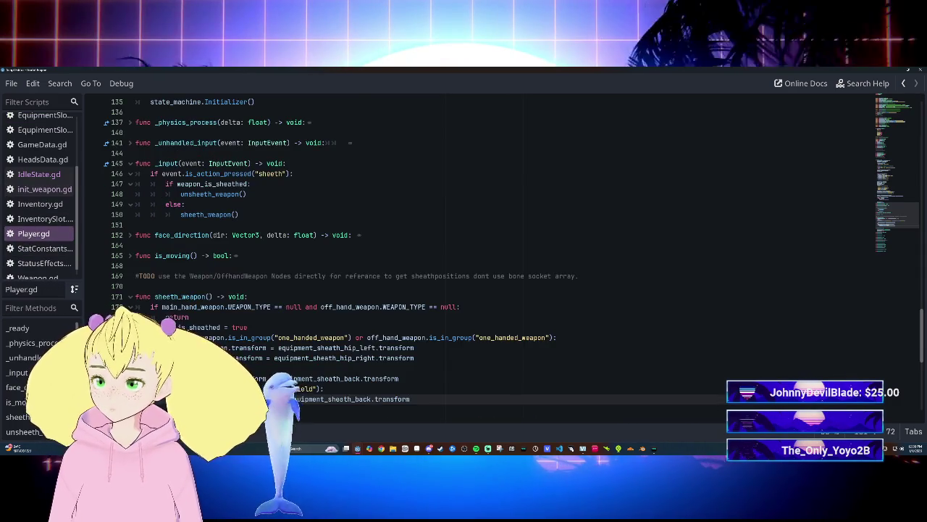
Review Player.gd's Item Equip weapon variables, glance at init_weapon.gd, and return to AttackState.gd.
scroll(464, 254, up, 20)
scroll(464, 253, up, 13)
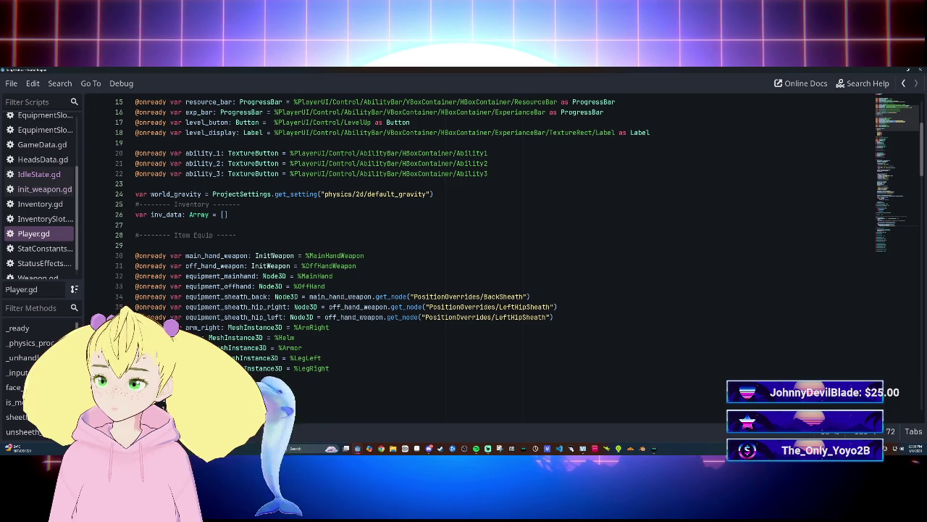
scroll(348, 304, up, 5)
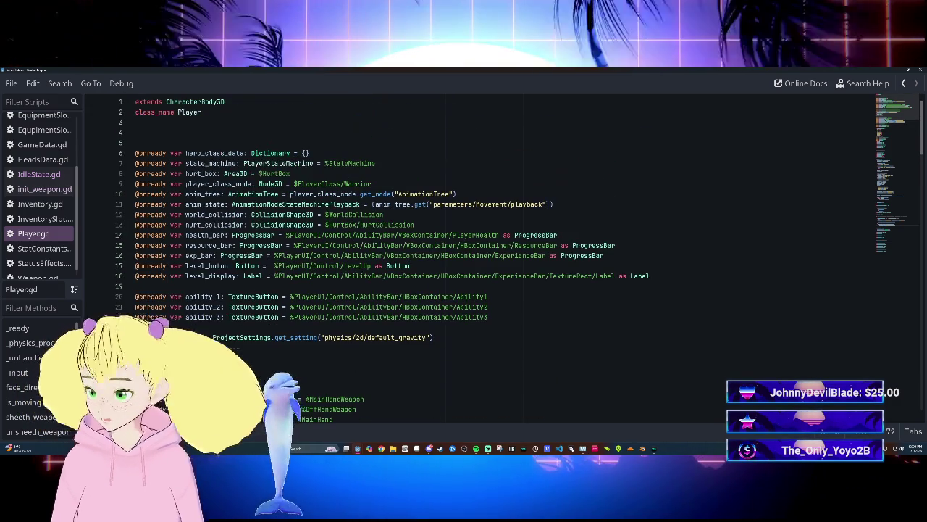
scroll(464, 254, down, 7)
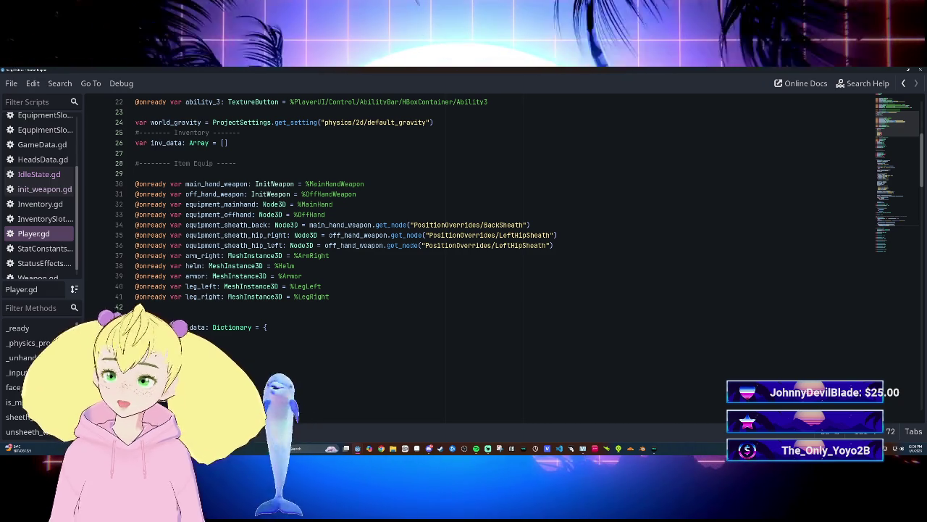
mouse_move(357, 448)
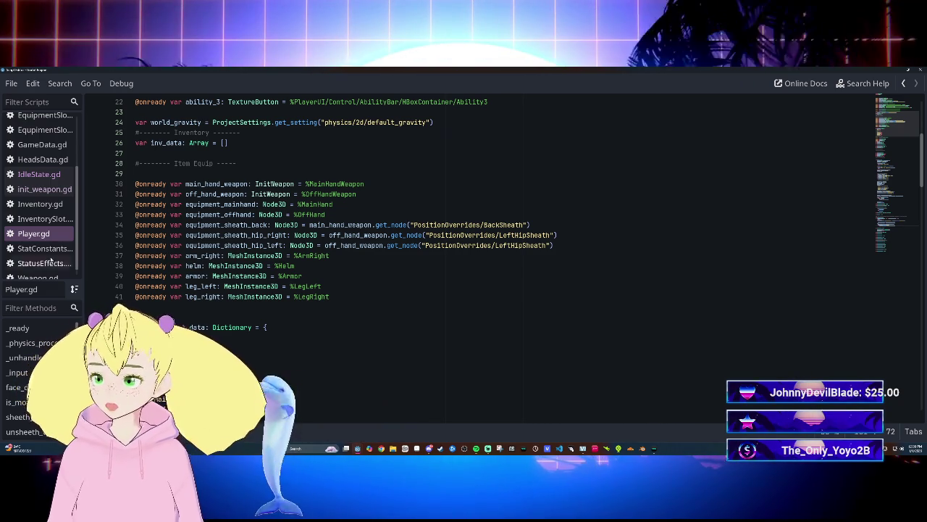
click(44, 188)
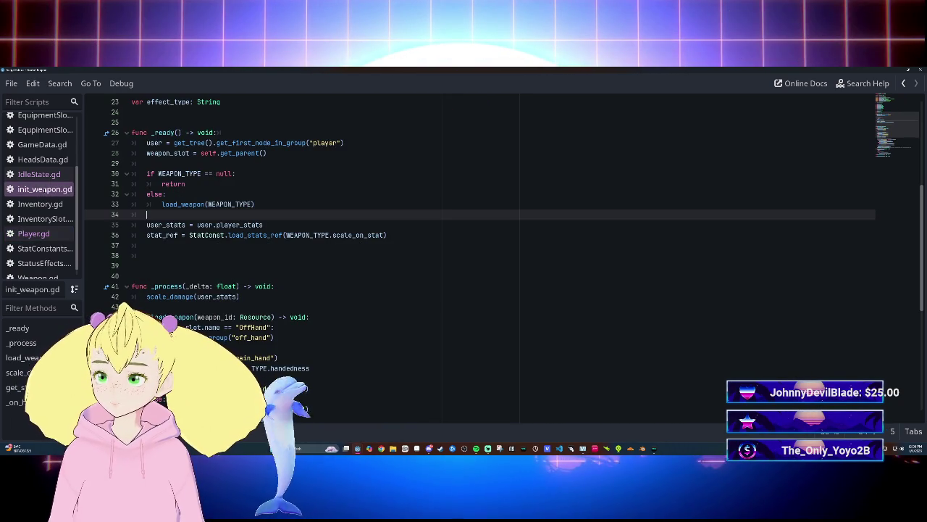
scroll(47, 204, up, 3)
click(41, 121)
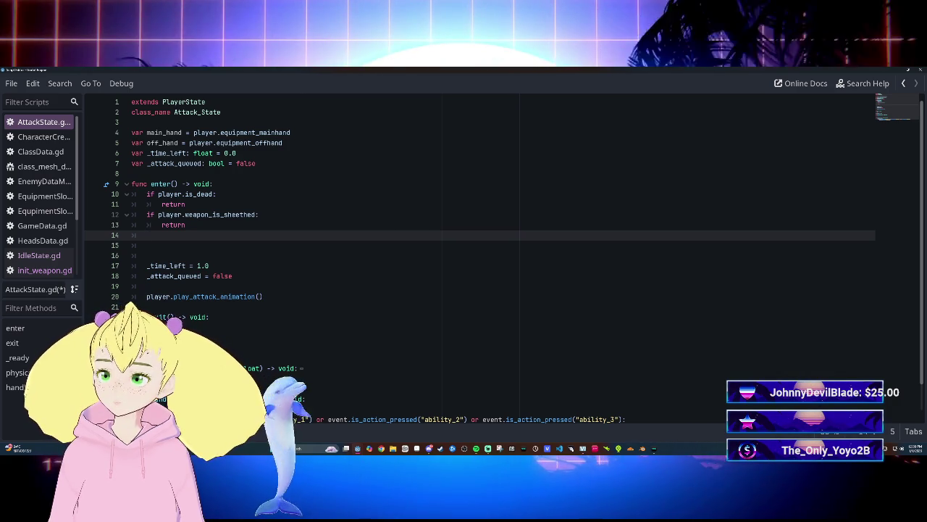
Point main_hand to player.main_hand_weapon and off_hand to player.off_hand_weapon.
double_click(255, 133)
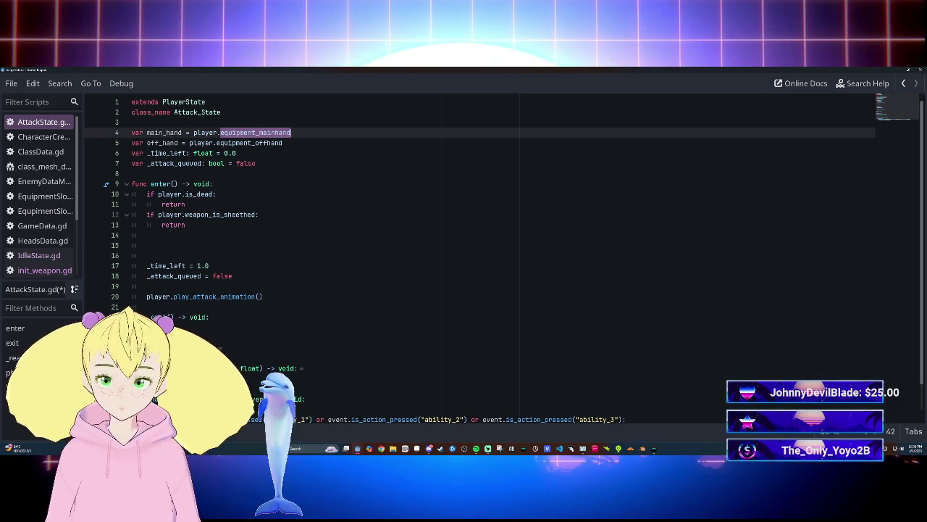
text(n)
key(Return)
key(Down)
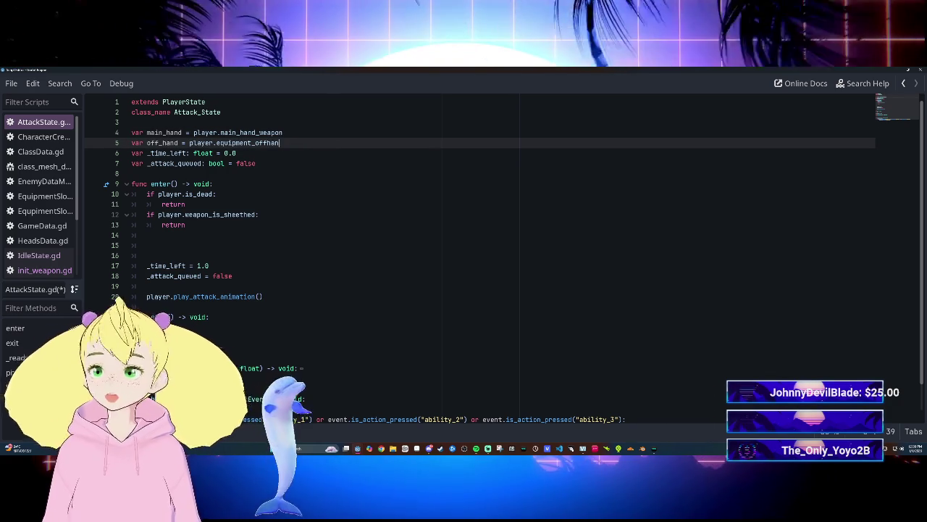
key(BackSpace)
key(BackSpace)
key(BackSpace)
key(BackSpace)
key(BackSpace)
key(BackSpace)
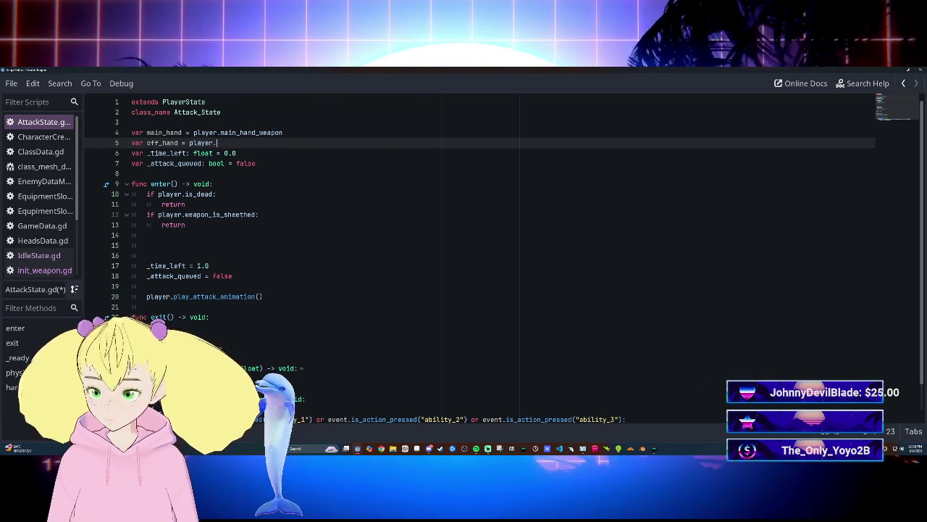
text(off)
key(Return)
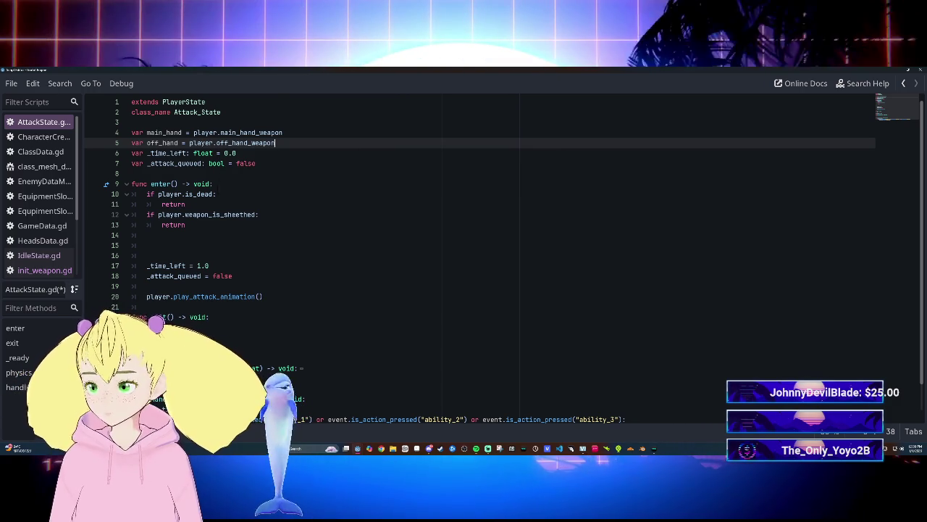
click(182, 132)
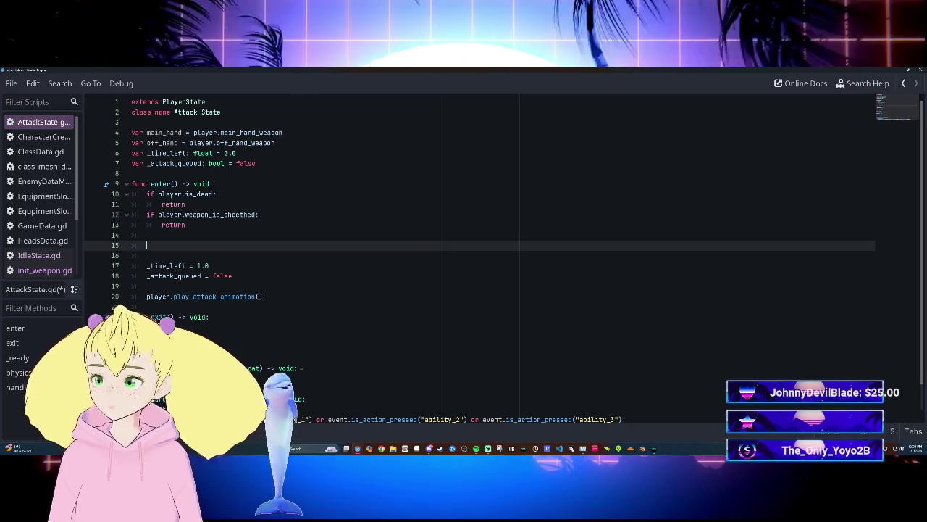
Start a '_time_left = main_hand.weap' line in enter(), correcting the mistyped member name.
click(146, 234)
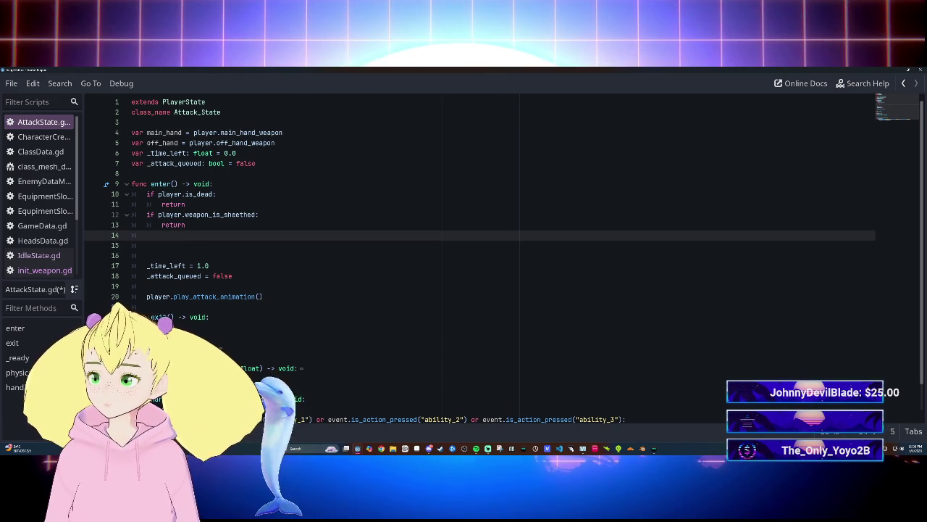
key(Return)
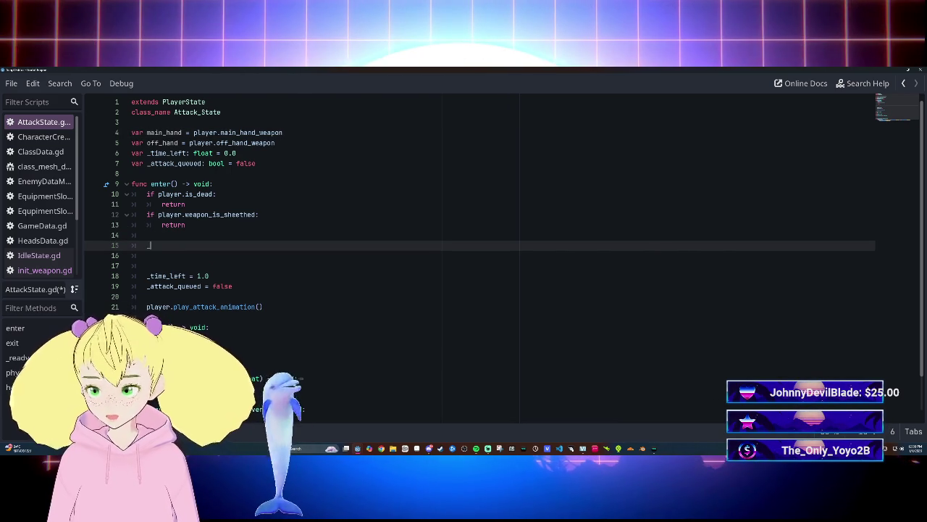
text(ti)
text(= main)
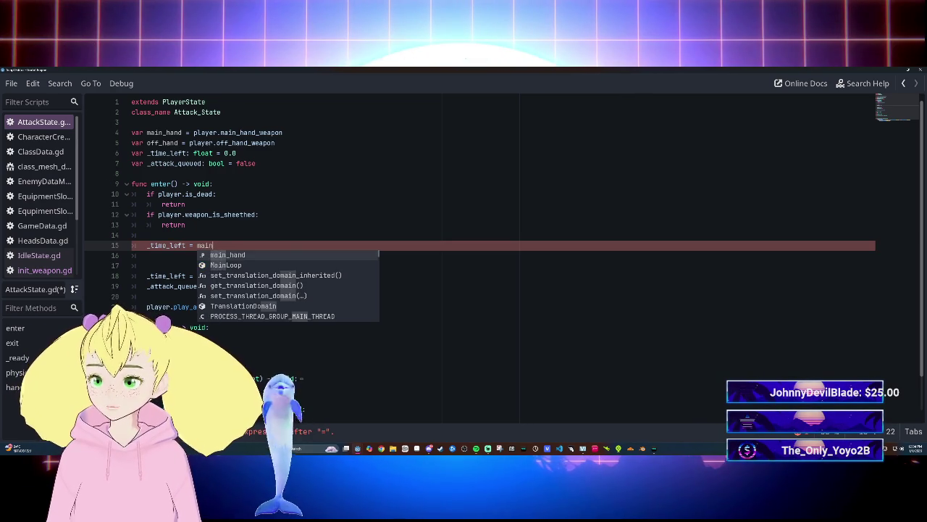
key(Return)
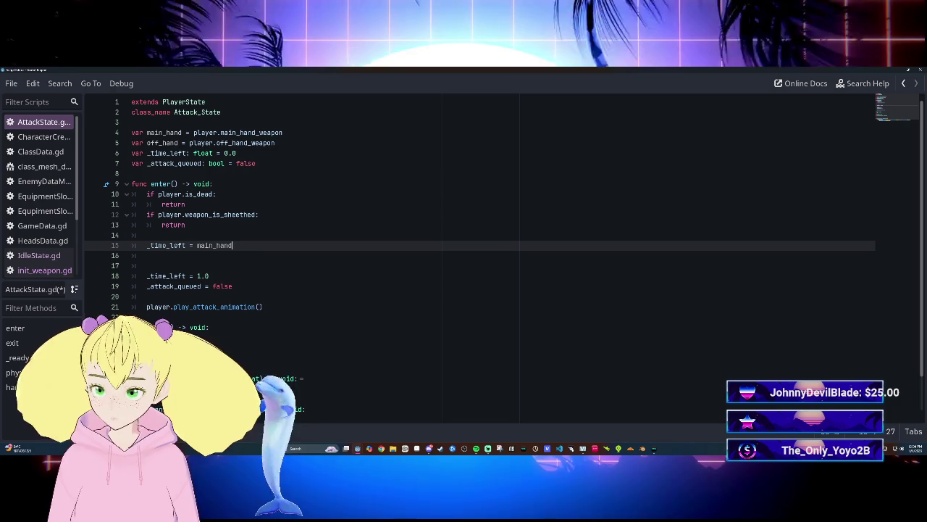
text(att)
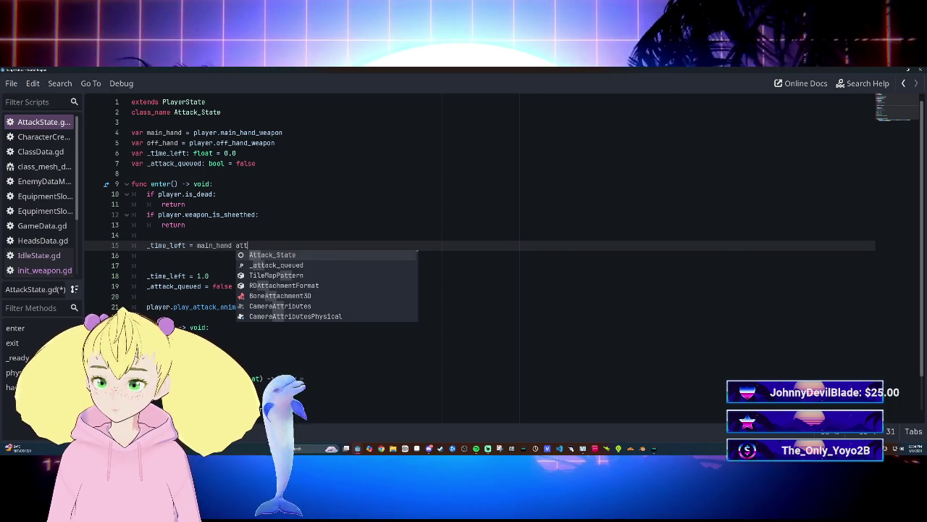
key(BackSpace)
key(BackSpace)
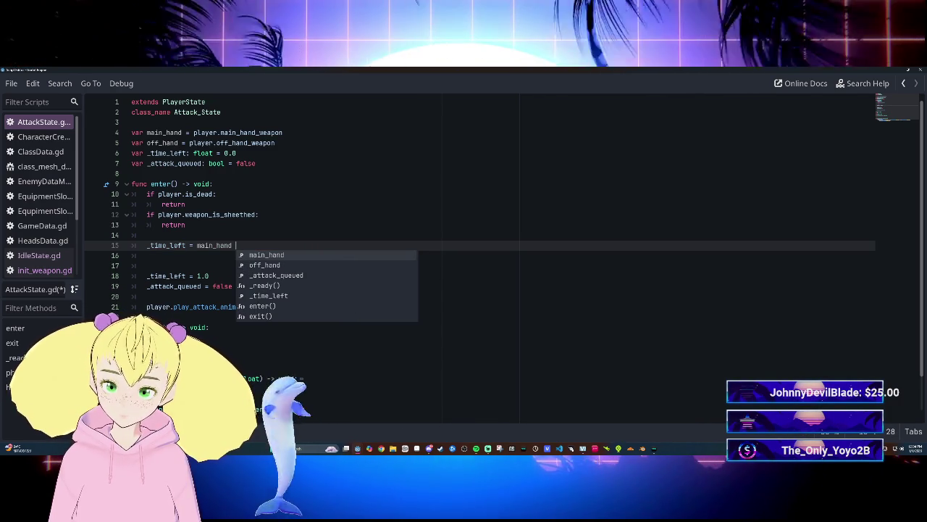
key(BackSpace)
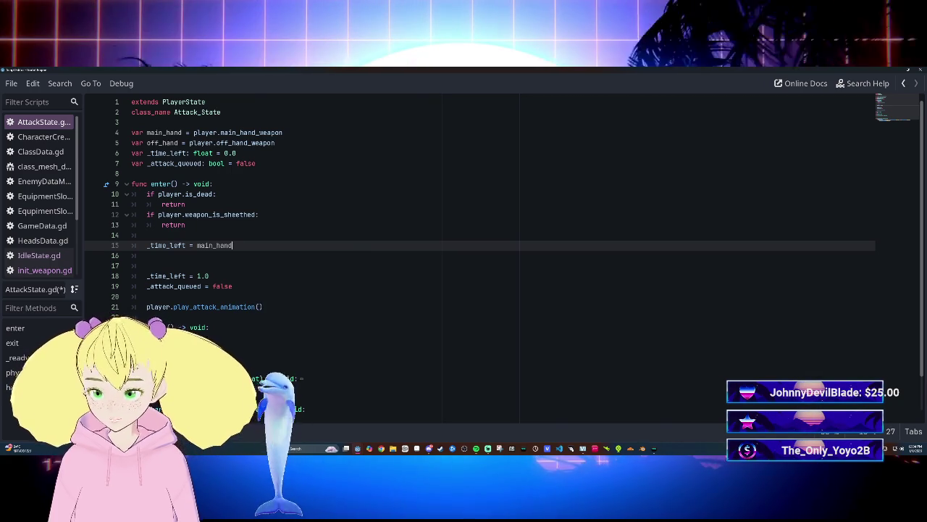
text(.a)
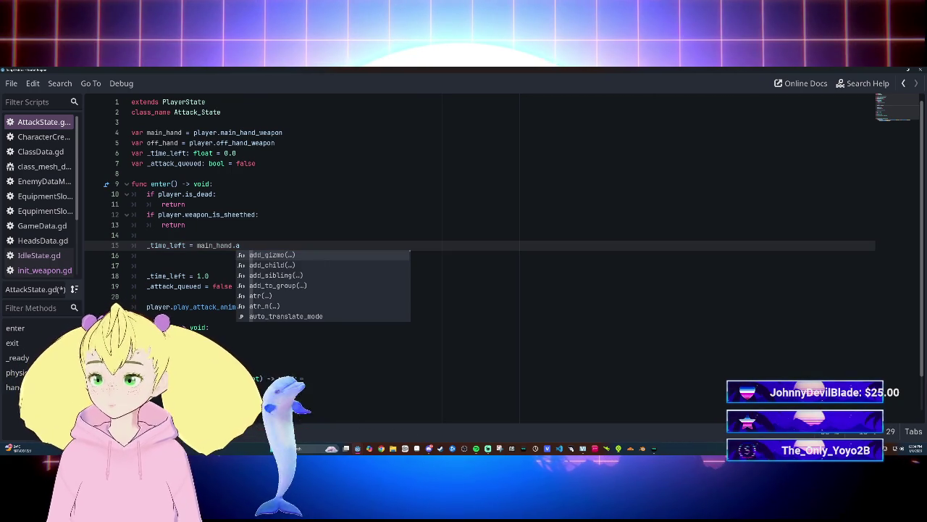
key(BackSpace)
text(weap)
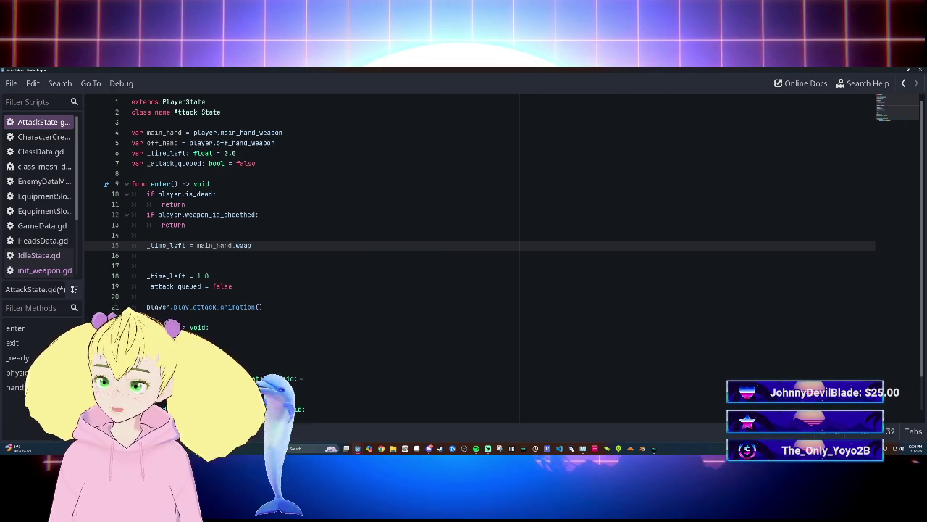
click(44, 271)
Declare var weapon_attack_speed: float below weapon_damage in init_weapon.gd.
scroll(478, 254, down, 10)
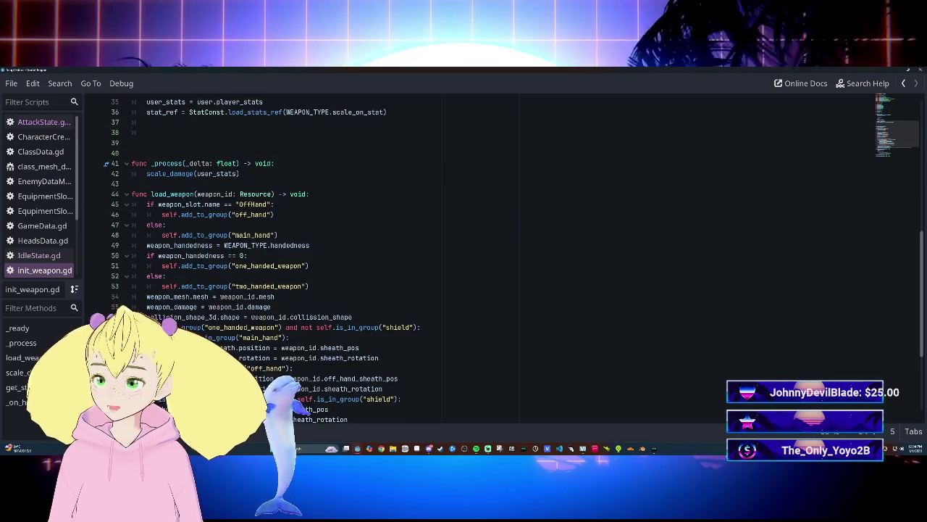
scroll(478, 261, up, 10)
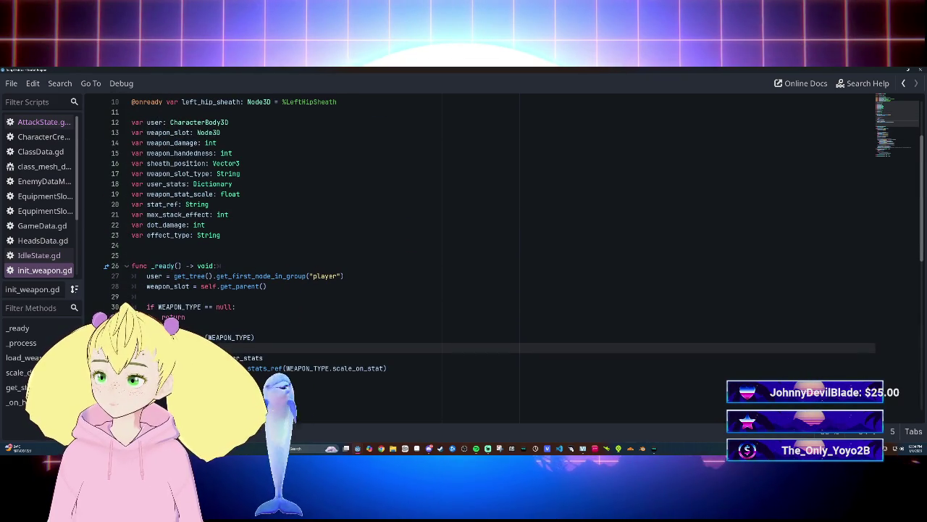
click(217, 142)
key(Return)
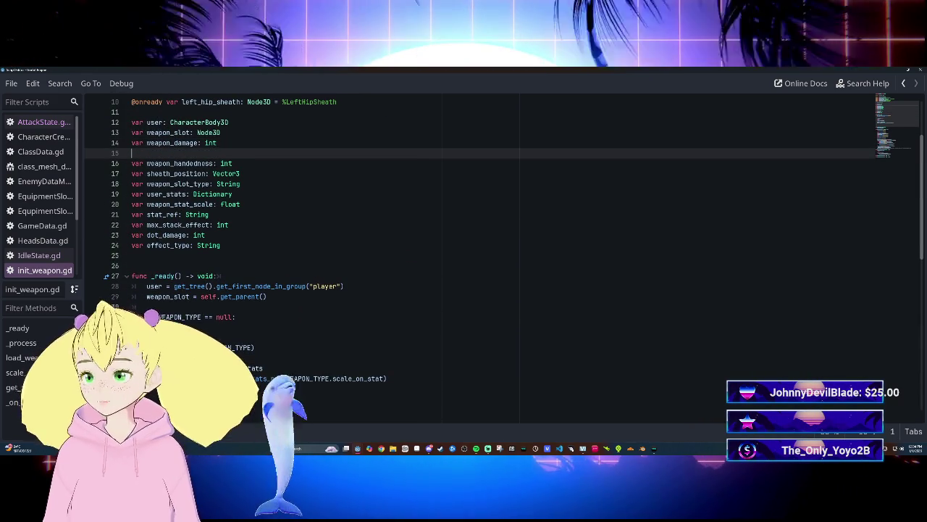
text(var weapon)
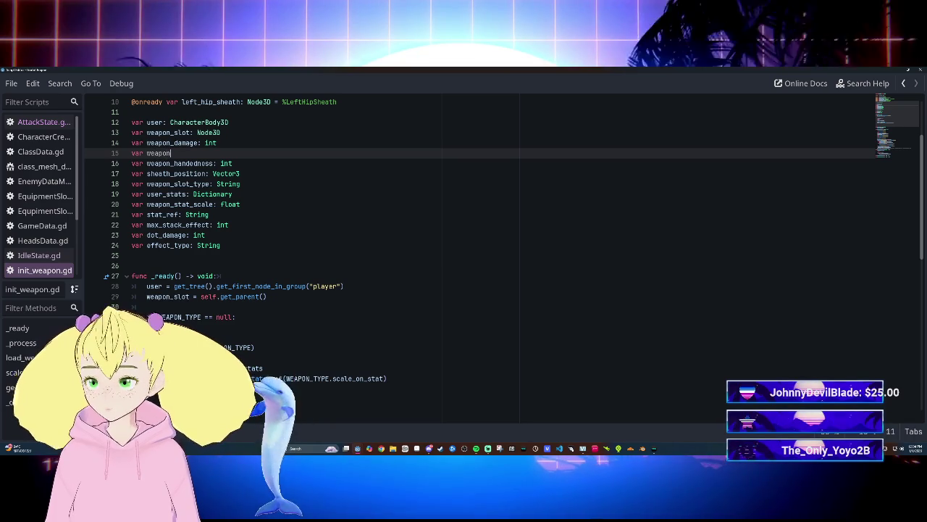
text(_attack_speed)
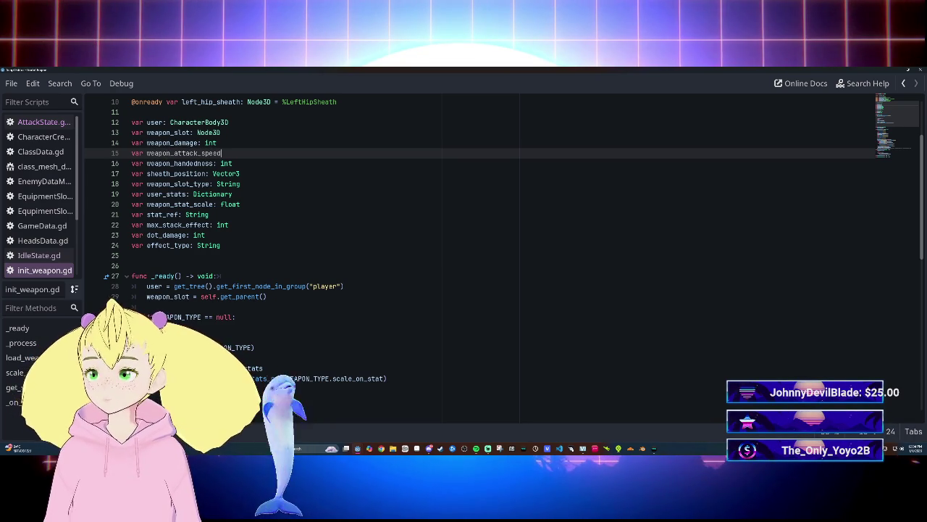
text(: f)
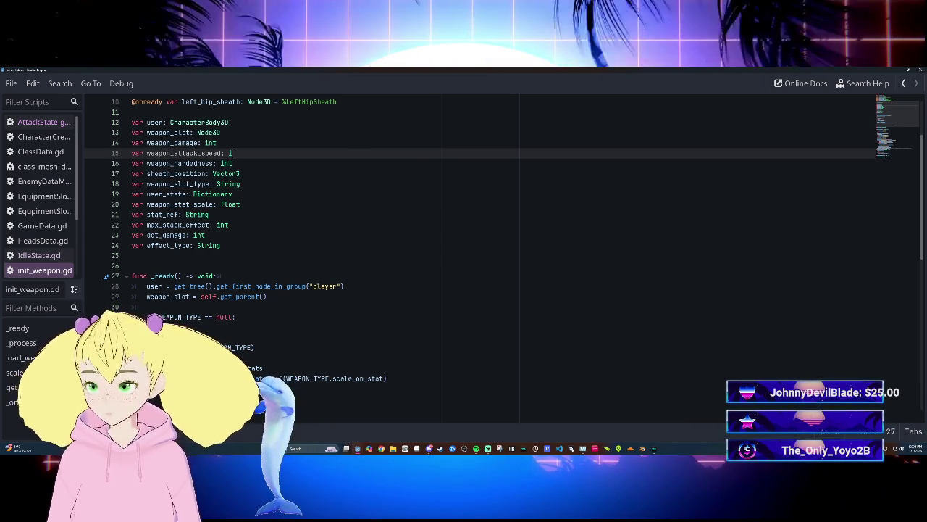
text(loat)
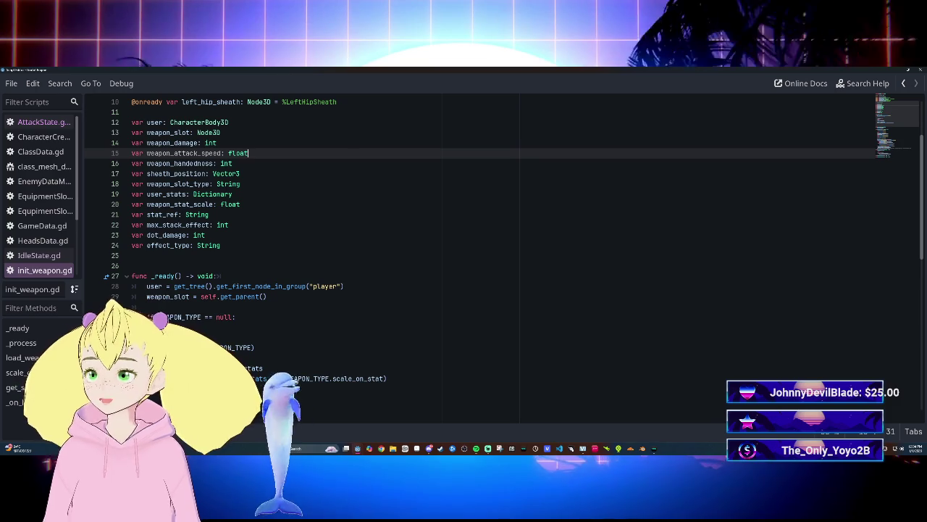
click(207, 235)
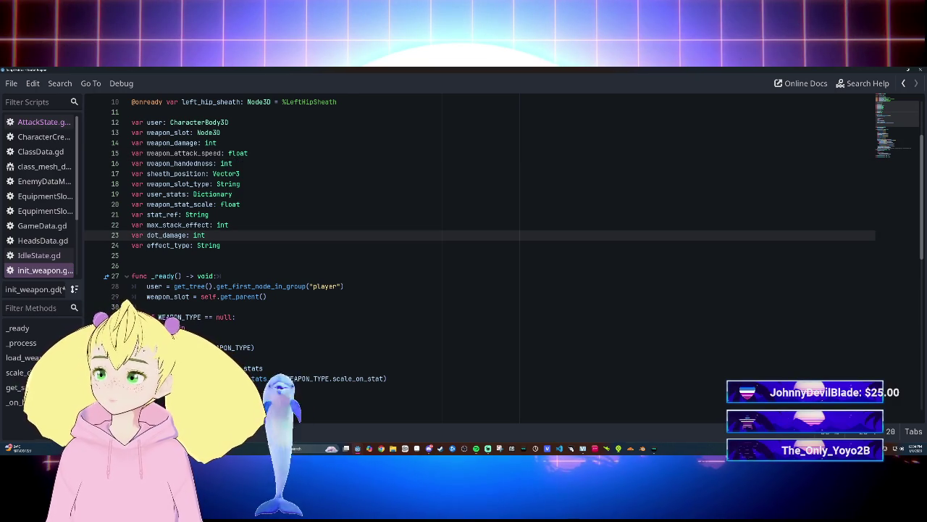
Add an unfinished 'weapon_attack_speed = weapon_id.' line below the damage assignment in load_weapon().
scroll(478, 253, down, 9)
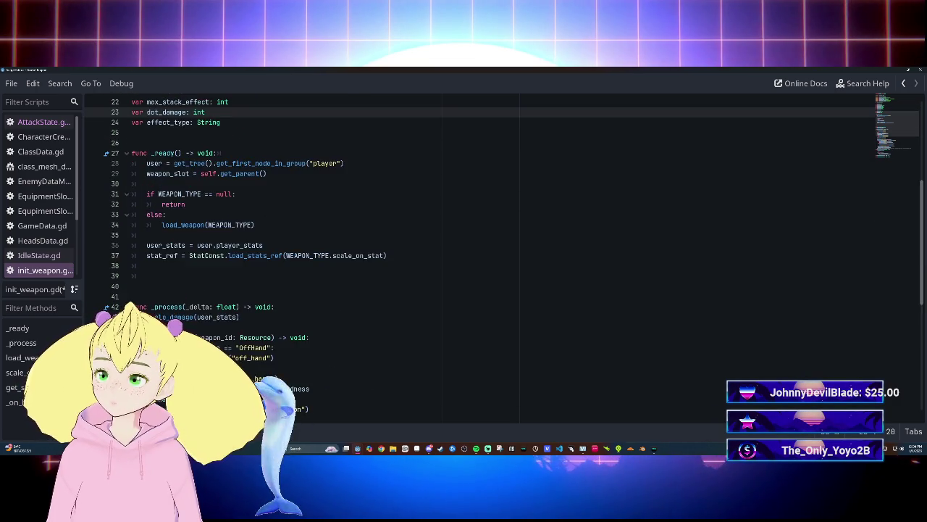
scroll(478, 253, up, 4)
scroll(479, 254, down, 7)
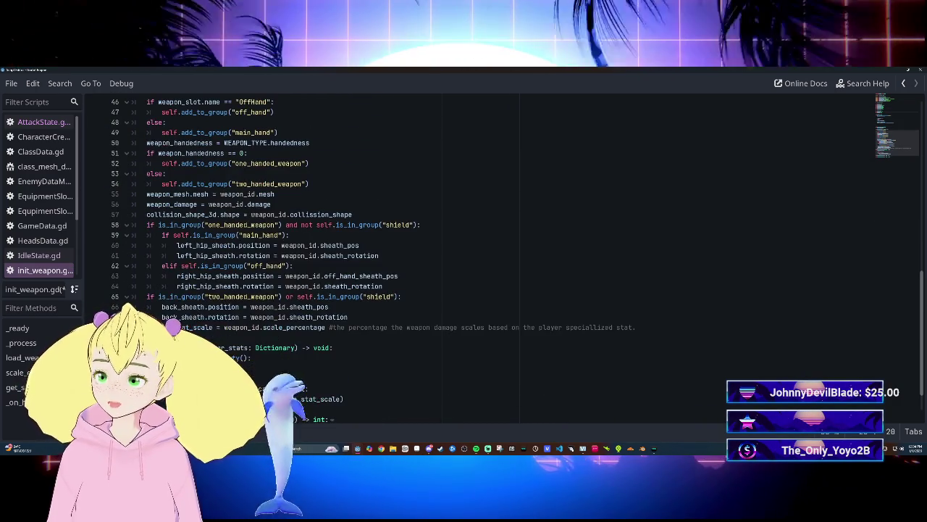
scroll(479, 254, up, 4)
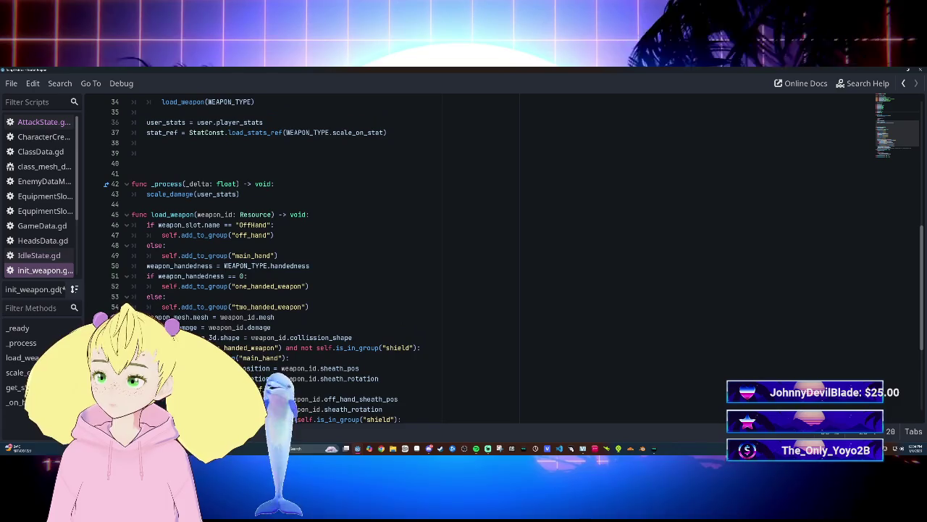
click(271, 327)
key(Return)
text(weap)
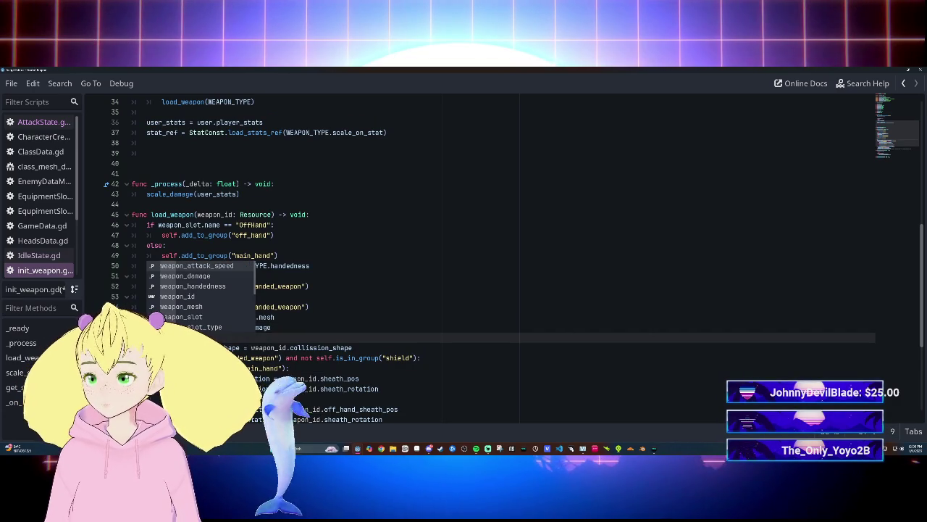
key(Return)
text(= )
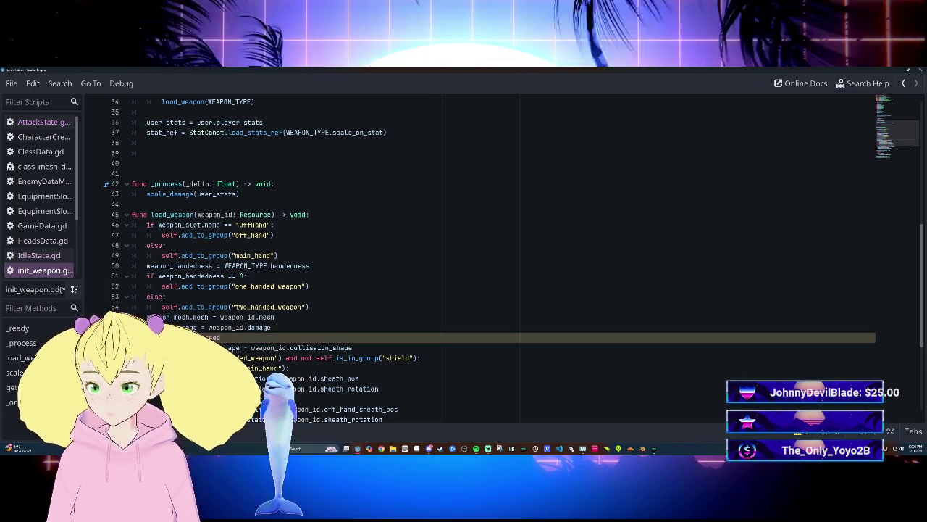
text(we)
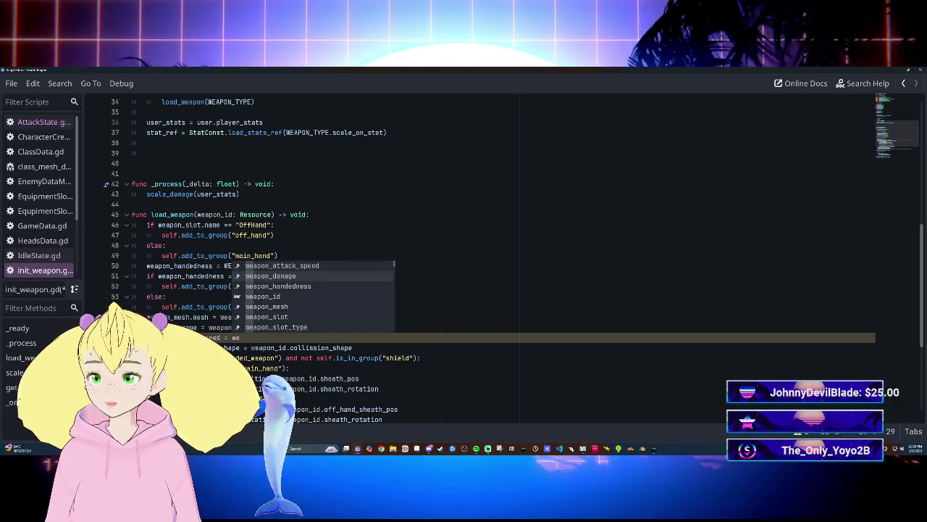
text(apon_id.)
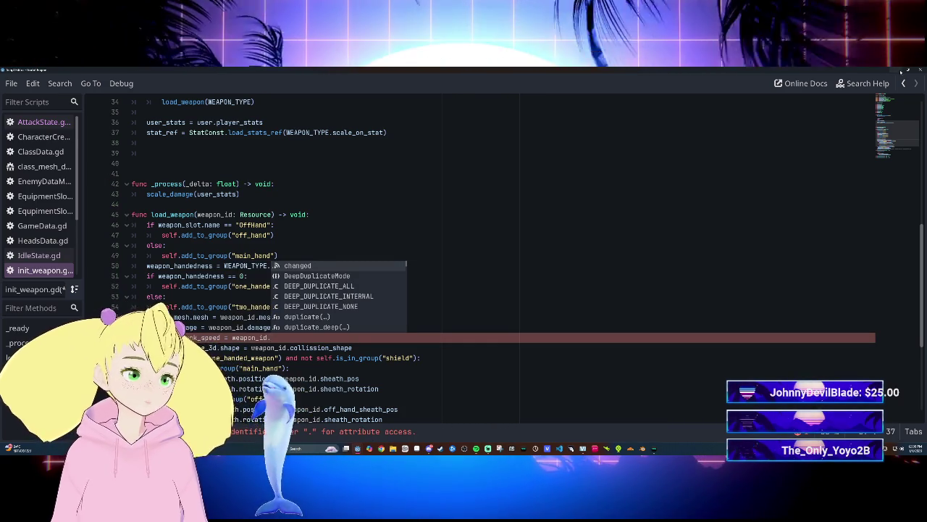
key(ctrl+F2)
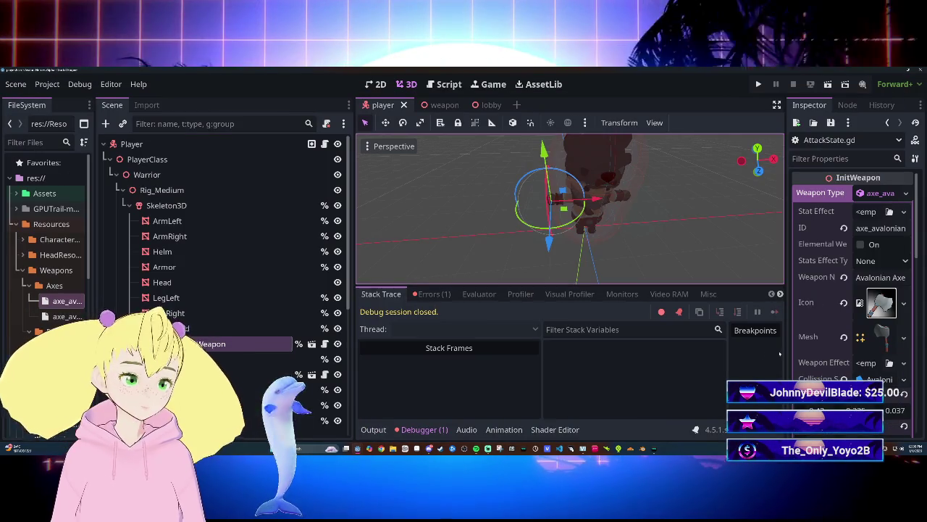
Find the axe resource's Weapon Speed property in the Inspector, then go back to init_weapon.gd.
scroll(852, 290, down, 5)
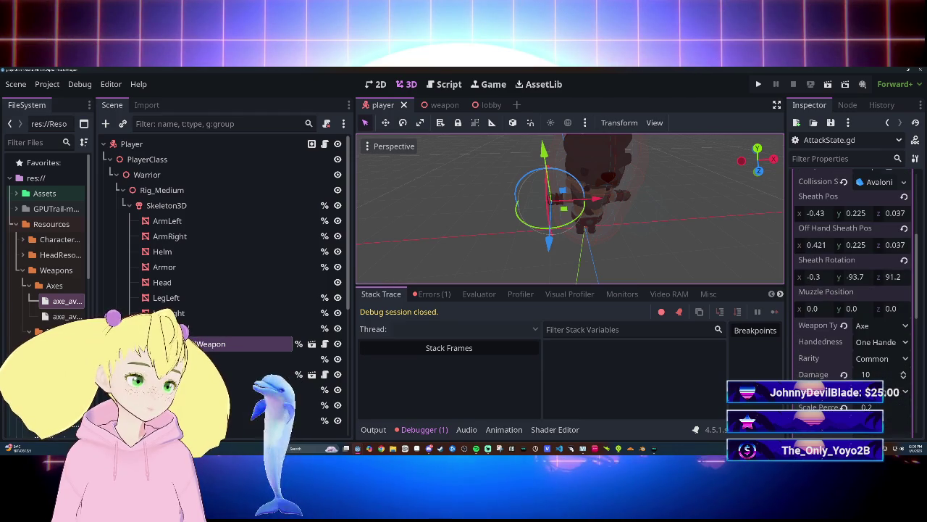
scroll(852, 290, down, 2)
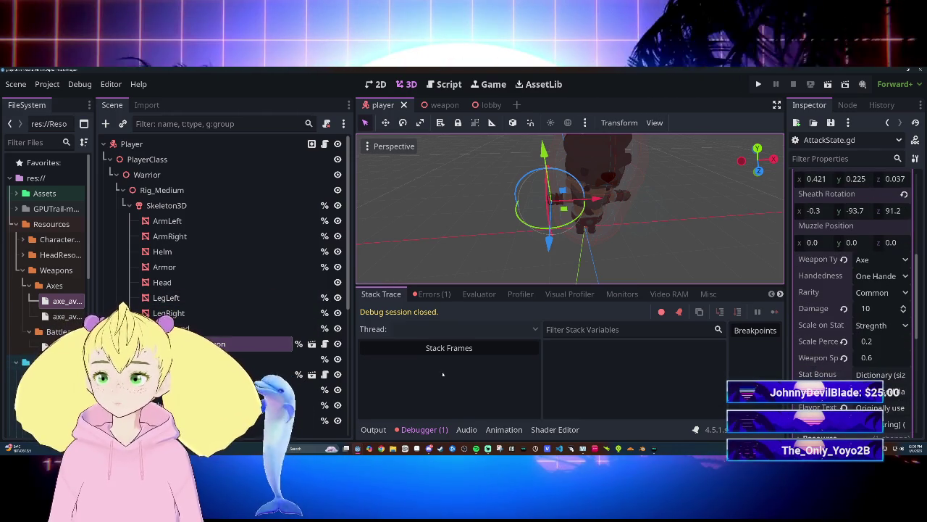
click(358, 448)
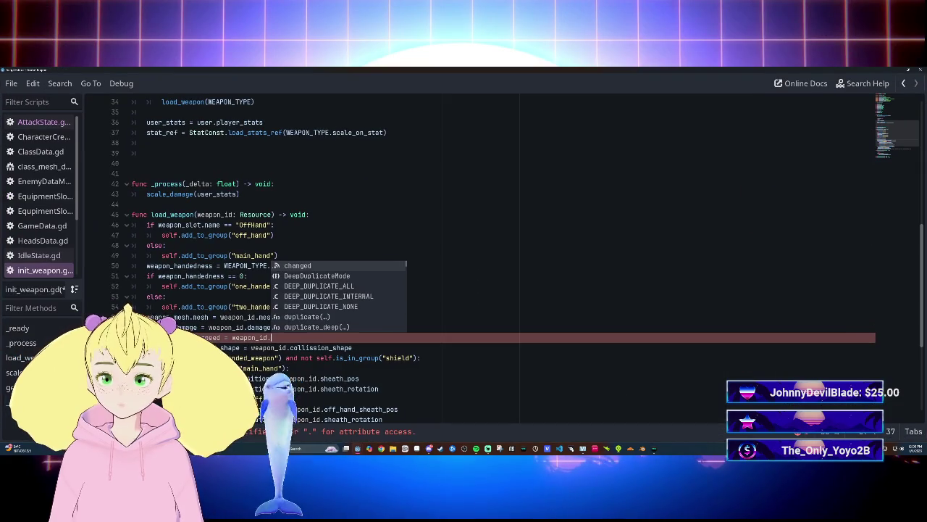
Finish the new line as weapon_id.weapon_speed and save init_weapon.gd.
text(weapo)
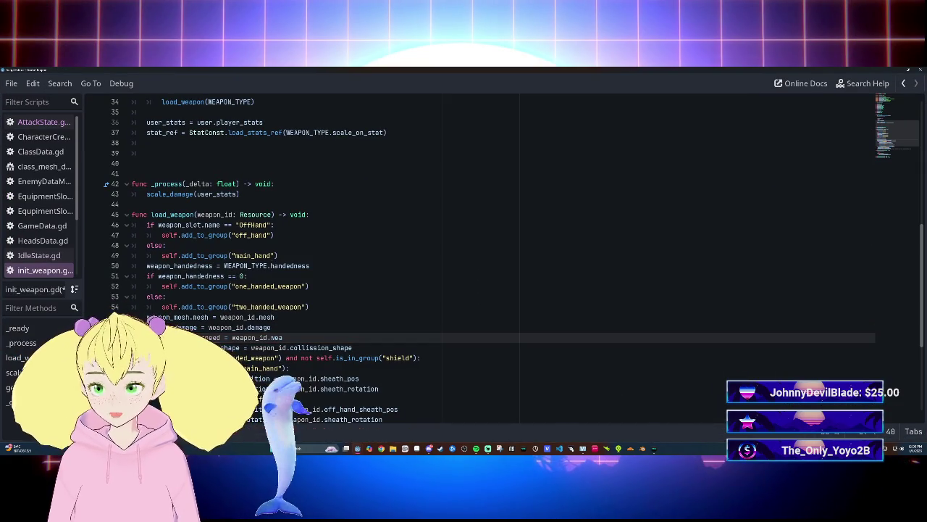
text(n_)
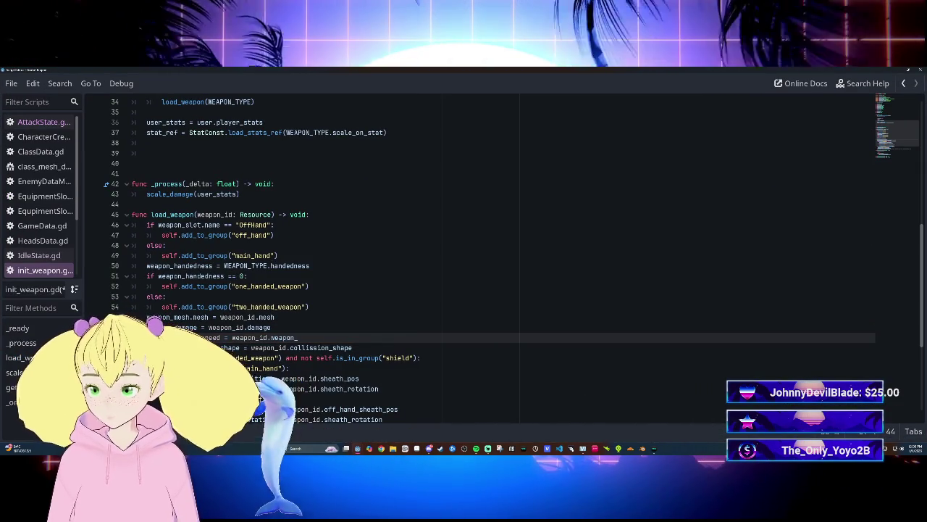
text(speed)
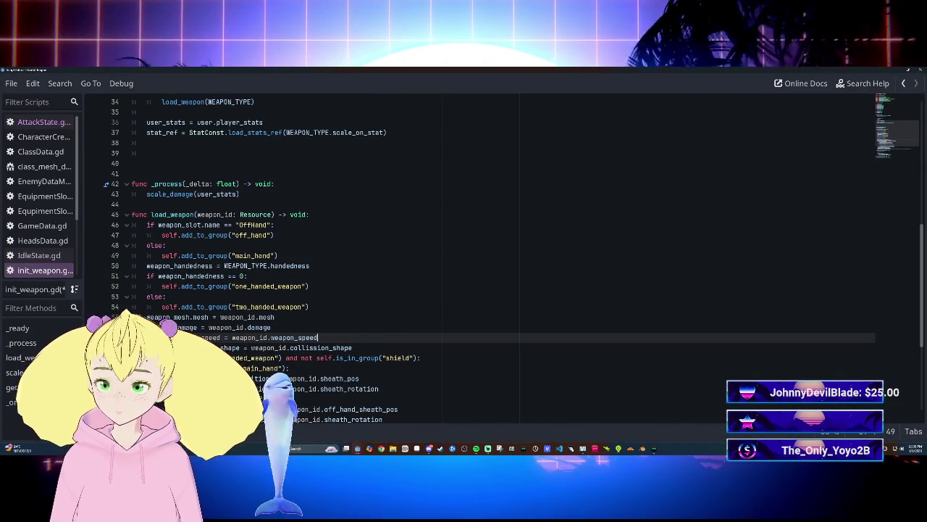
key(ctrl+s)
scroll(478, 261, down, 1)
scroll(478, 261, down, 2)
scroll(478, 261, up, 8)
scroll(478, 261, down, 6)
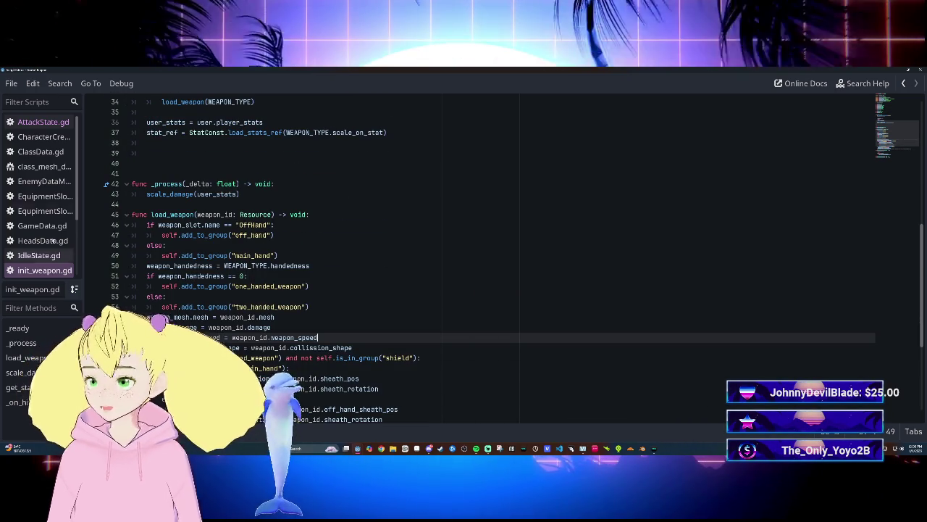
click(43, 122)
Complete the member name to weapon_attack_speed and start a new line below the _time_left assignment.
key(BackSpace)
key(BackSpace)
key(BackSpace)
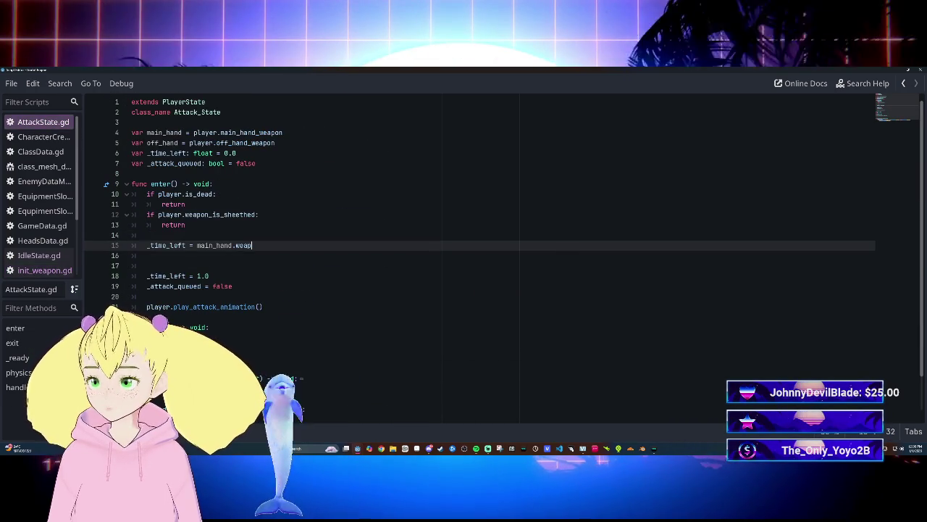
key(BackSpace)
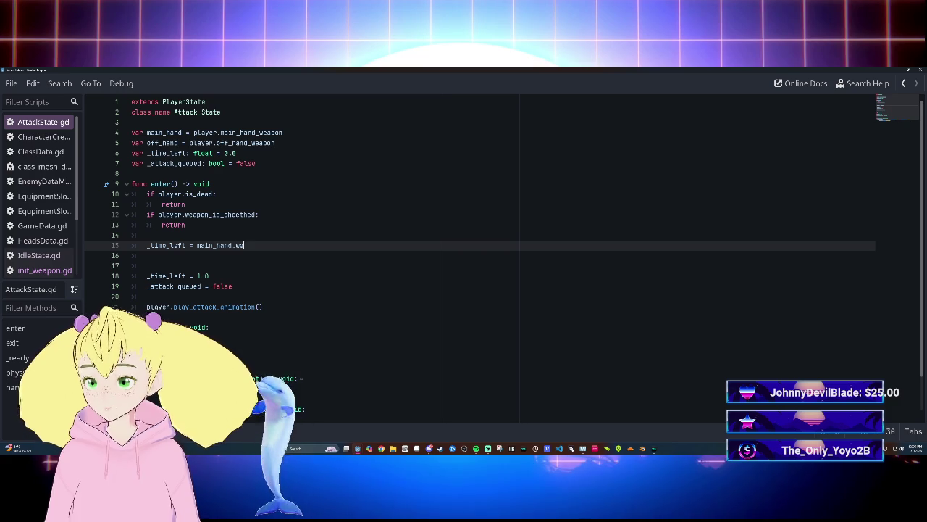
text(a)
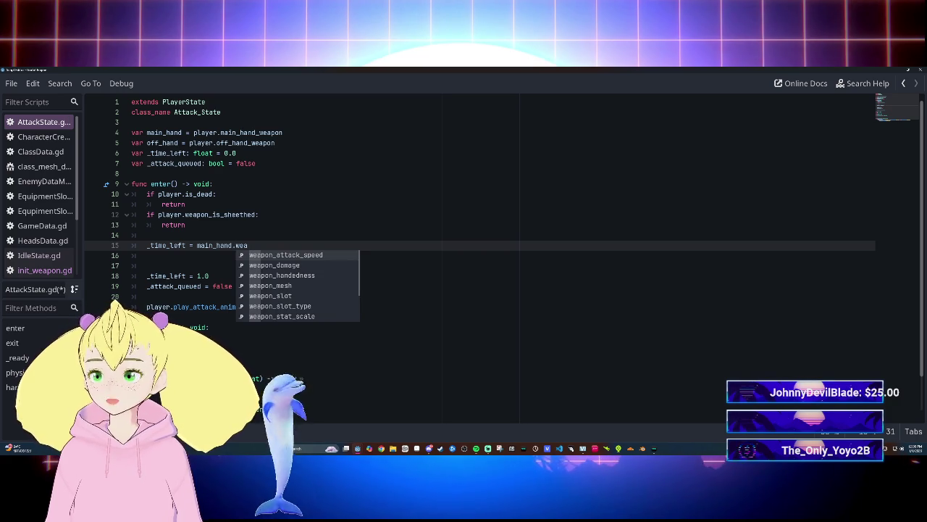
key(Return)
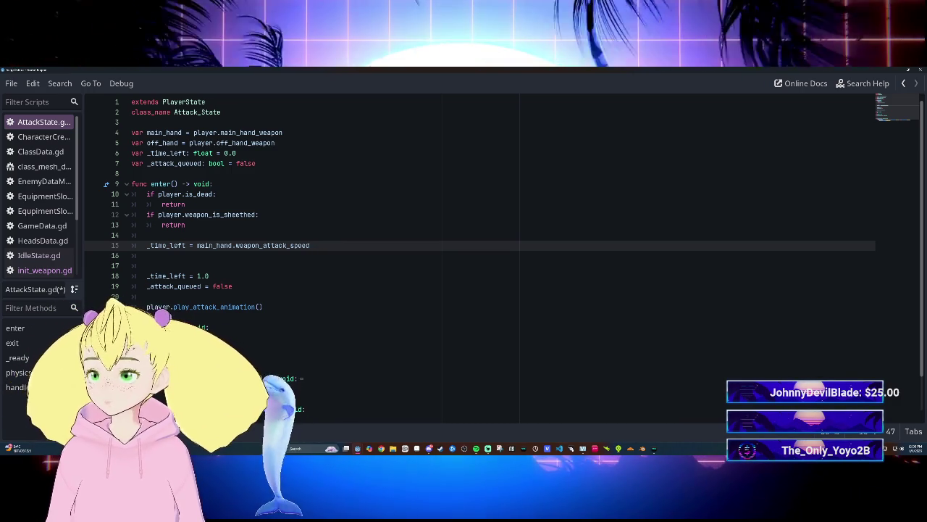
key(Return)
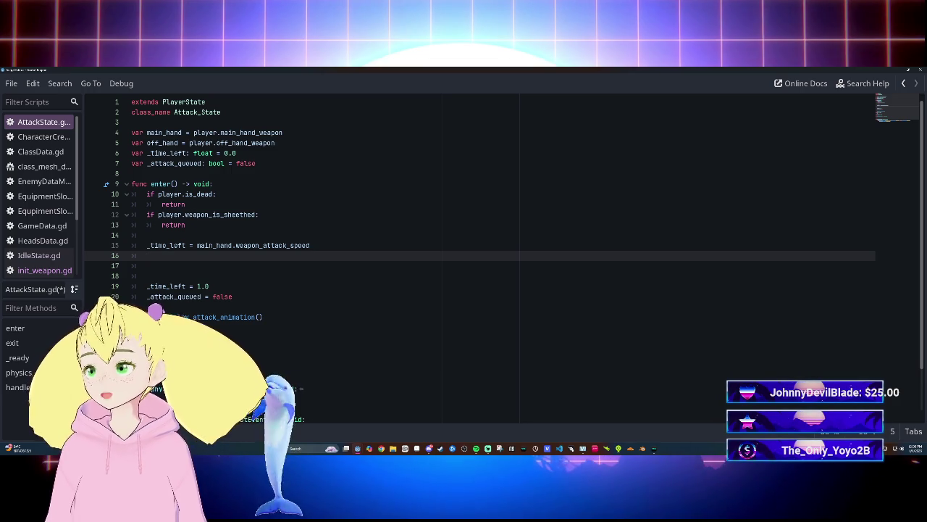
Remove the extra blank line in enter() and rewrite line 7 as 'var _attack_queued: bool = false'.
key(Delete)
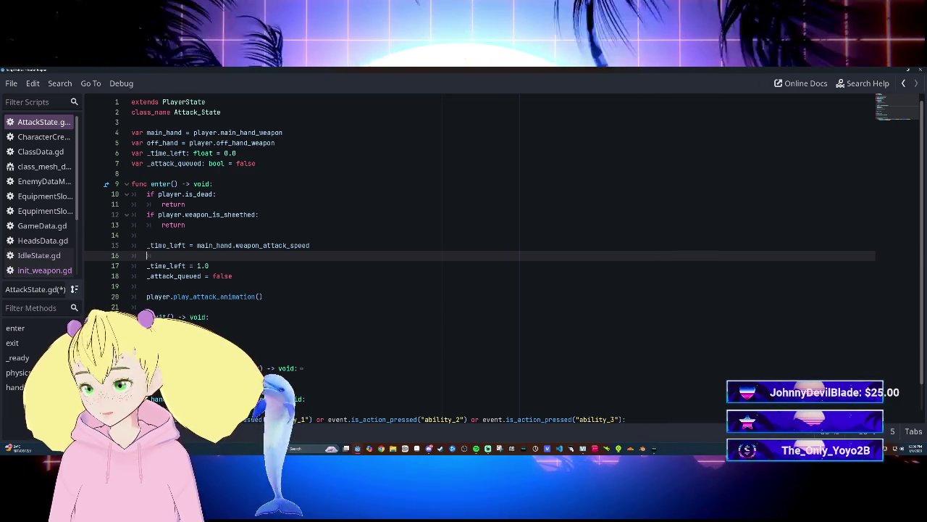
triple_click(194, 163)
key(BackSpace)
key(BackSpace)
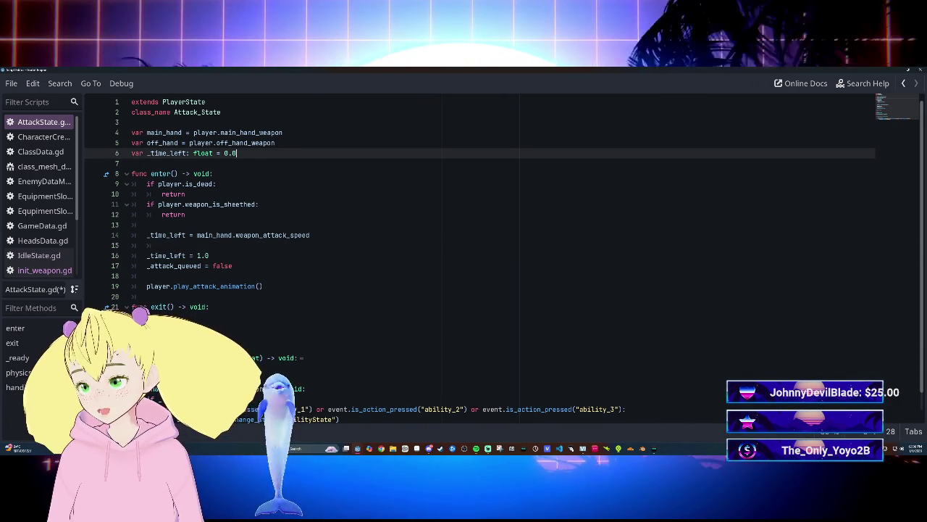
click(147, 266)
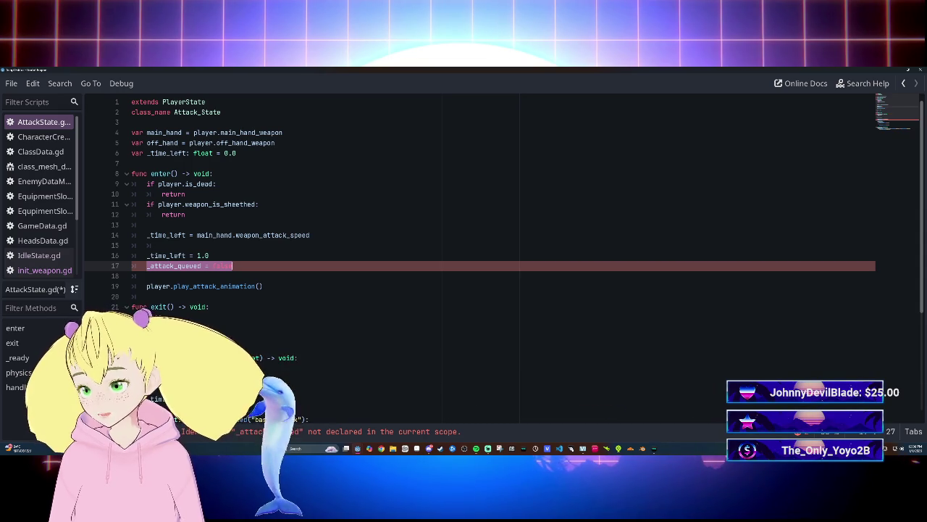
scroll(478, 253, down, 5)
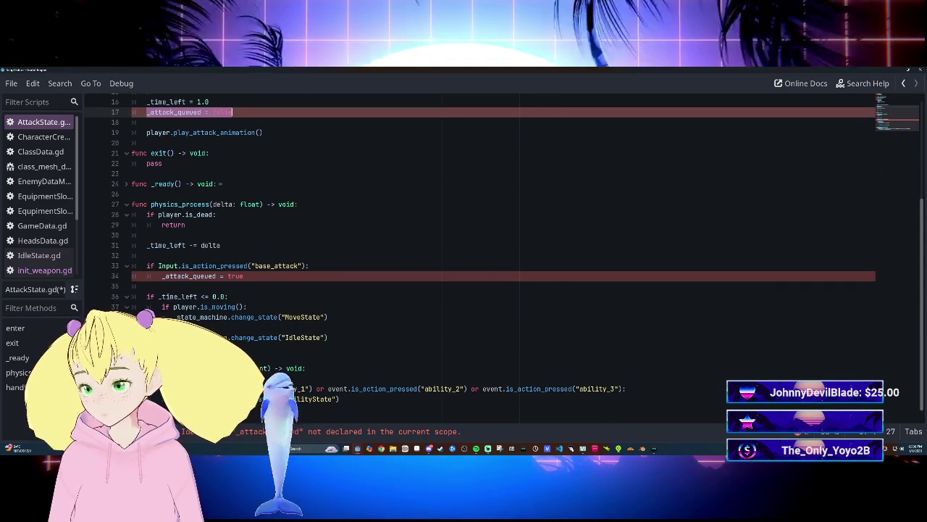
scroll(295, 406, up, 5)
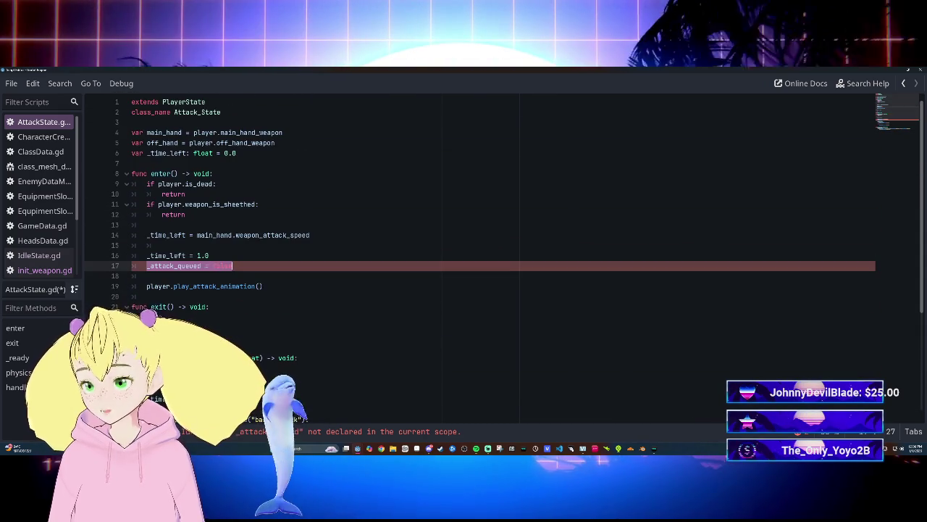
text(var _attack_queued: bool = false)
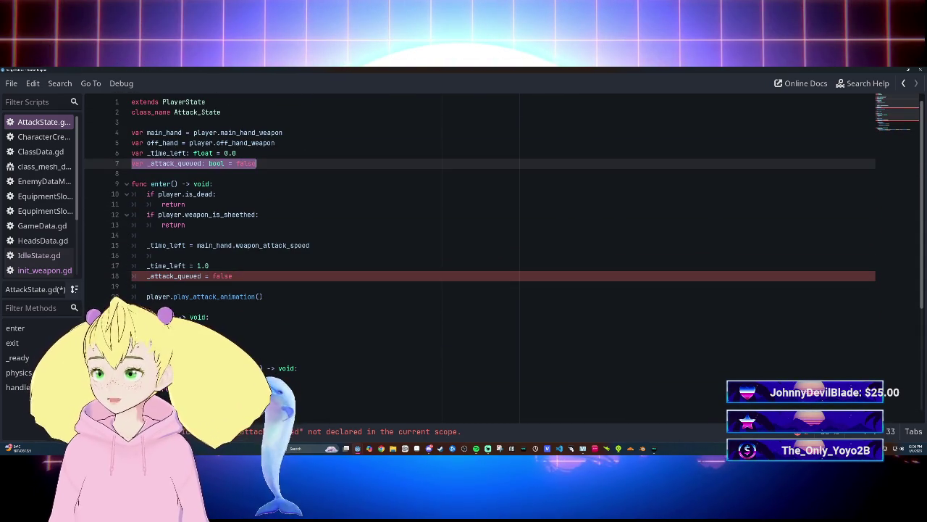
scroll(478, 254, down, 5)
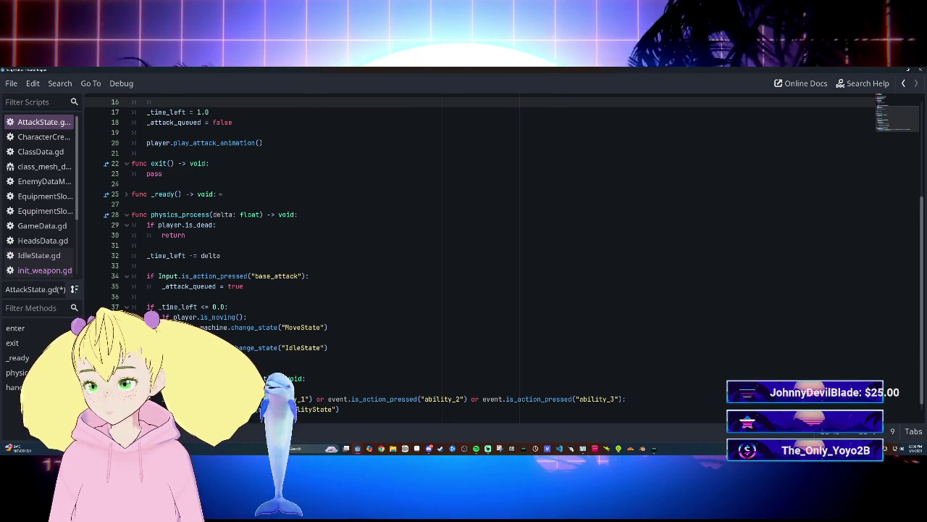
click(146, 255)
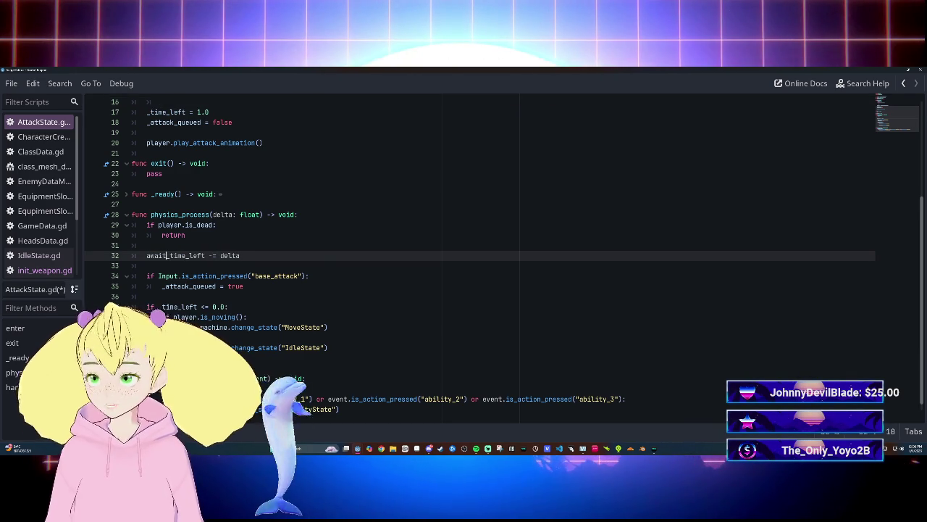
click(244, 287)
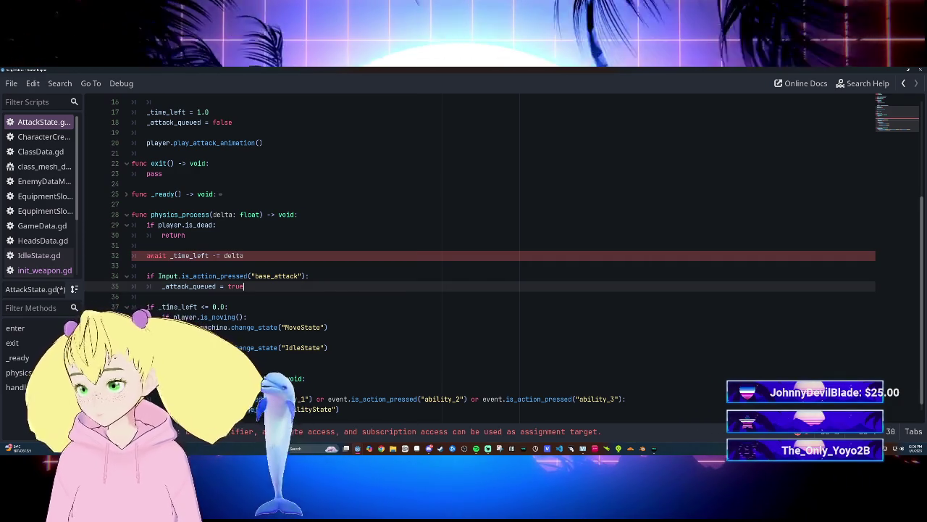
click(174, 255)
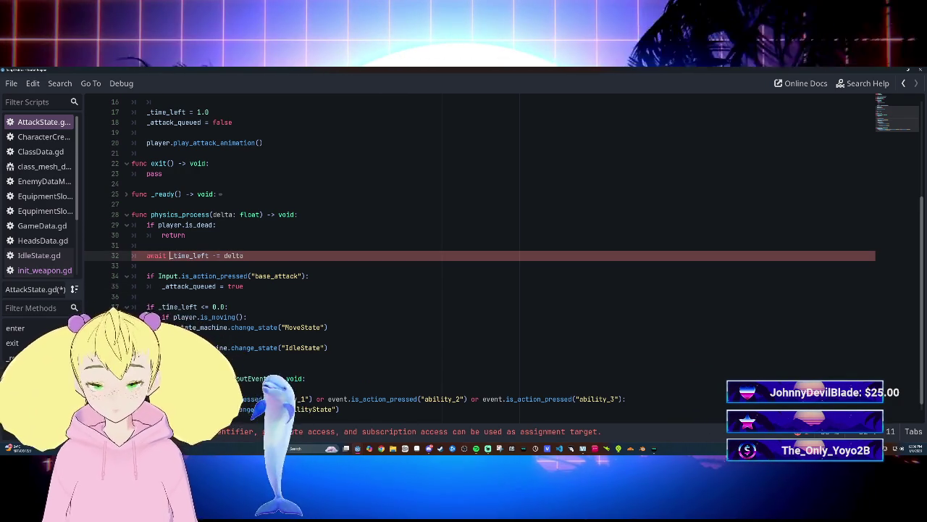
key(BackSpace)
key(BackSpace)
key(BackSpace)
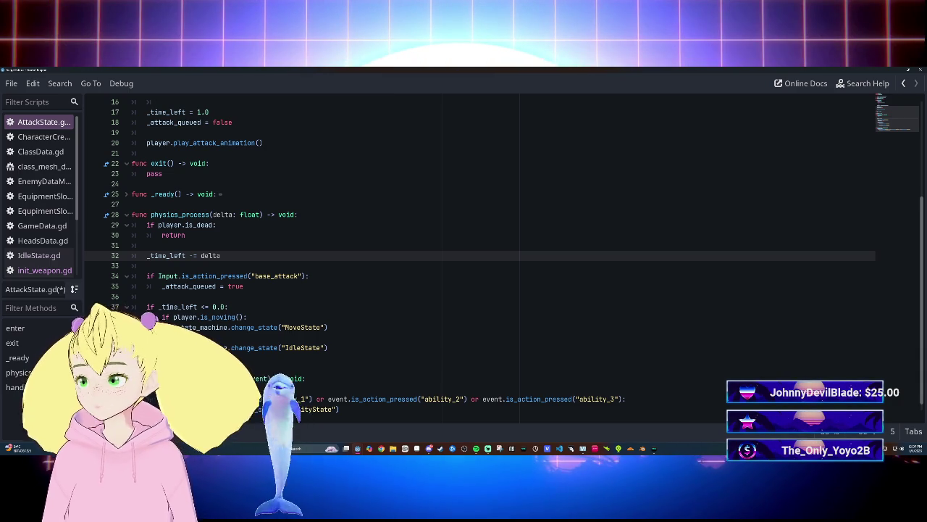
scroll(478, 254, up, 5)
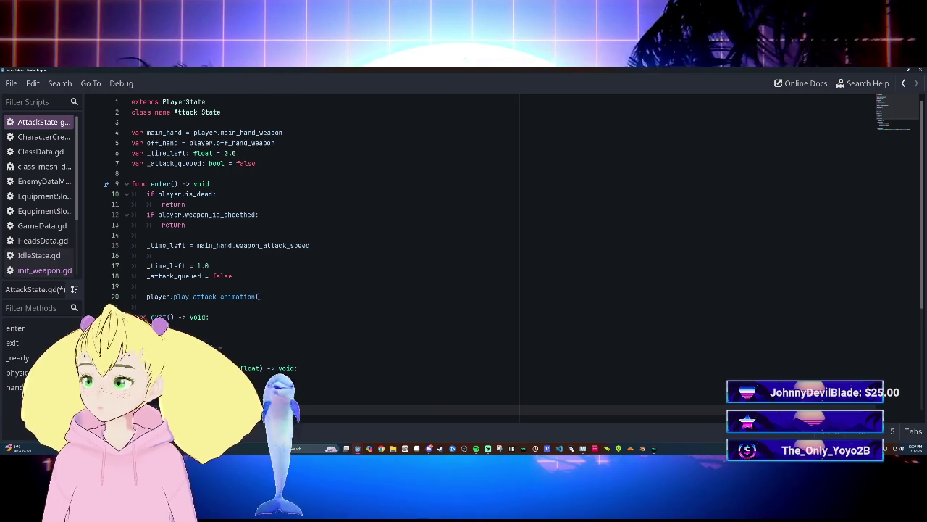
Remove the leftover empty lines between the assignments in enter().
key(shift+End)
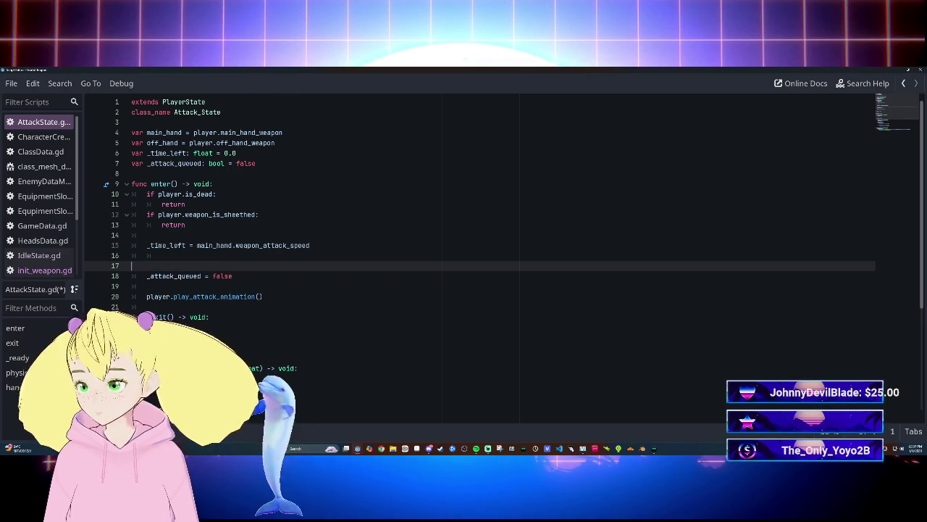
key(BackSpace)
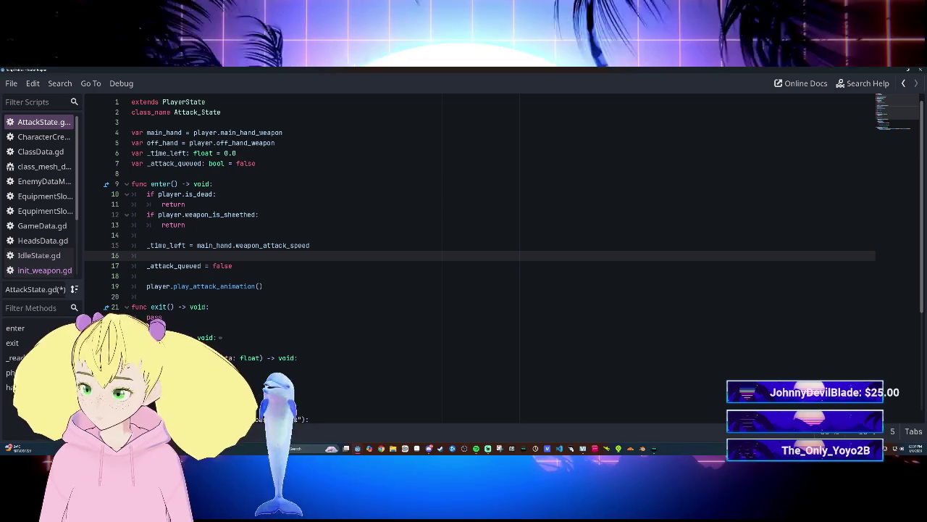
mouse_move(180, 266)
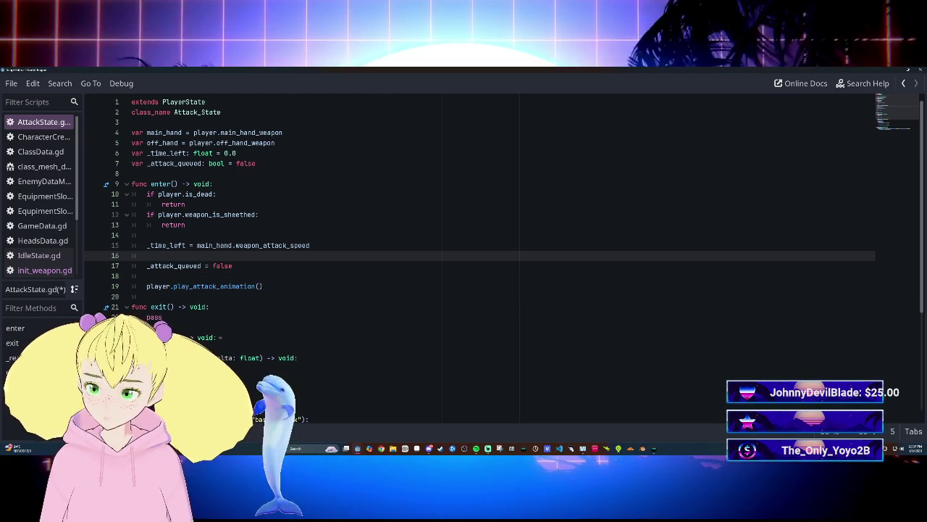
key(BackSpace)
key(BackSpace)
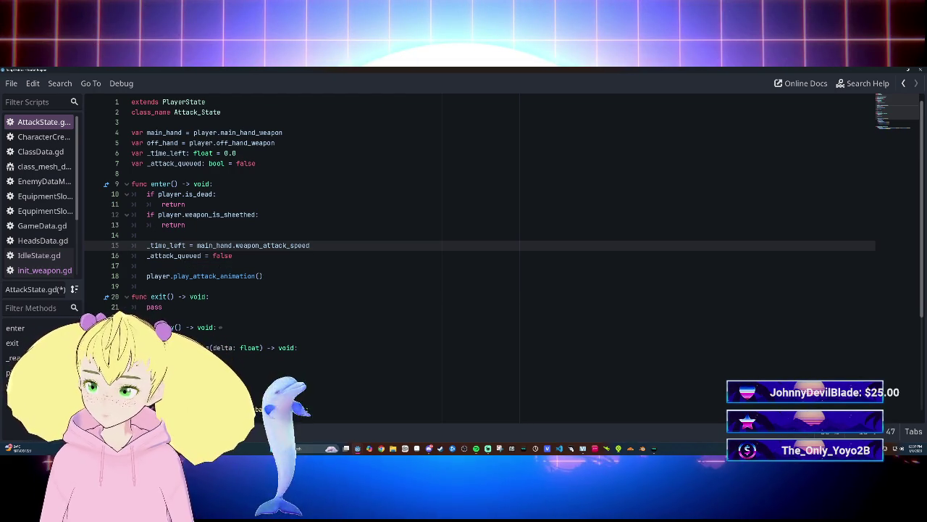
scroll(478, 261, down, 2)
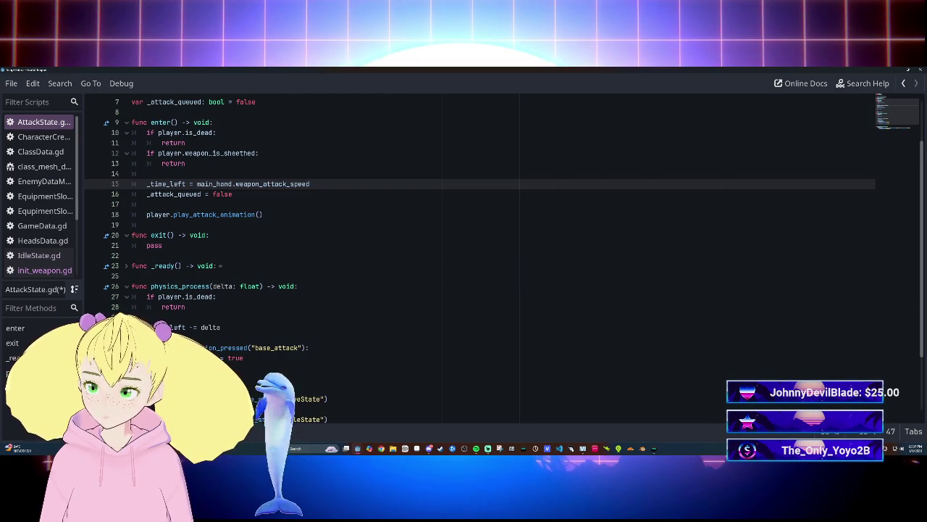
Add an 'if main_hand.is_in_group' two_handed_weapon condition before the attack animation call.
click(145, 204)
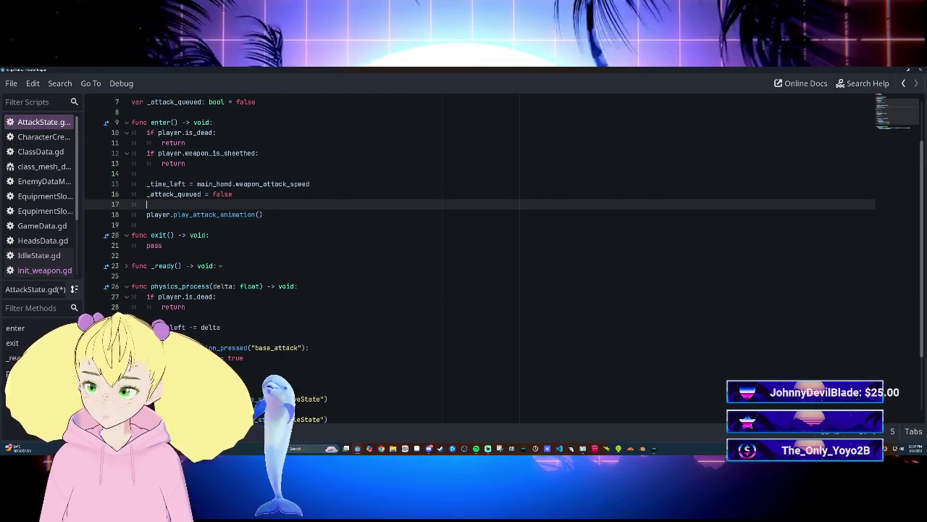
text(if )
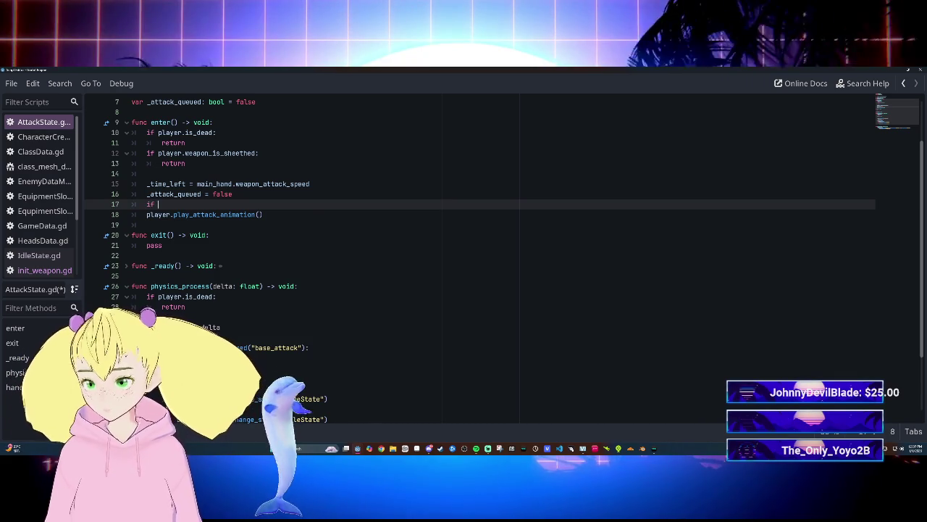
text(player)
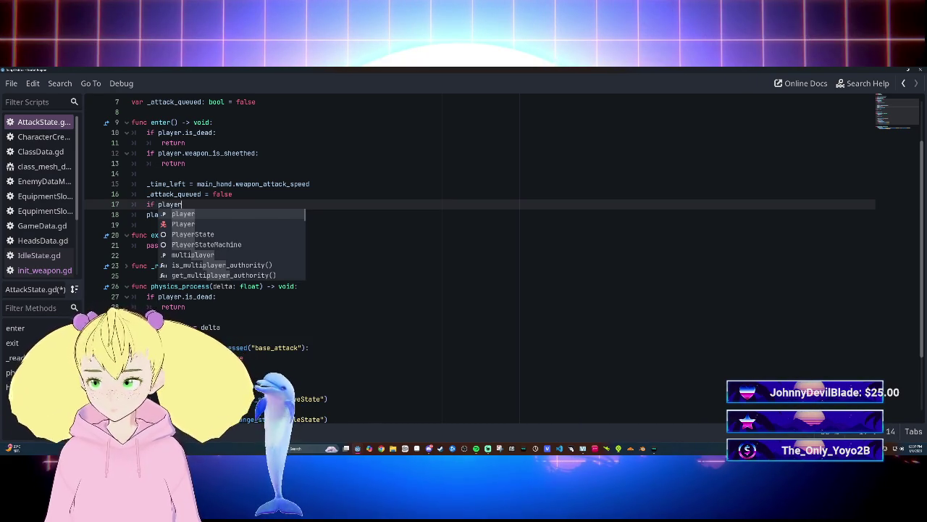
text(.)
key(BackSpace)
key(BackSpace)
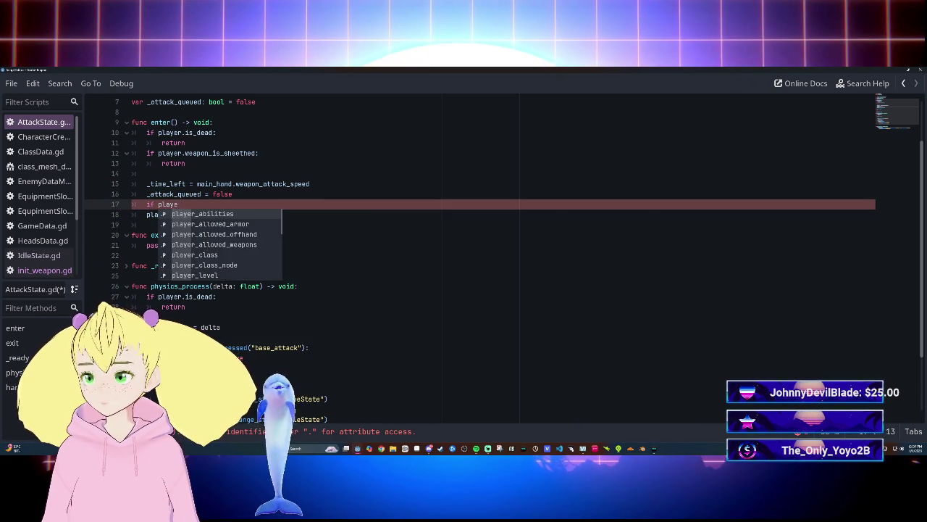
key(BackSpace)
key(BackSpace)
text(main)
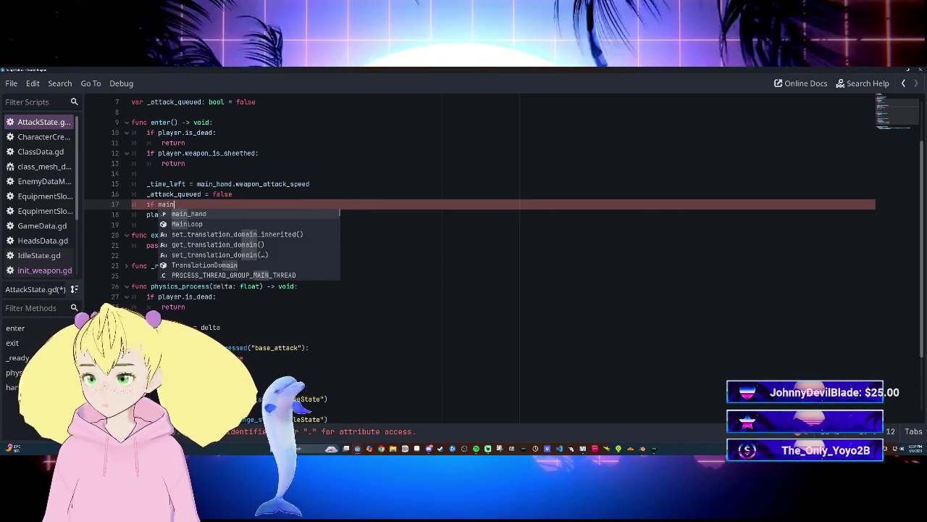
key(Return)
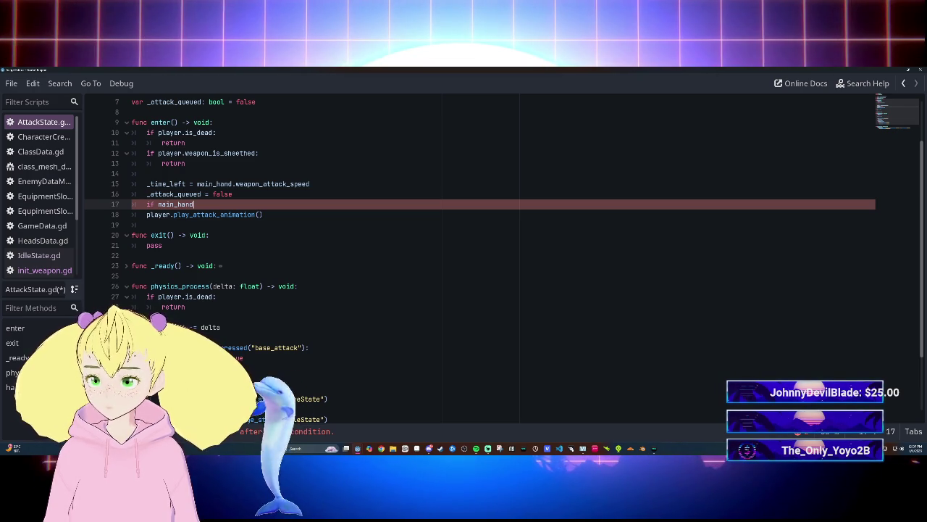
text(.)
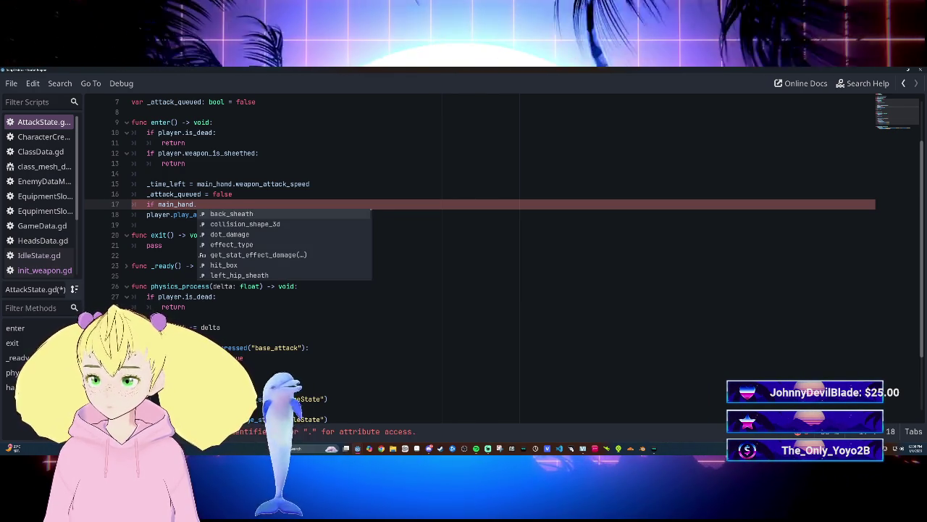
text(is)
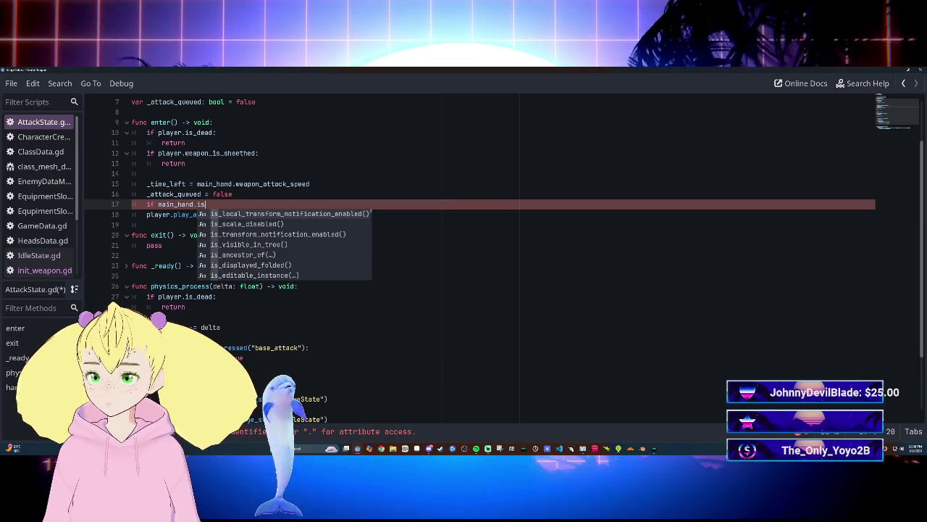
text(_in)
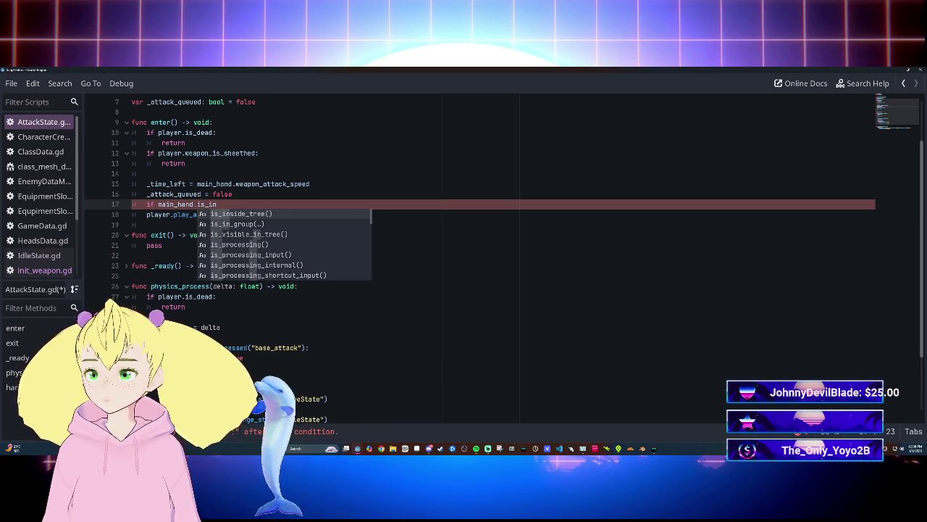
key(Return)
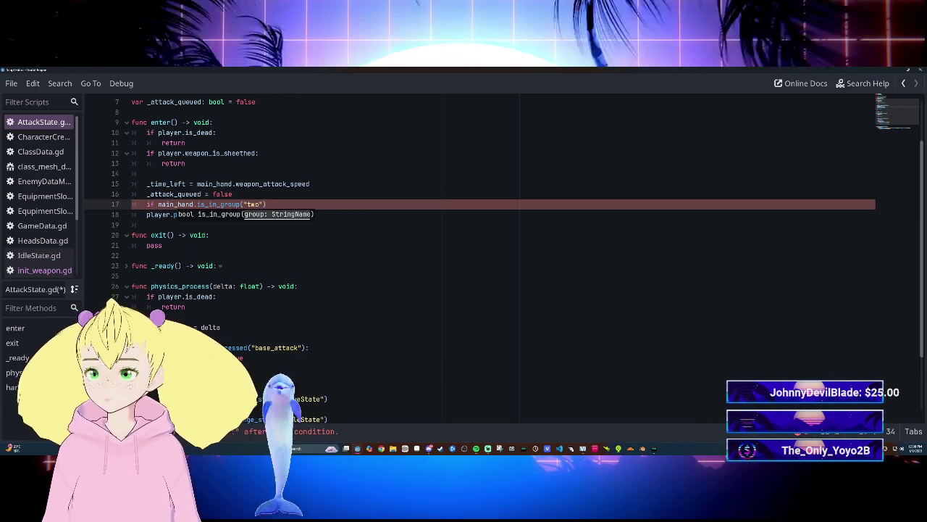
text(two_handed)
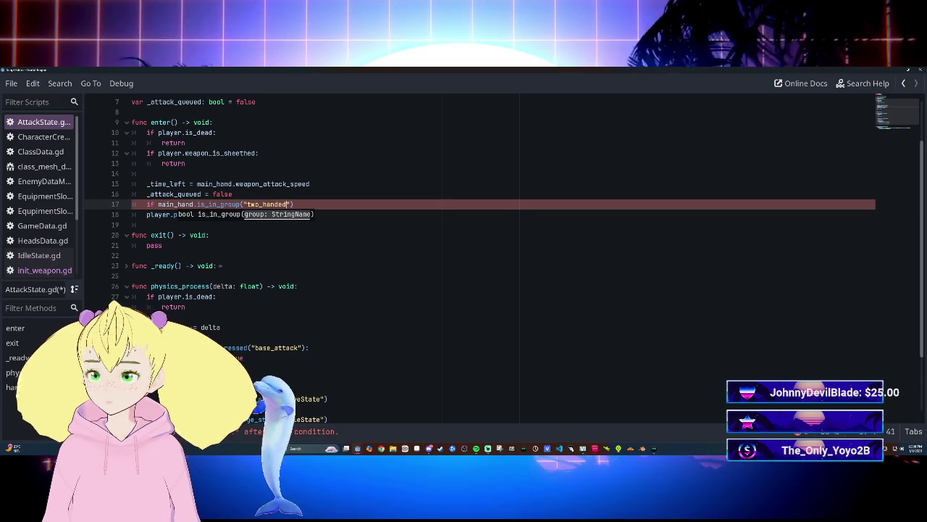
text(_weapon)
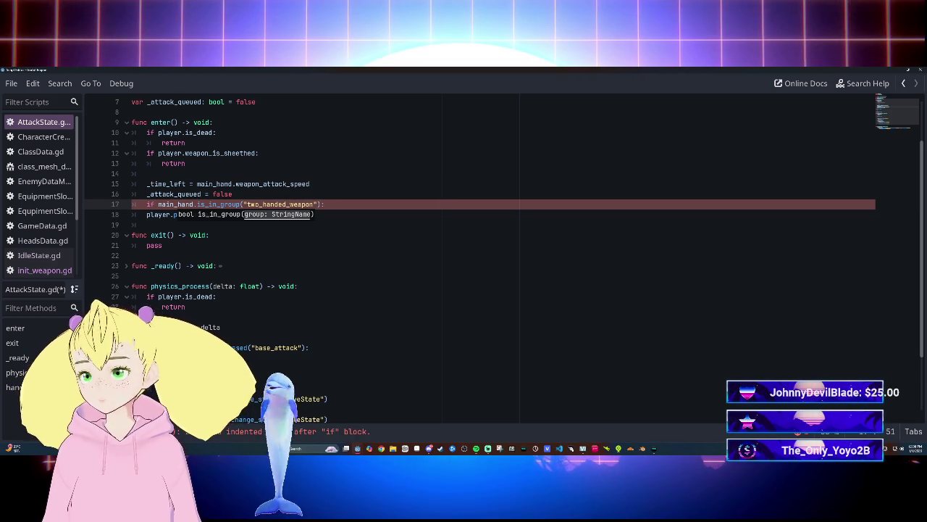
key(Down)
Indent the attack animation call under the if and open a new line inside it.
key(Home)
key(Tab)
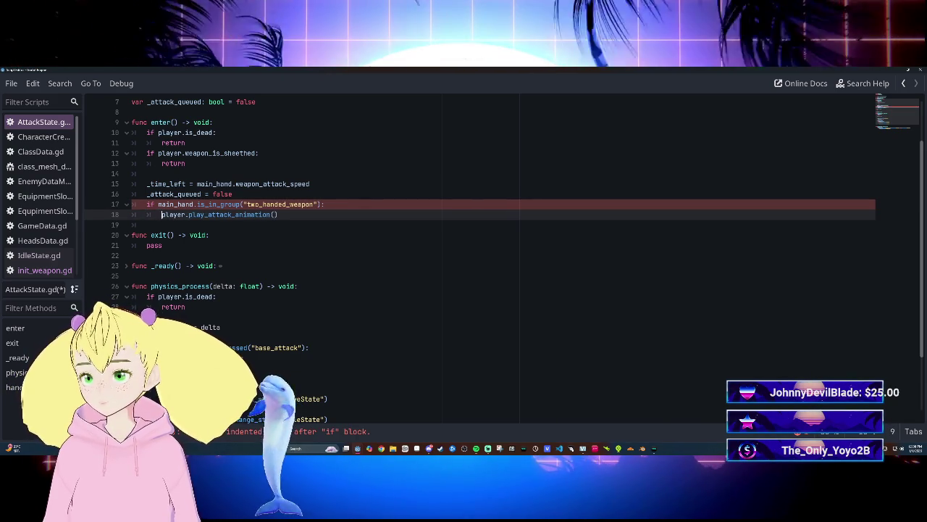
key(End)
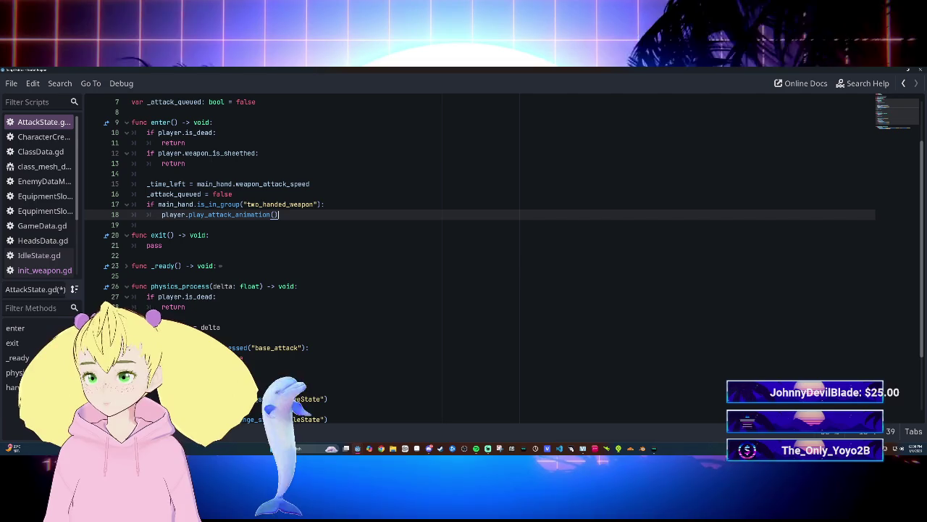
key(Return)
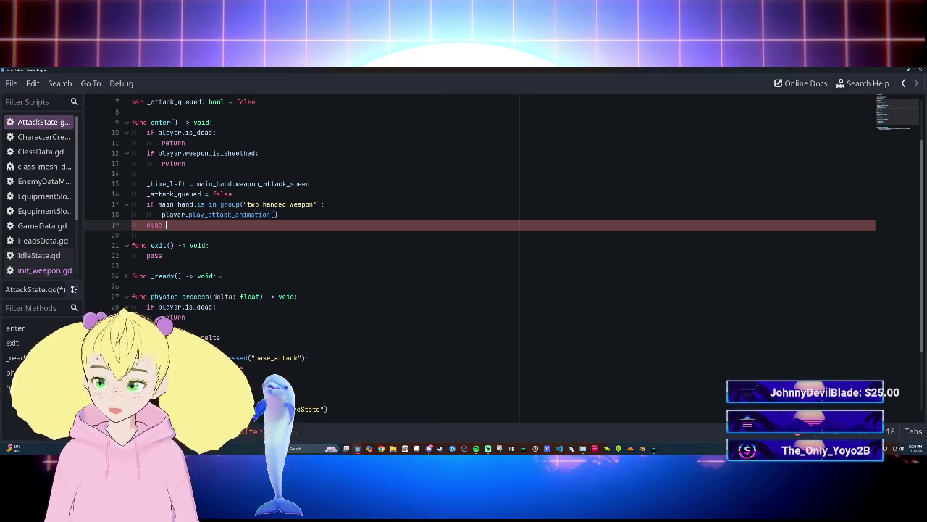
Give the else branch a pass body, save AttackState.gd, and return to the main editor.
key(Return)
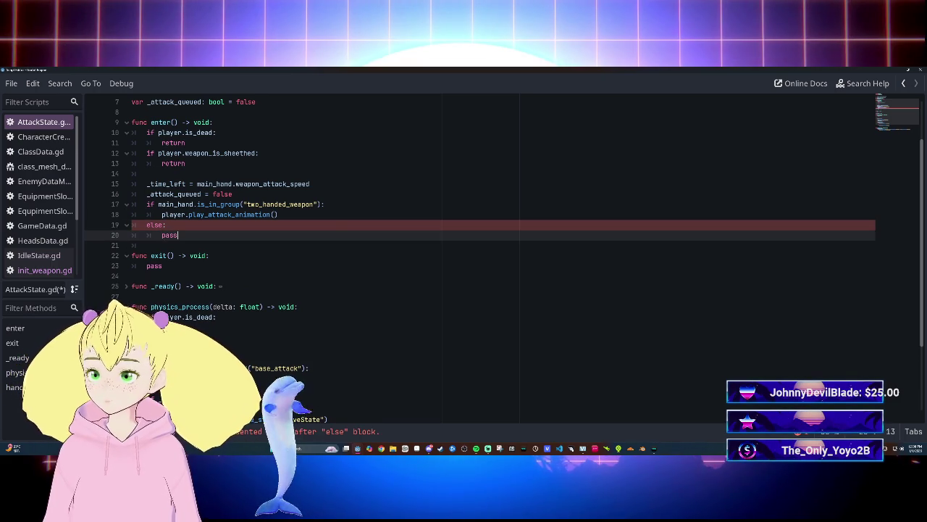
key(Up)
scroll(478, 253, down, 1)
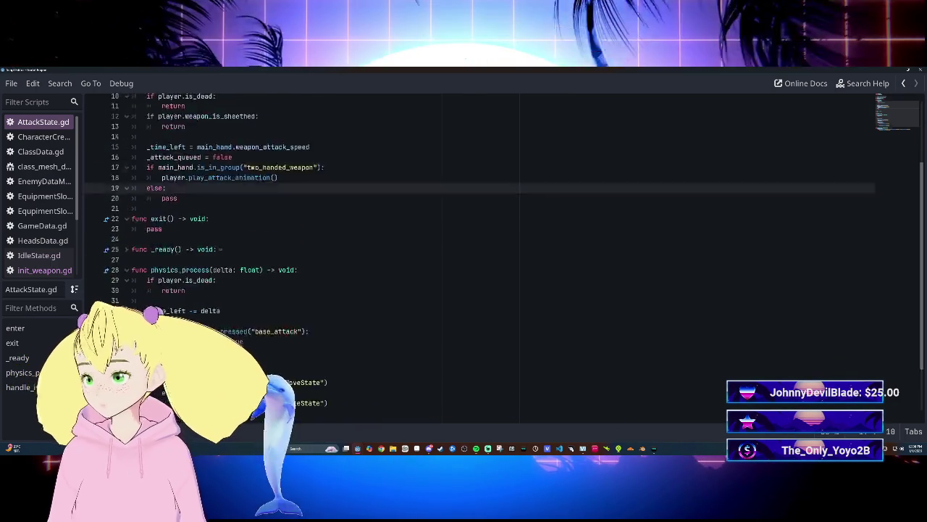
scroll(478, 253, down, 2)
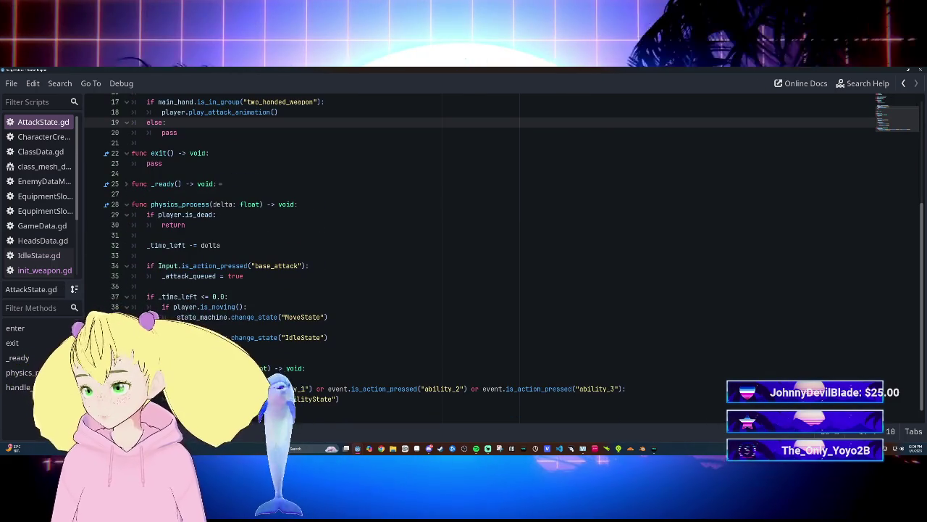
scroll(478, 254, up, 5)
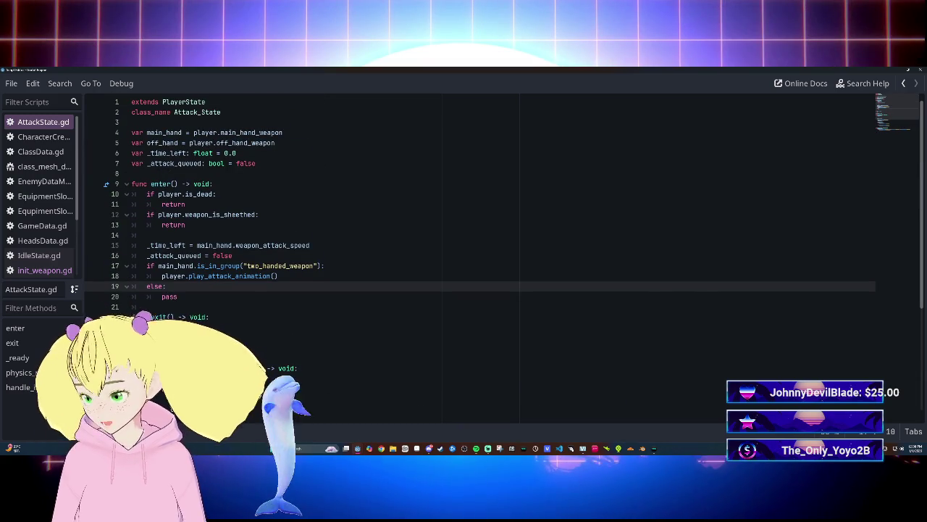
click(263, 276)
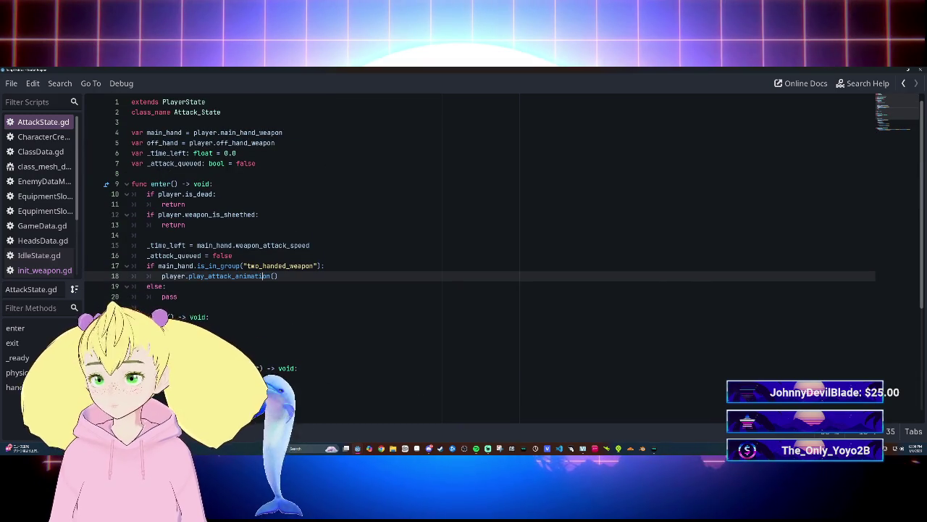
key(alt+Tab)
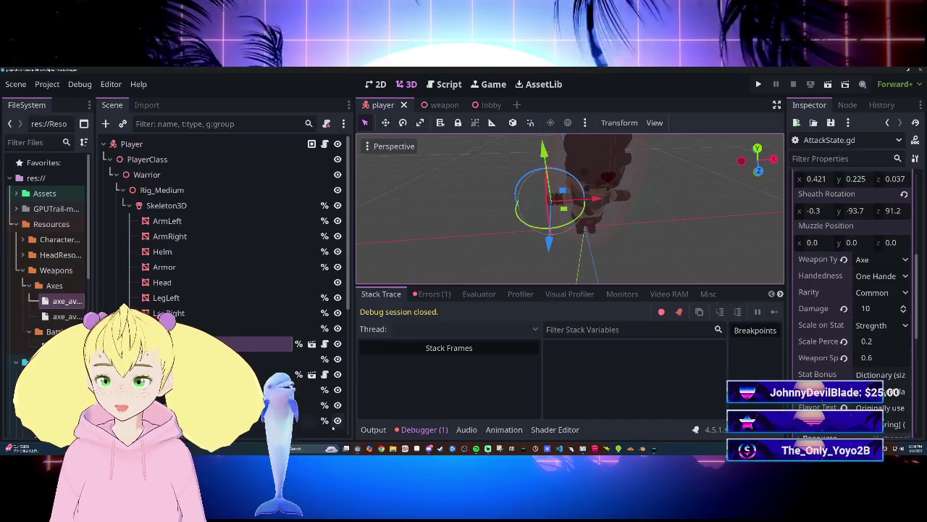
Switch to the lobby scene, save it, and run the game with F5.
click(478, 105)
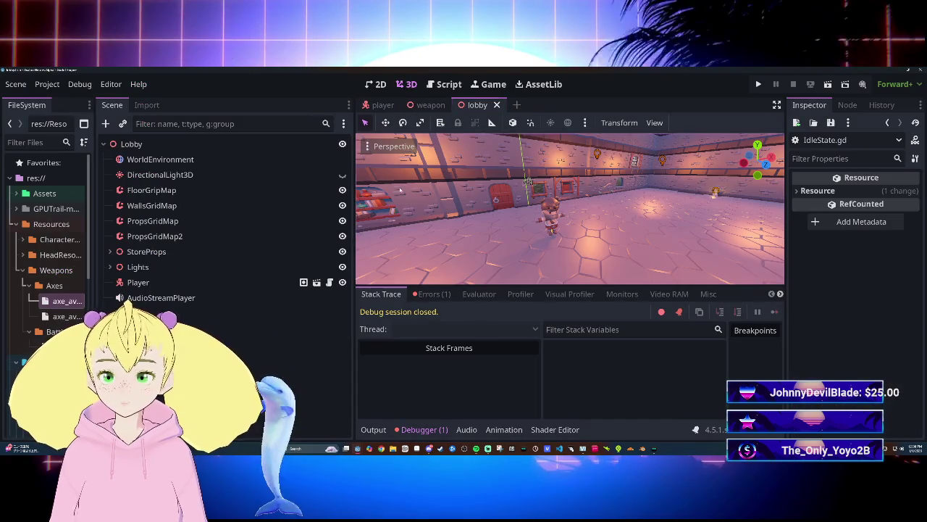
click(220, 255)
key(ctrl+s)
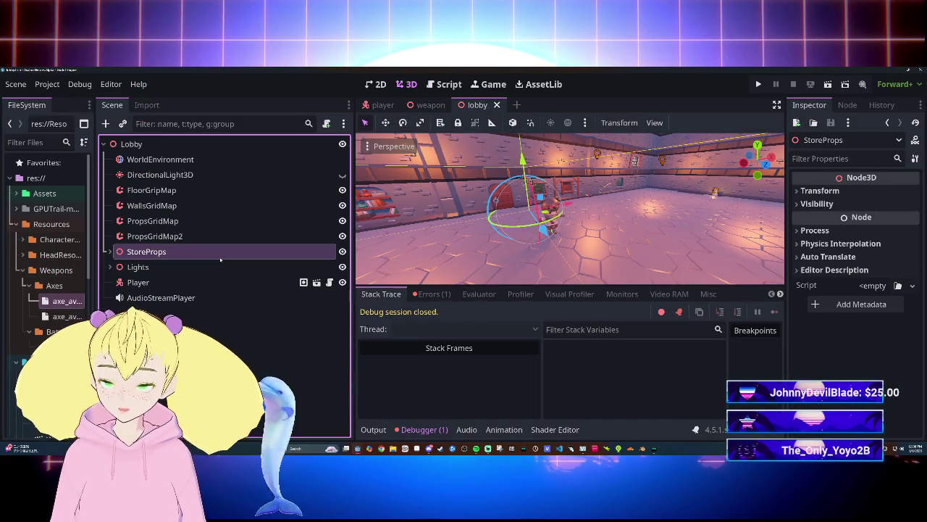
key(F5)
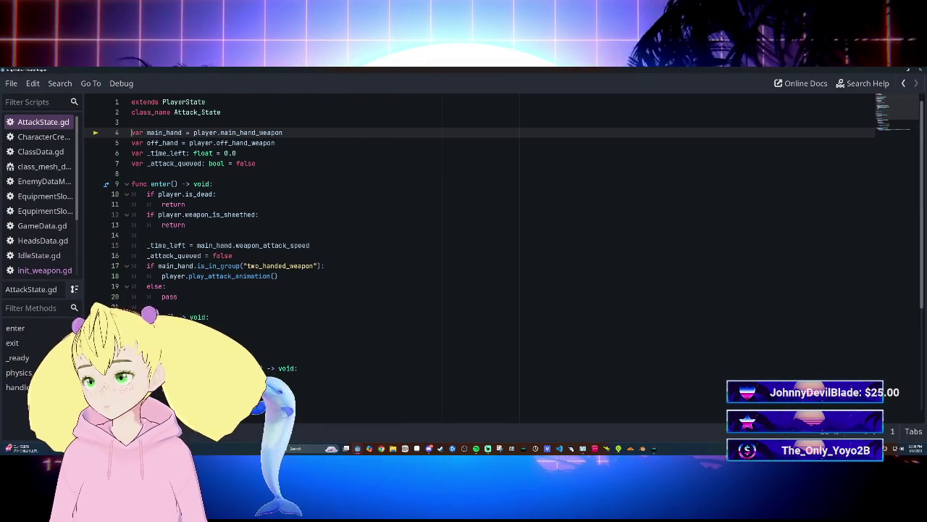
Open the Debugger's error list and jump to the 'main_hand_weapon' on Nil error in AttackState.gd.
mouse_move(177, 149)
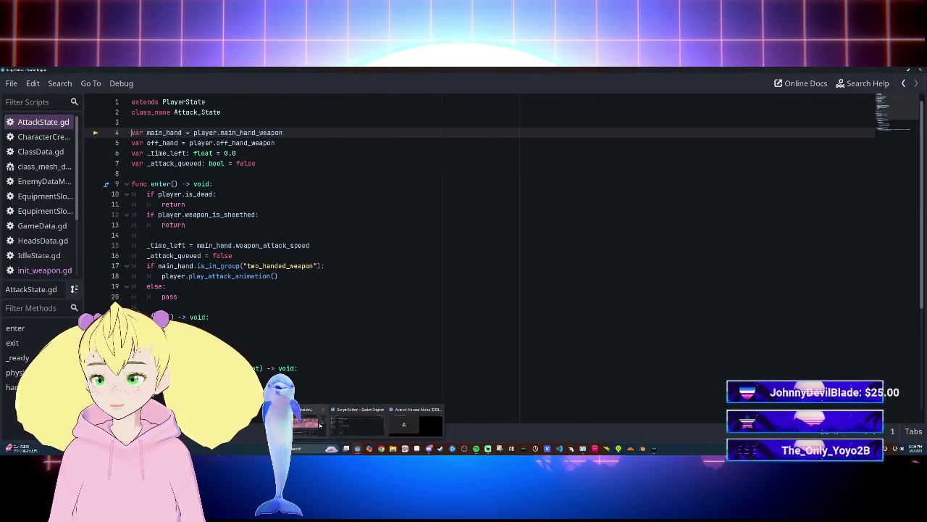
click(320, 424)
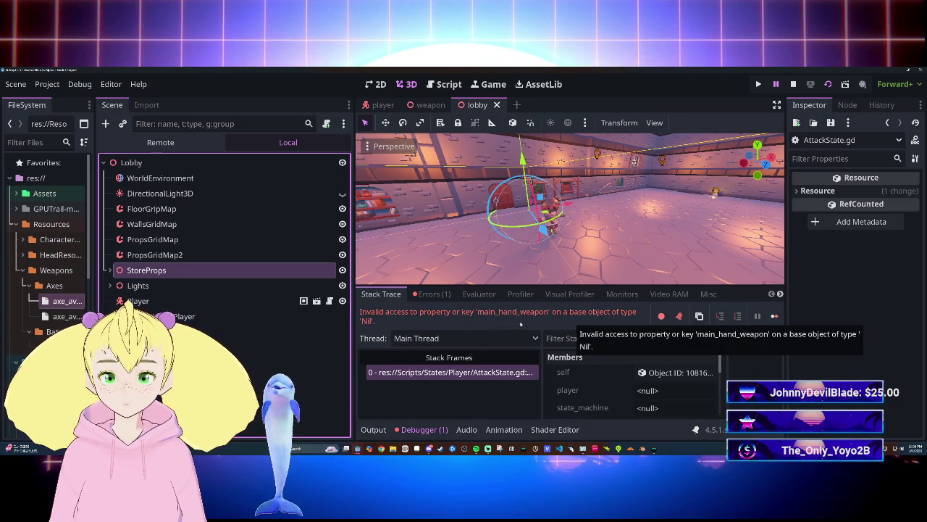
click(433, 294)
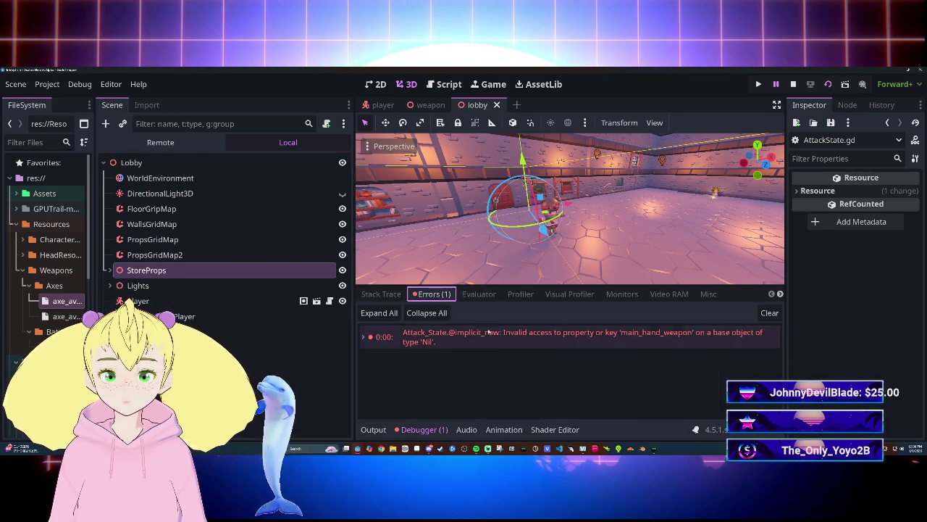
double_click(435, 333)
click(210, 317)
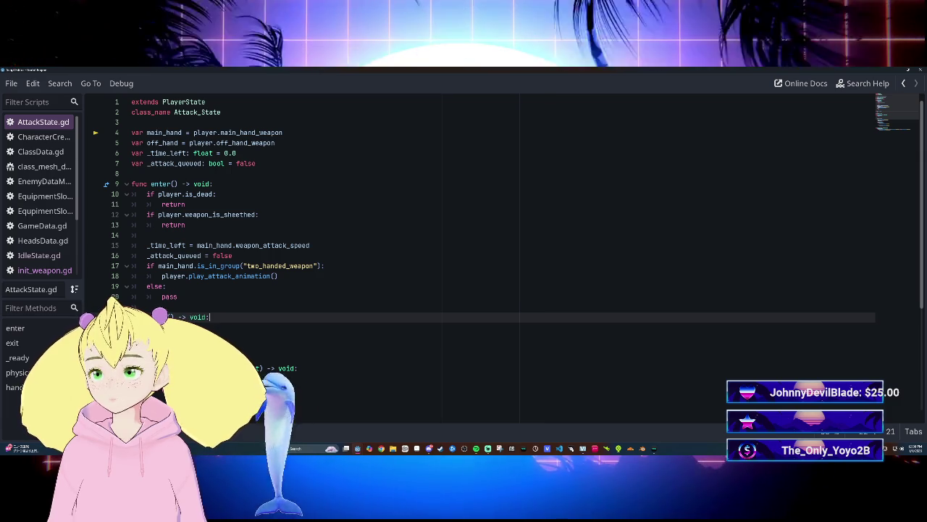
Open Player.gd and review the Item Equip declarations of main_hand_weapon, off_hand_weapon and related variables.
scroll(70, 249, down, 2)
click(70, 250)
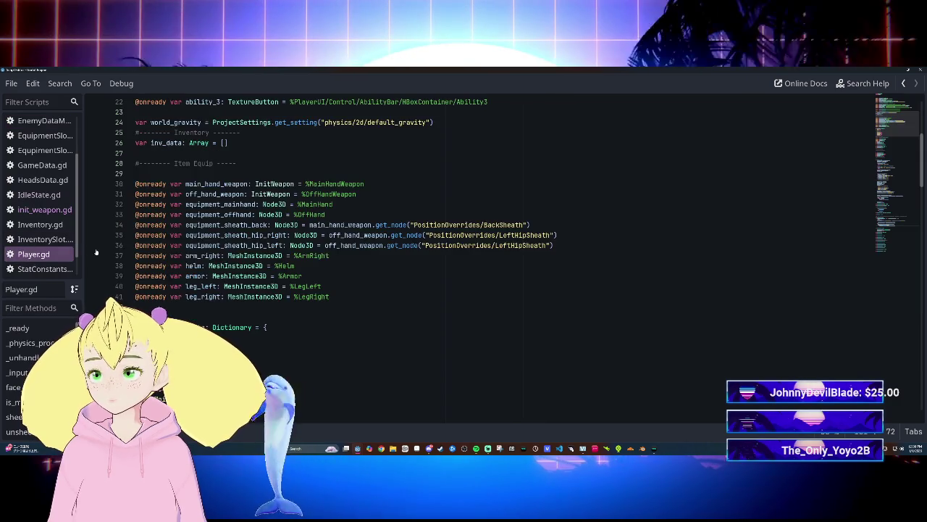
scroll(479, 253, down, 5)
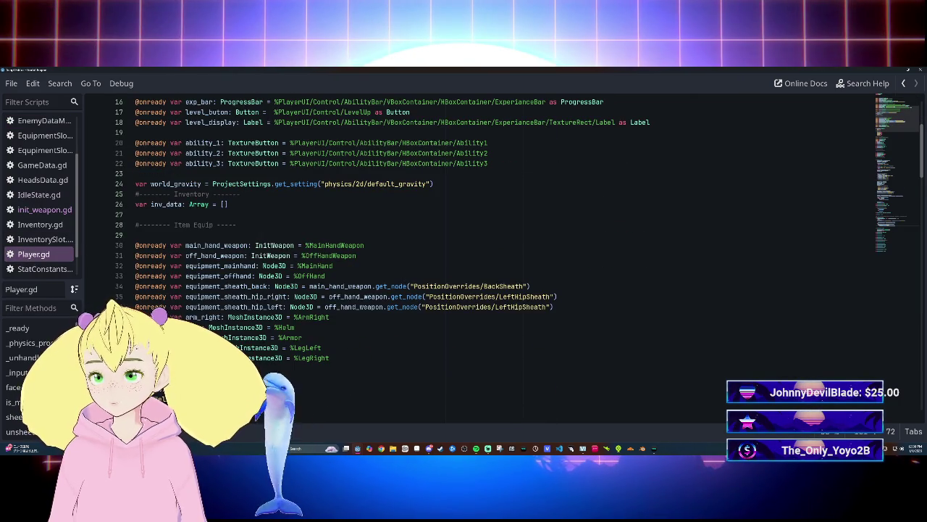
scroll(478, 254, down, 13)
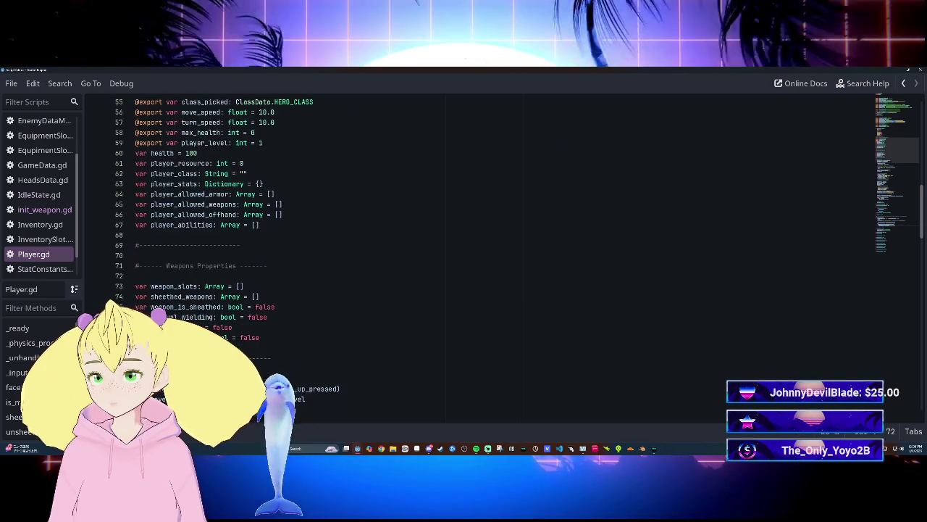
scroll(478, 254, down, 4)
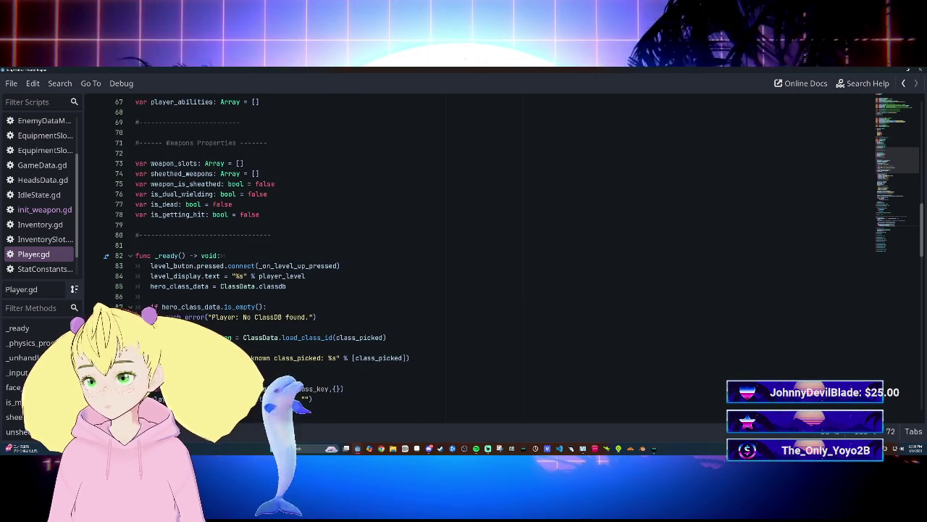
scroll(479, 254, up, 1)
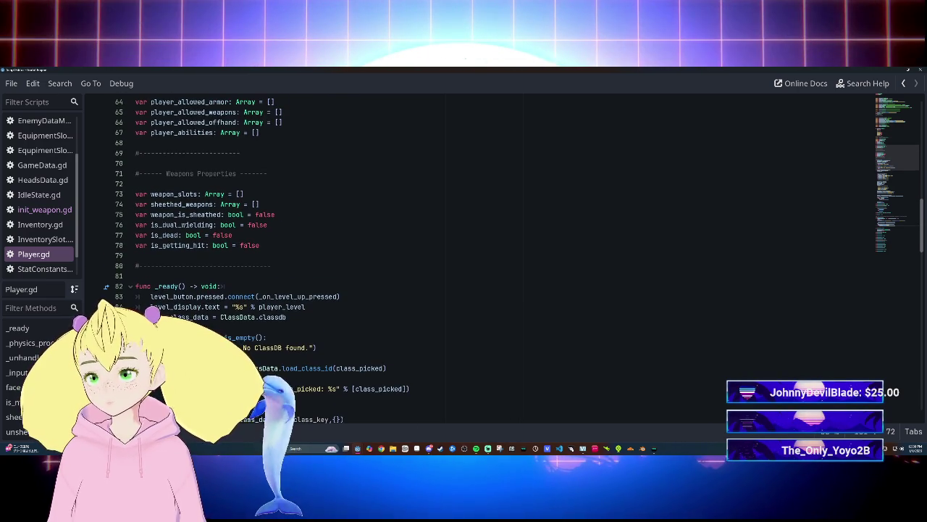
scroll(478, 254, up, 13)
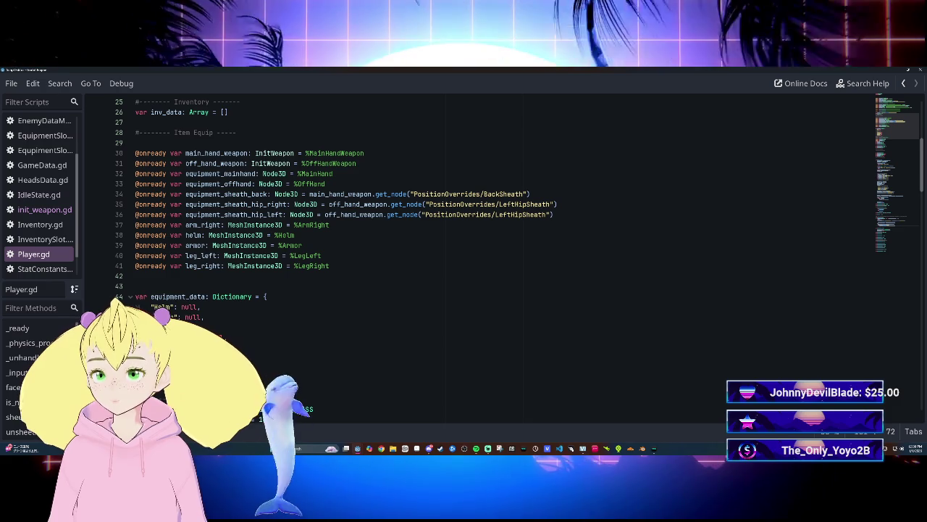
scroll(478, 254, down, 7)
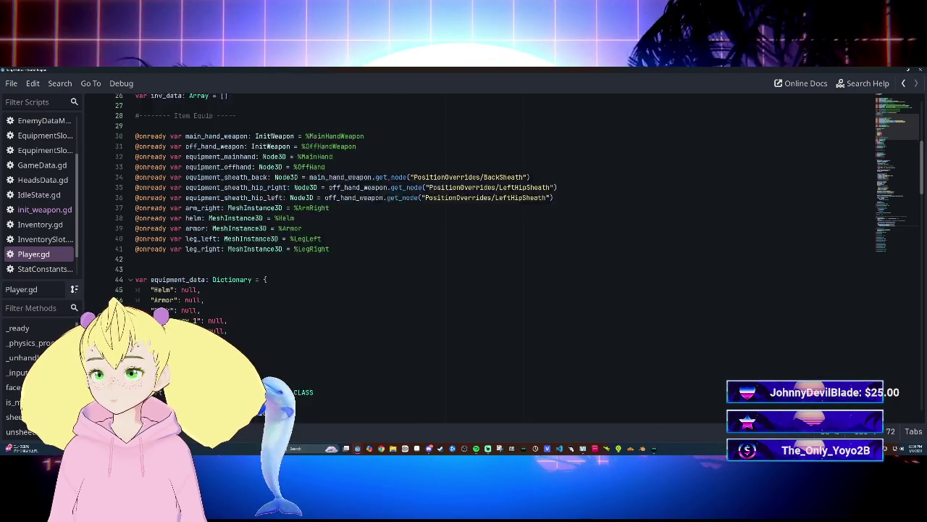
scroll(478, 254, up, 8)
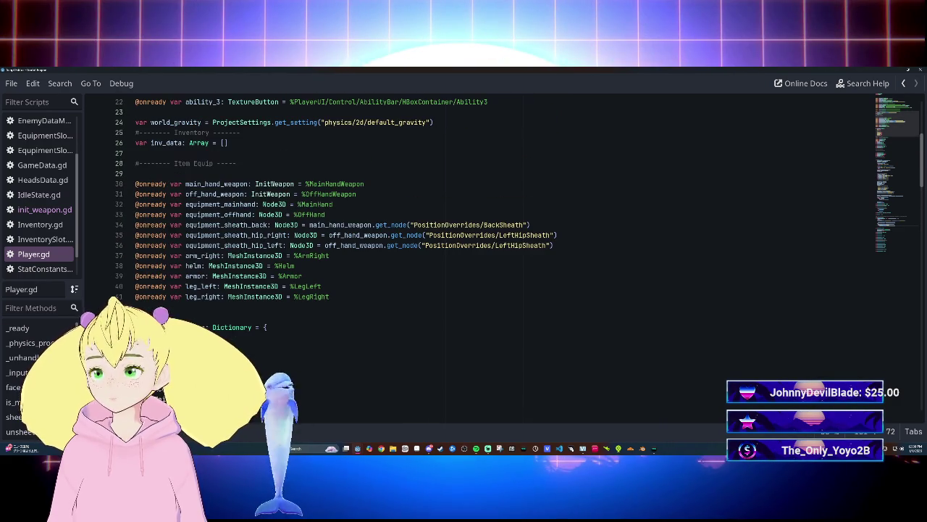
mouse_move(340, 225)
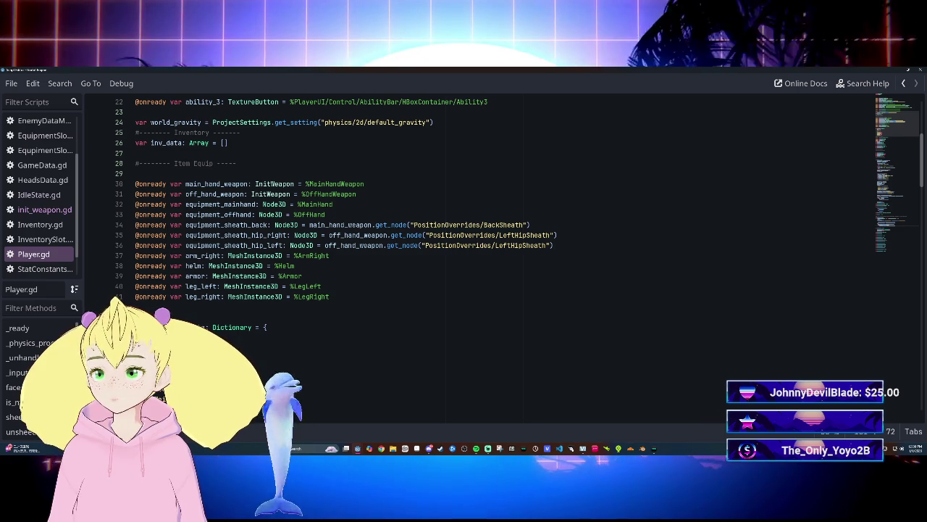
mouse_move(272, 204)
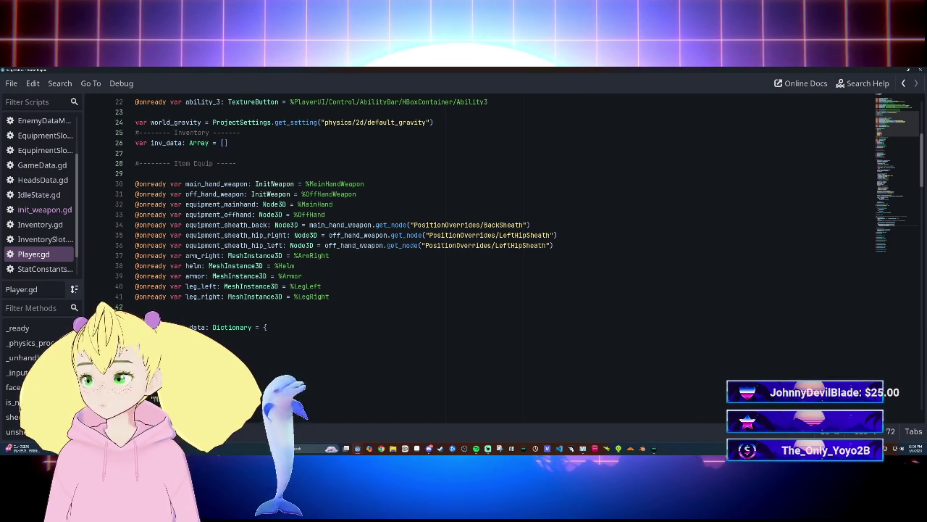
drag(444, 69, 464, 442)
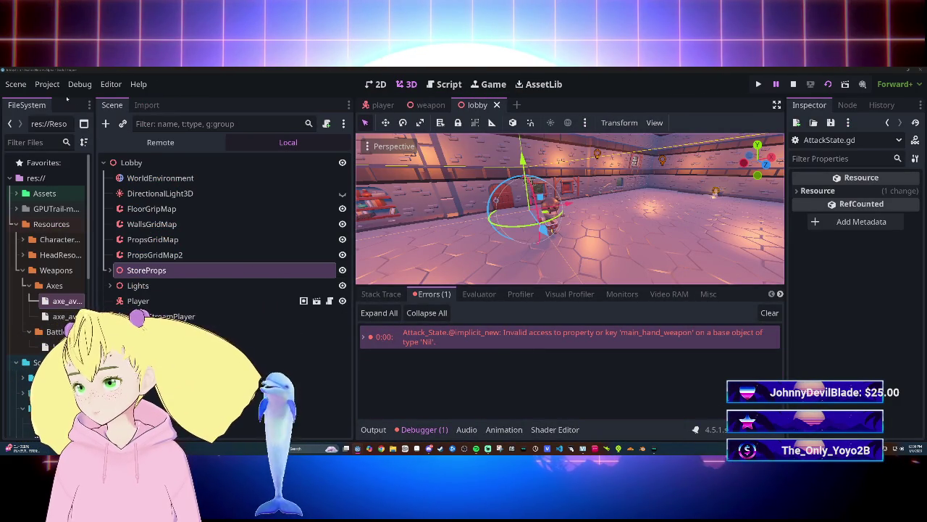
Switch to the player scene and stop the running game with F8.
click(384, 106)
scroll(189, 311, down, 2)
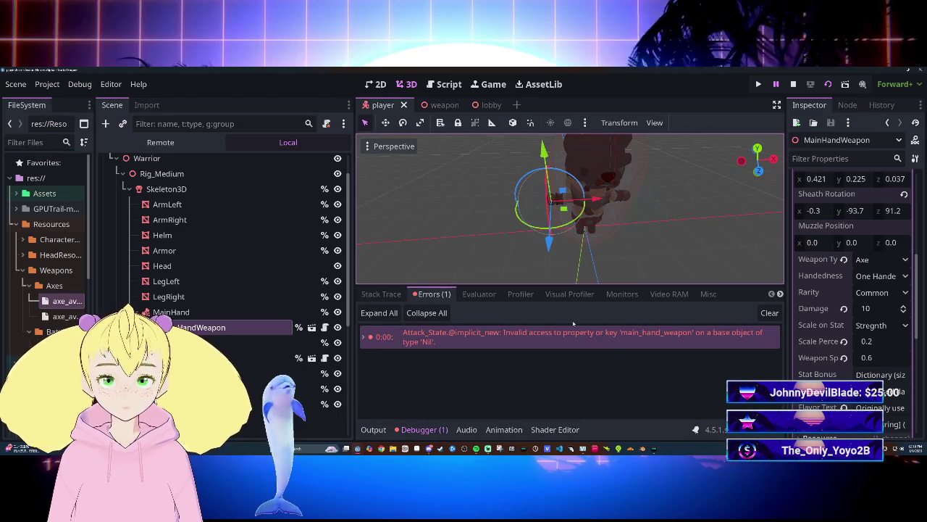
key(F8)
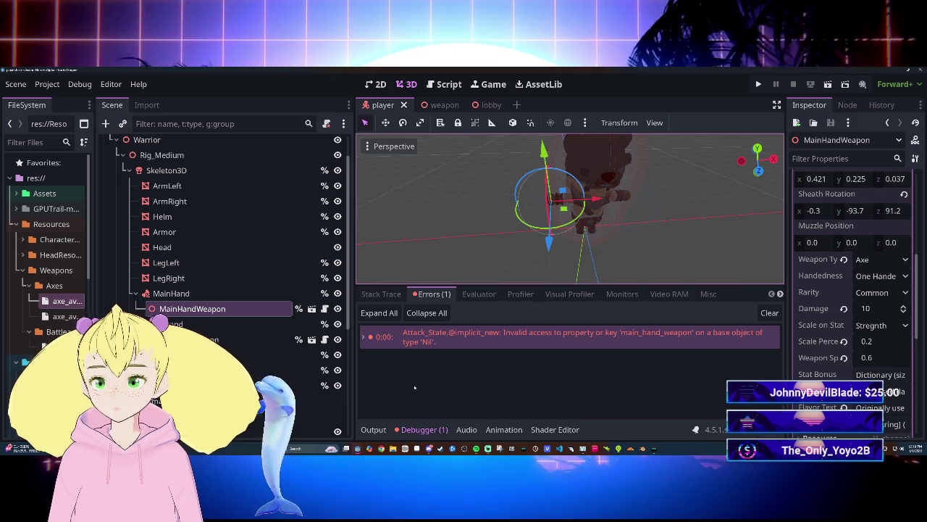
mouse_move(429, 448)
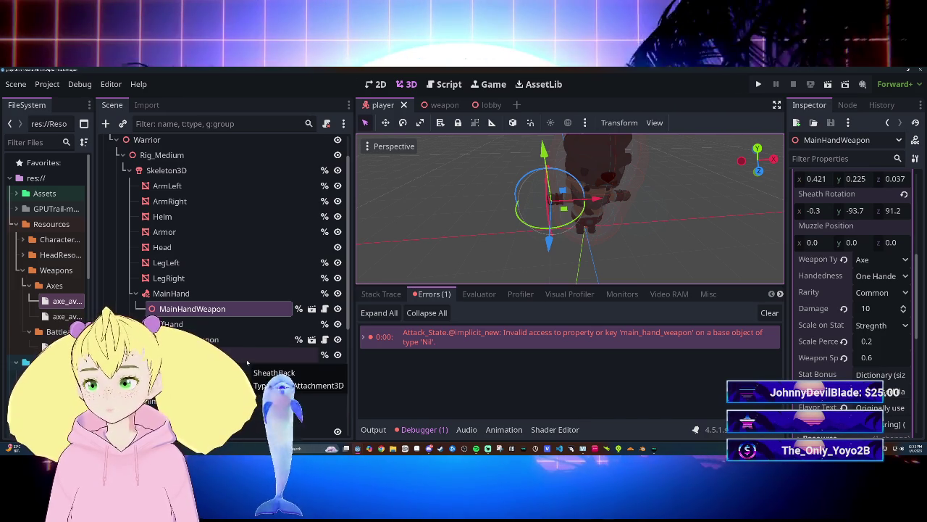
click(481, 394)
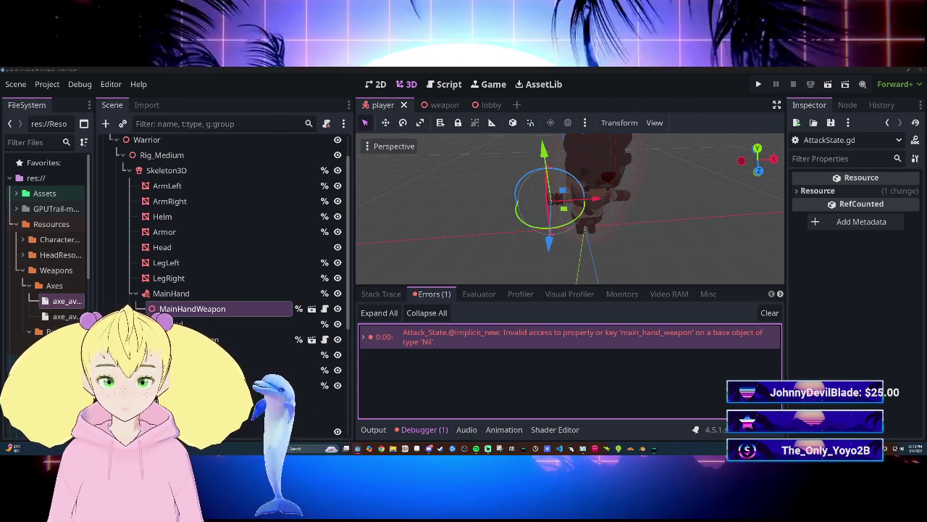
Save the player scene and bring up AttackState.gd.
key(ctrl+s)
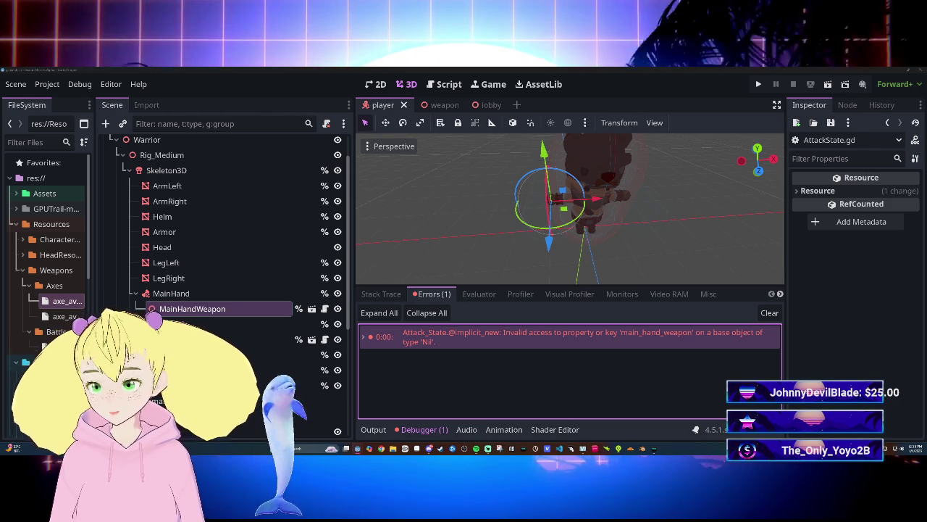
key(ctrl+s)
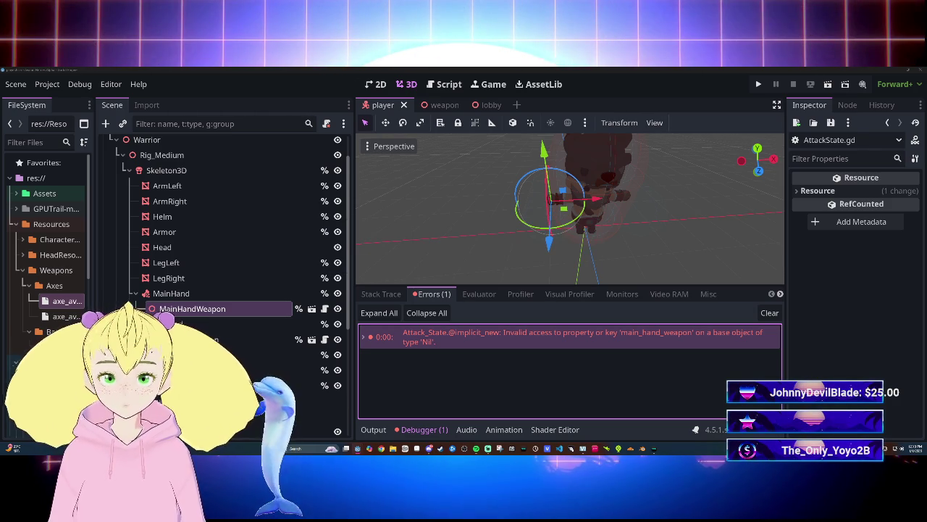
click(358, 447)
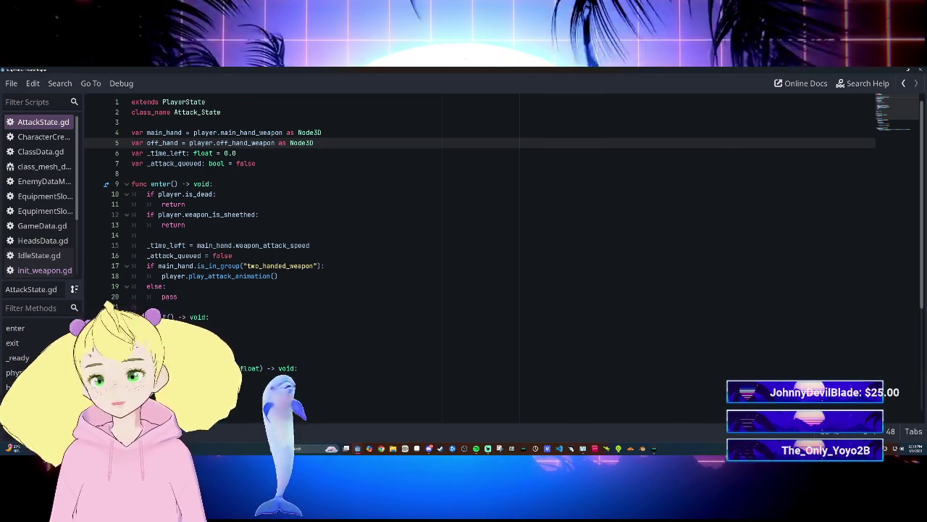
mouse_move(357, 448)
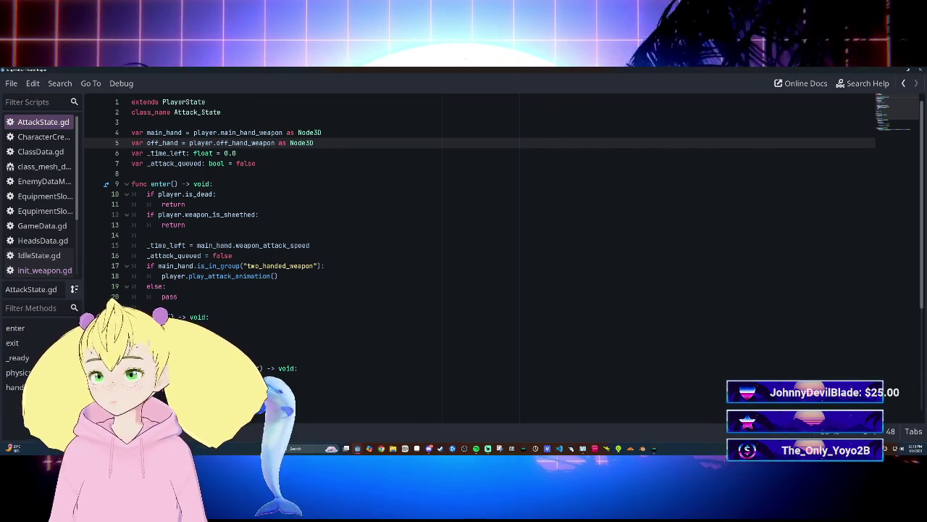
scroll(479, 253, up, 6)
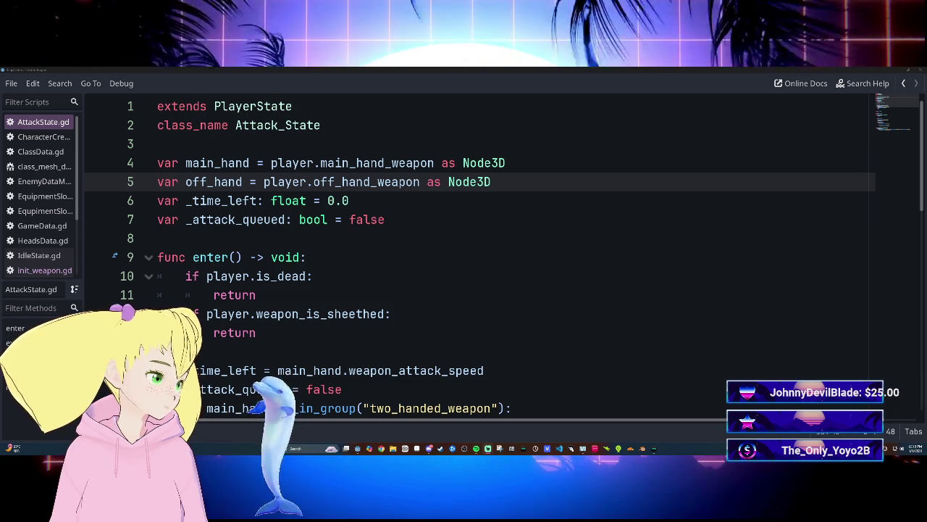
Look over the returns in enter(), then go back to the lobby scene in the main editor.
click(217, 351)
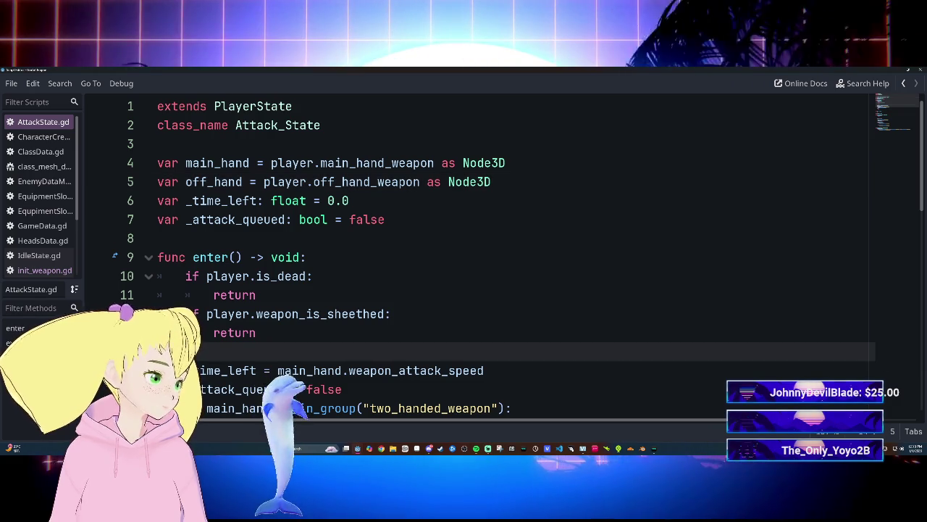
click(257, 295)
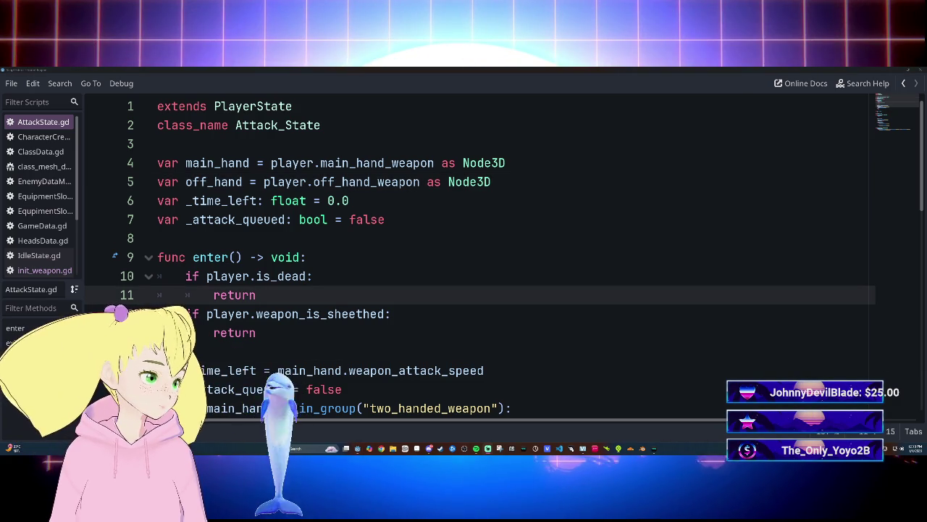
scroll(294, 407, down, 5)
scroll(294, 408, up, 5)
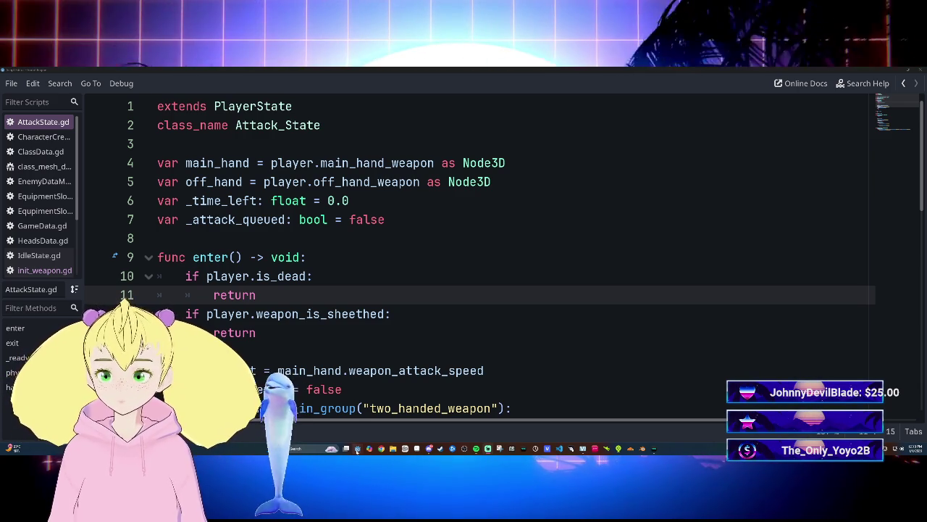
click(356, 449)
click(479, 107)
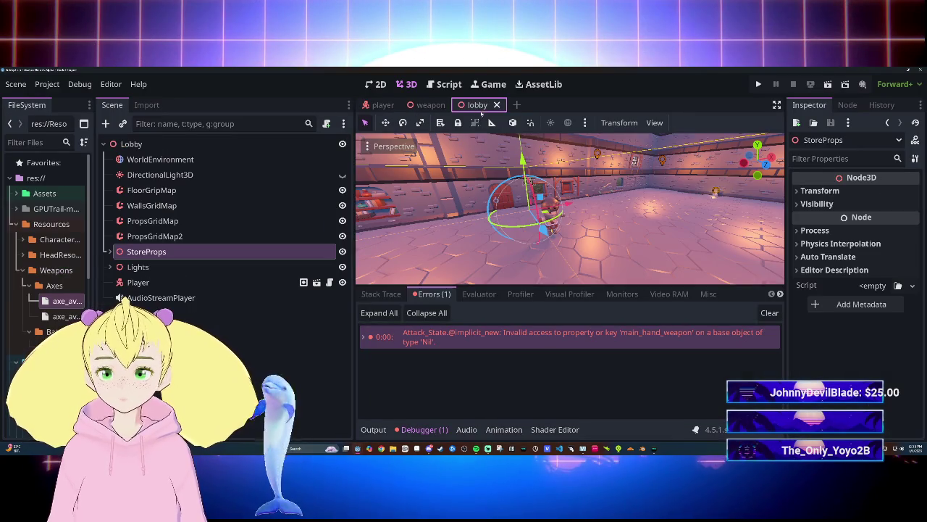
Run the game with F5, check the Nil main_hand_weapon error in the Debugger, then return to AttackState.gd.
key(F5)
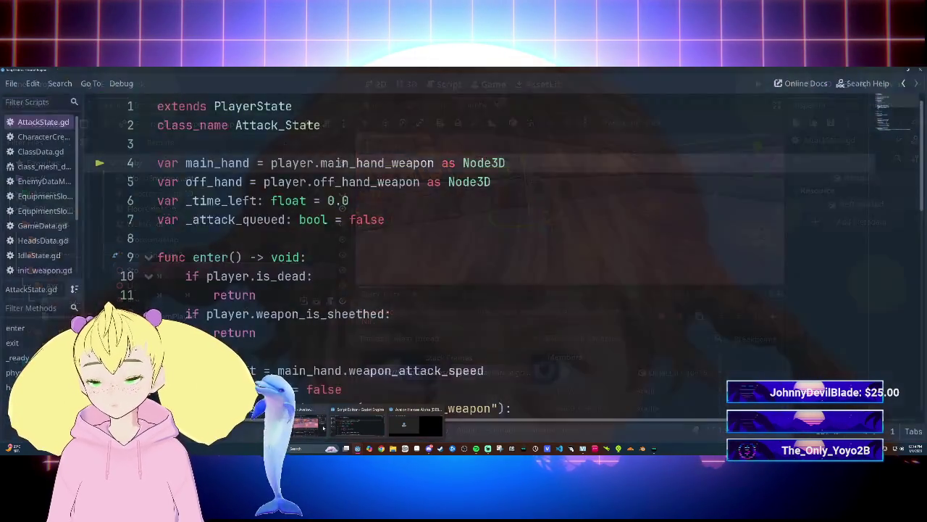
click(312, 423)
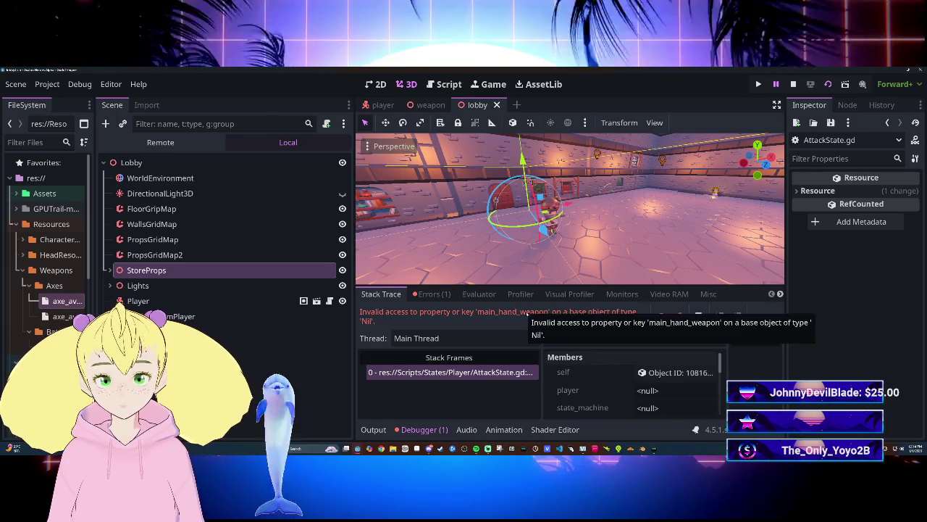
click(364, 438)
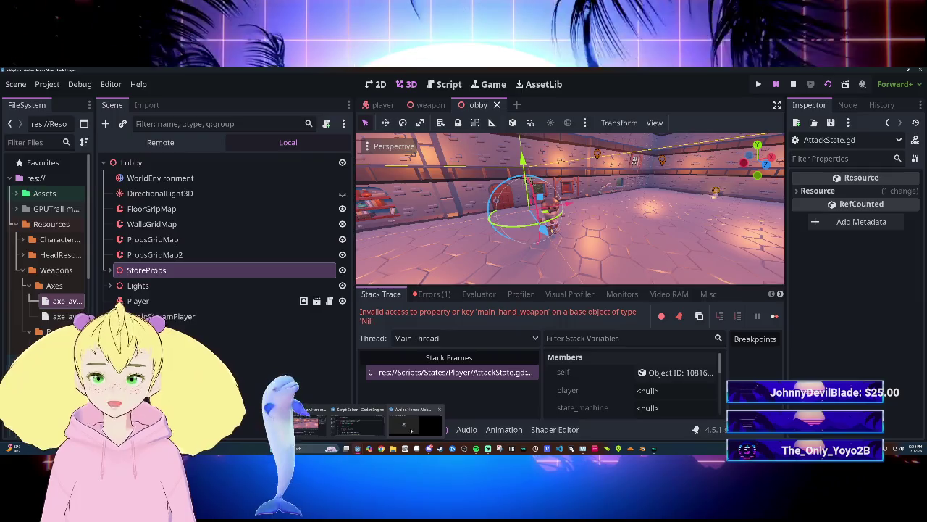
click(415, 421)
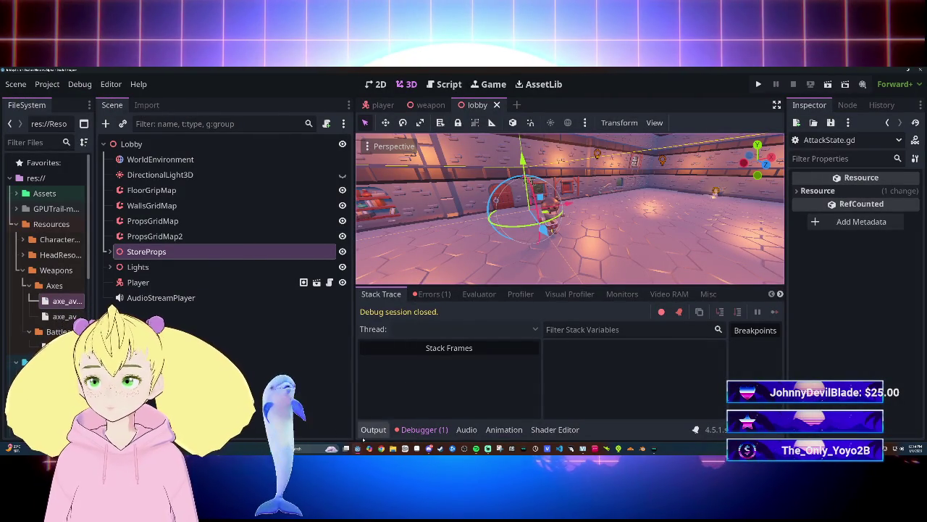
click(381, 426)
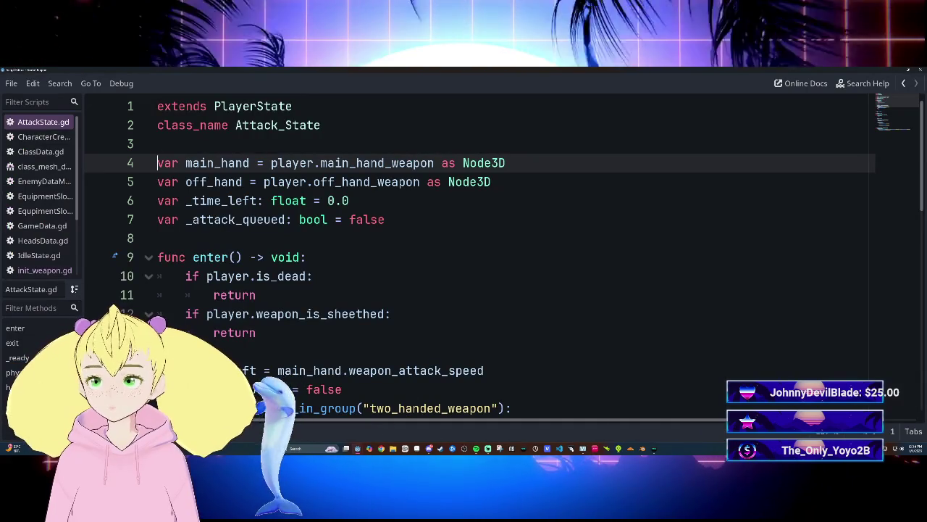
Delete the main_hand and off_hand variable lines 4–5 from AttackState.gd.
scroll(113, 142, down, 2)
scroll(479, 253, up, 2)
click(158, 163)
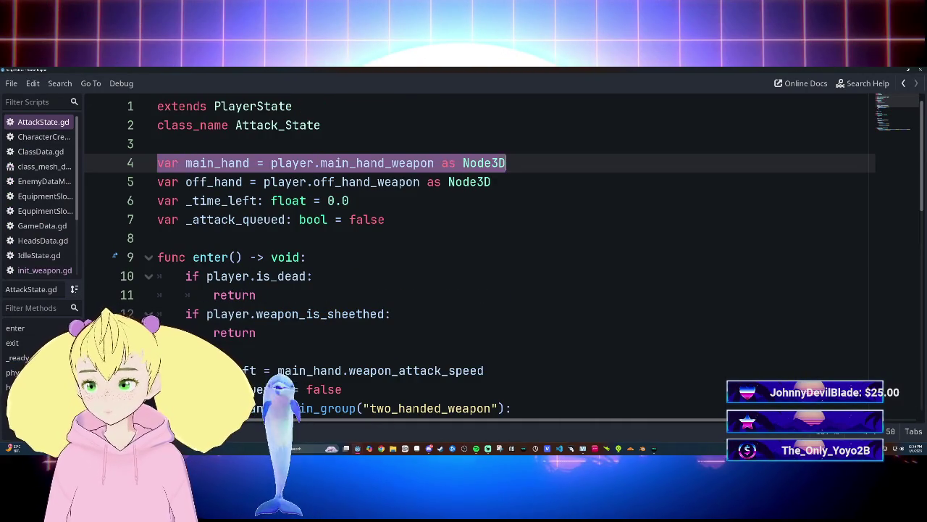
key(shift+Down)
key(BackSpace)
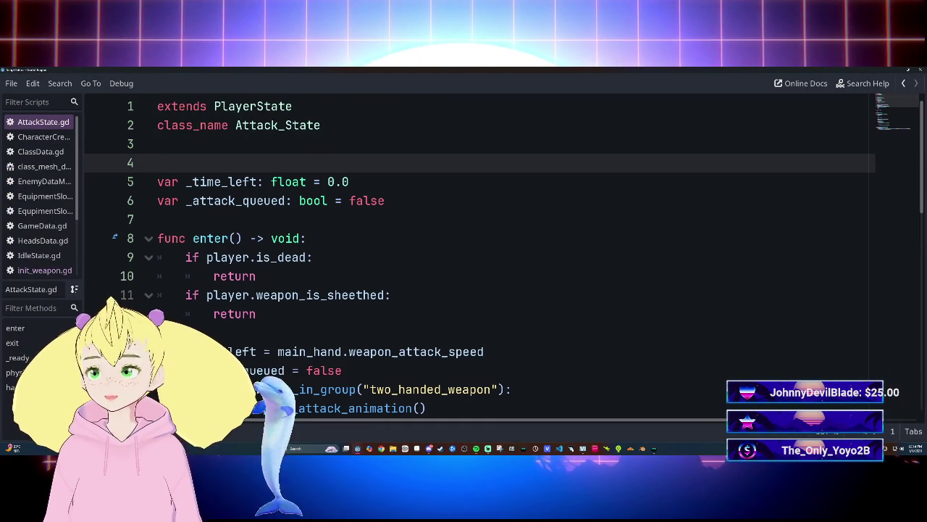
key(BackSpace)
Change the two-handed check on line 15 to player.main_hand_weapon.
scroll(500, 275, down, 2)
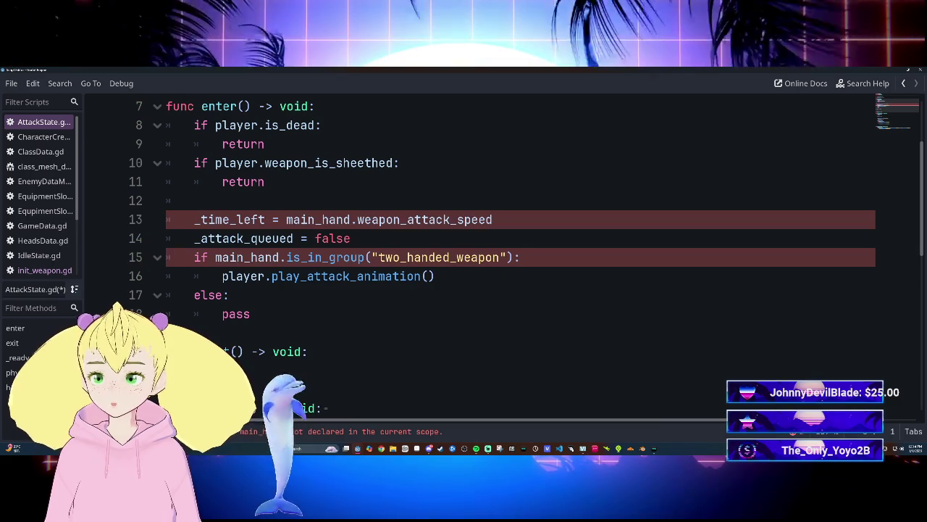
click(215, 257)
text(playe)
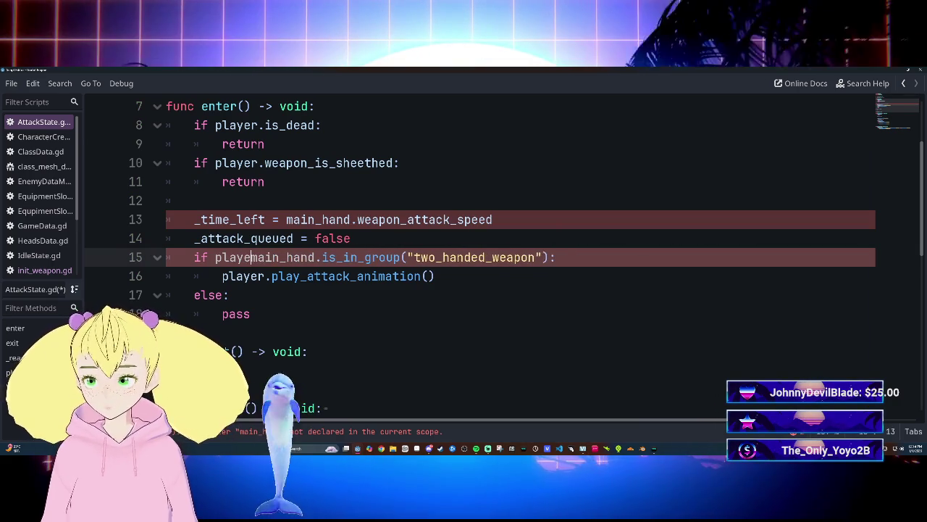
text(r.)
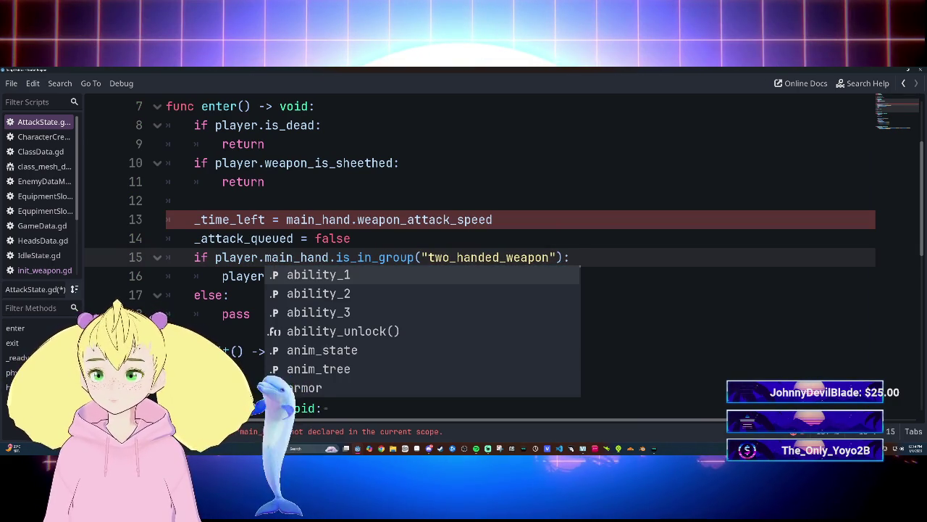
click(331, 257)
text(_weap)
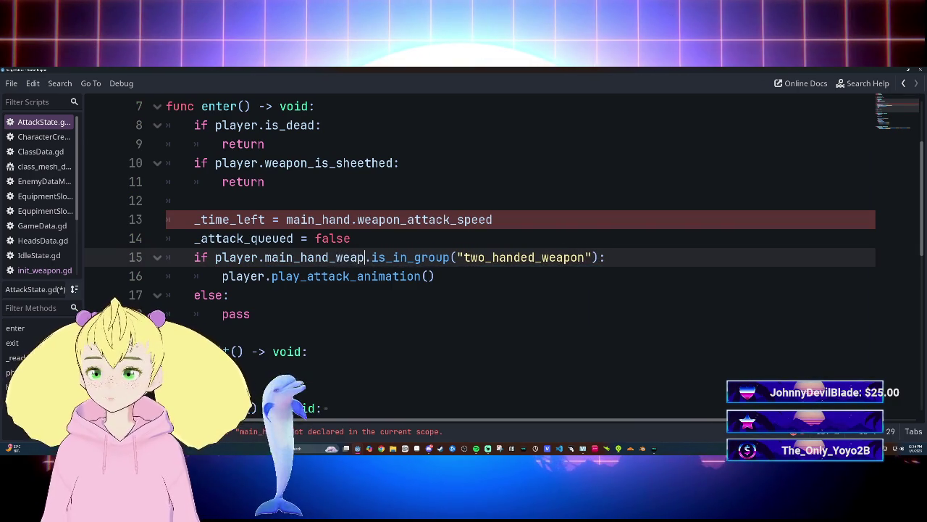
text(on)
key(Return)
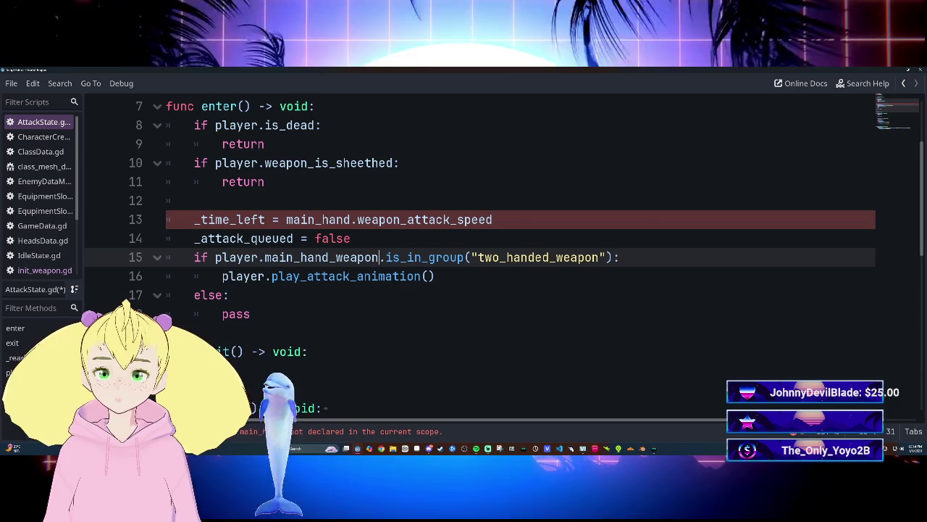
scroll(478, 254, down, 1)
scroll(478, 254, down, 2)
scroll(478, 253, up, 1)
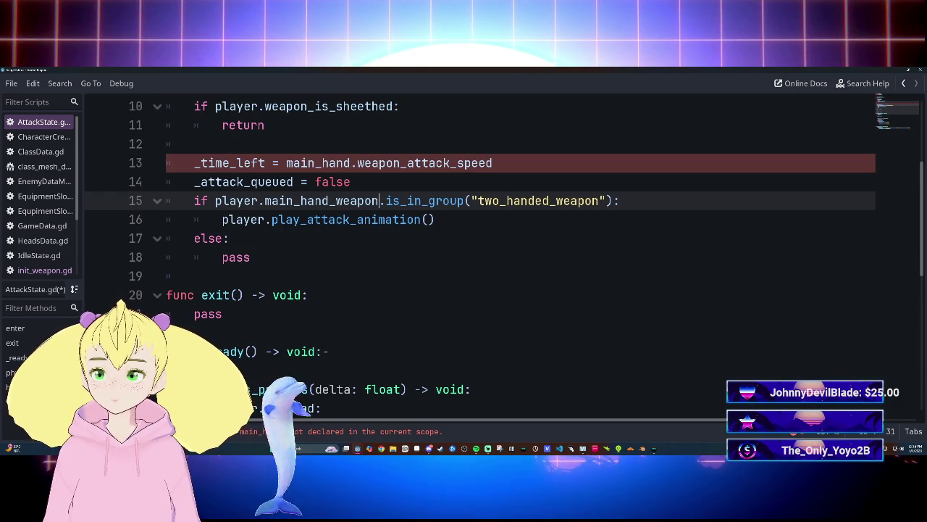
Prefix main_hand on line 13 with player as well.
click(286, 163)
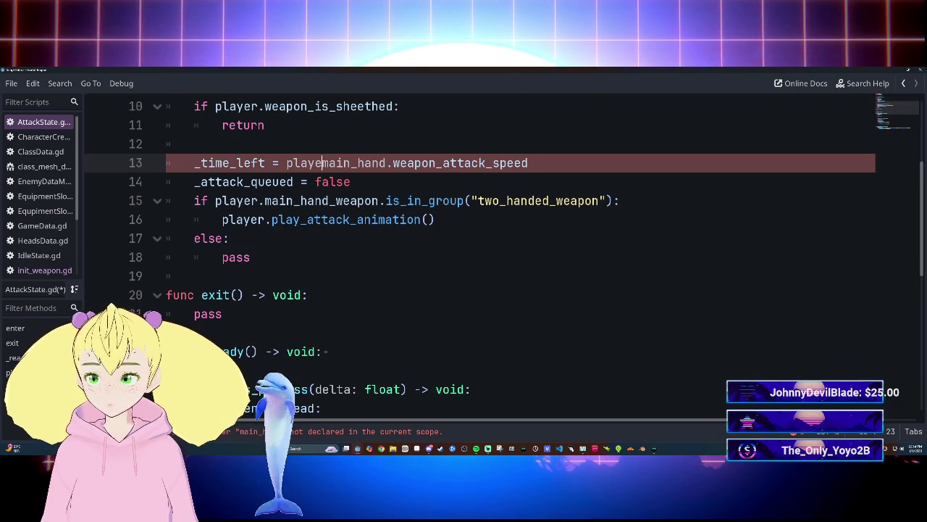
key(ctrl+space)
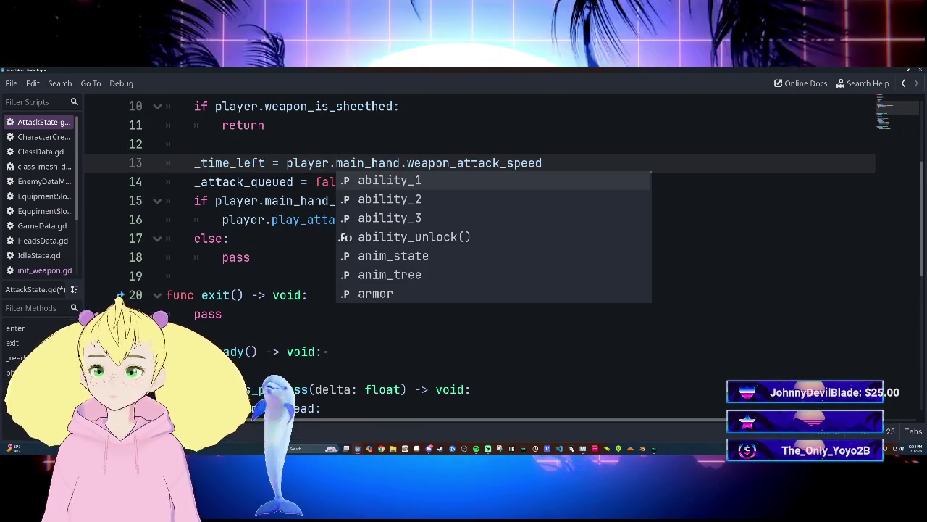
key(alt+Left)
key(ctrl+F2)
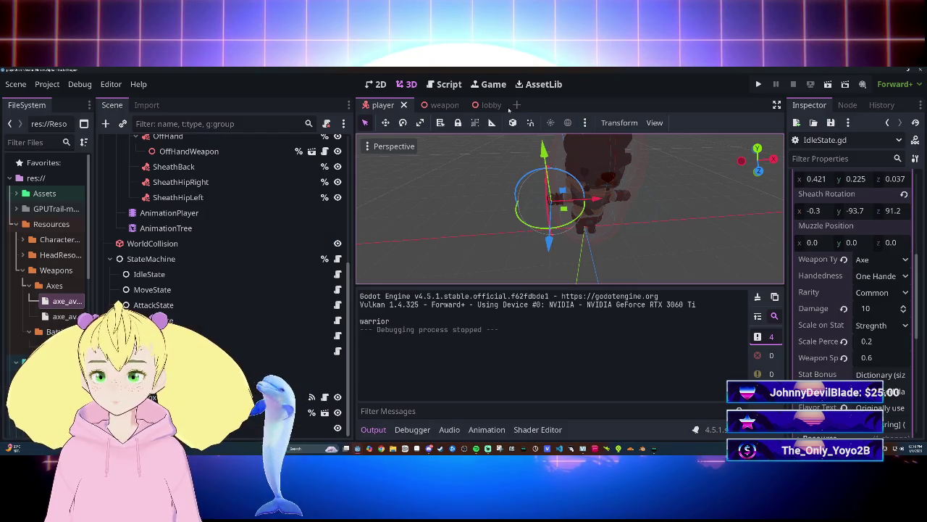
Switch to the lobby scene and run the project with F5.
click(482, 105)
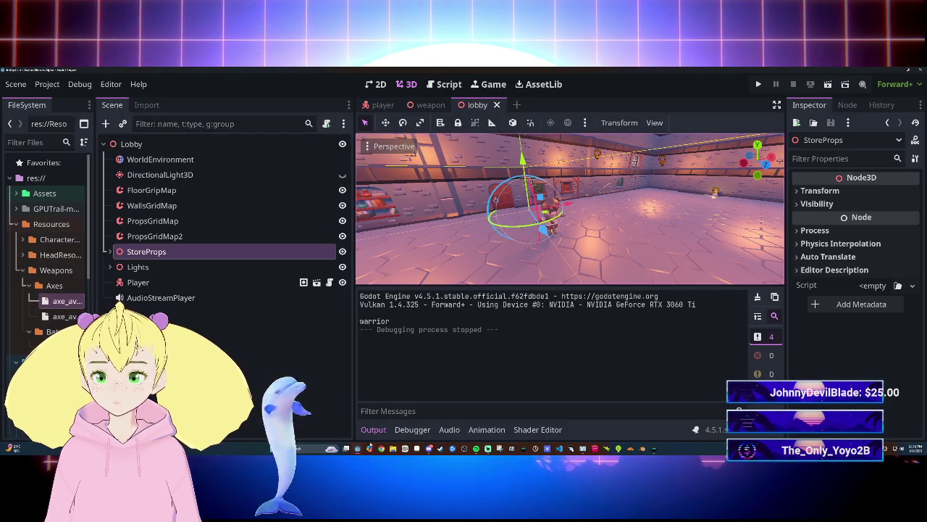
key(ctrl+F3)
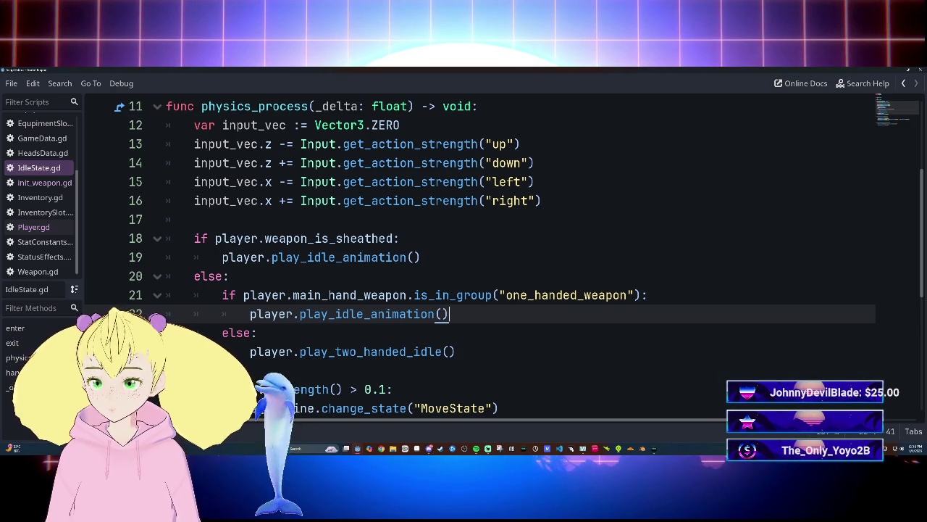
key(F5)
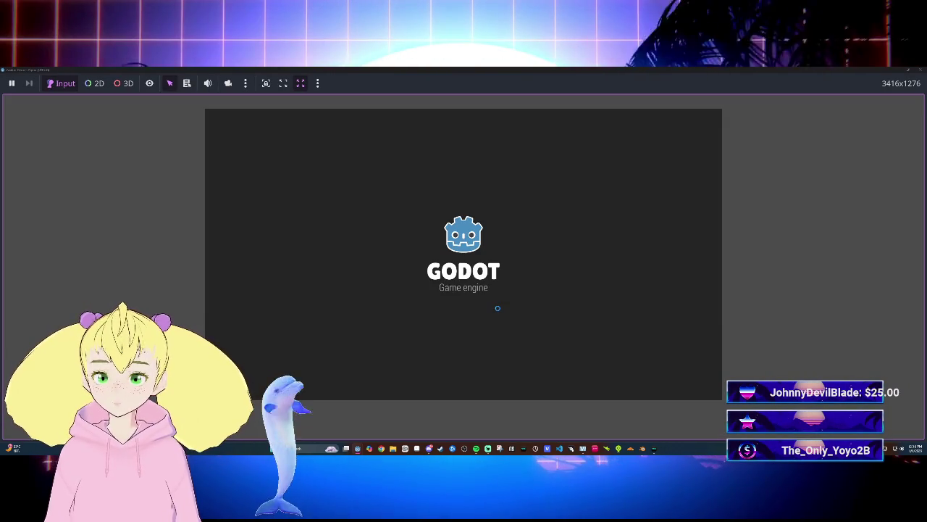
Walk the character forward, back, left and right around the lobby with the WASD keys.
key(s)
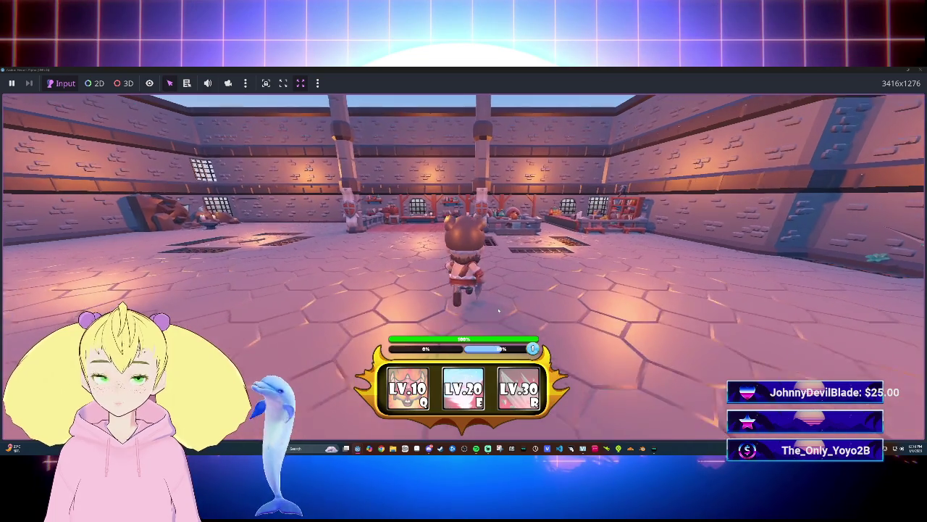
key(w)
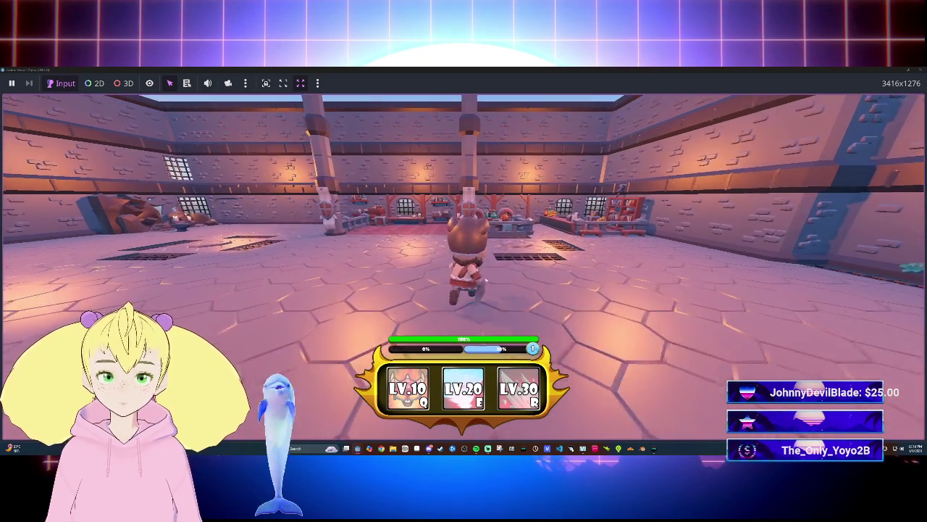
key(s)
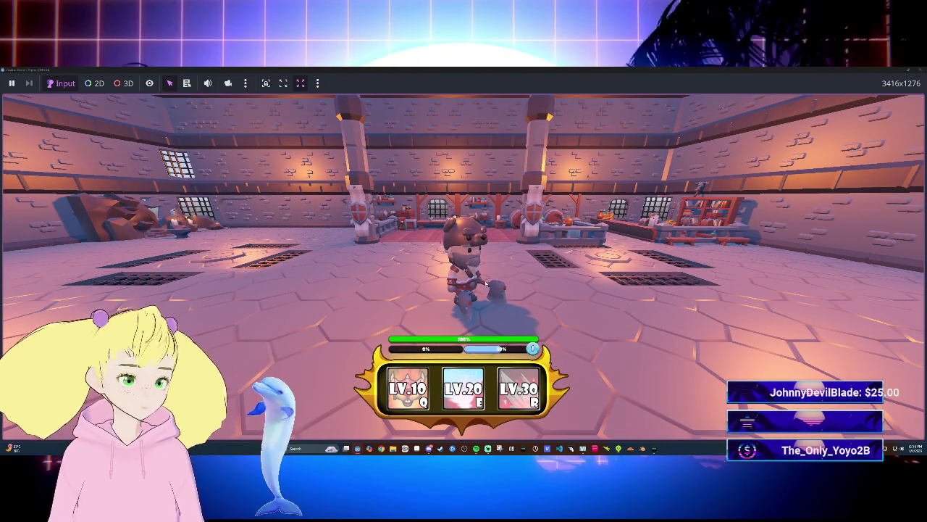
key(a)
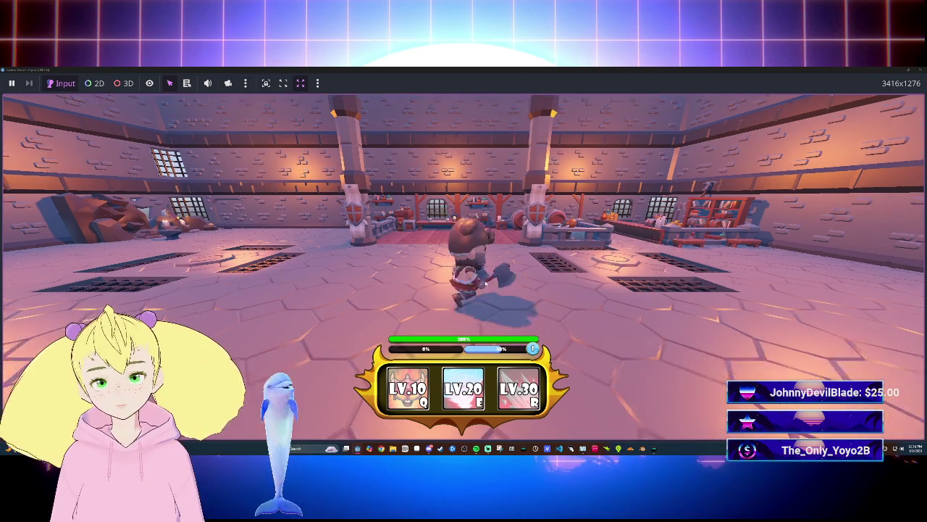
key(s)
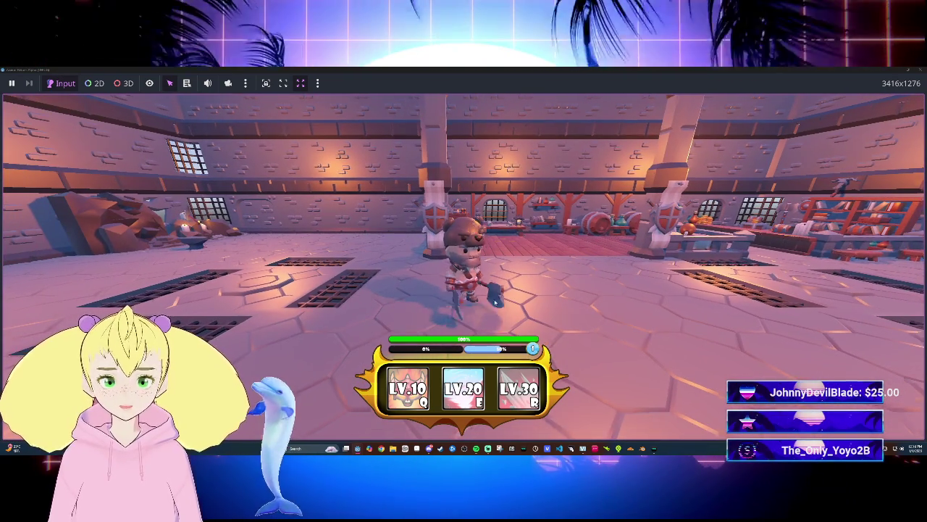
key(w)
key(d)
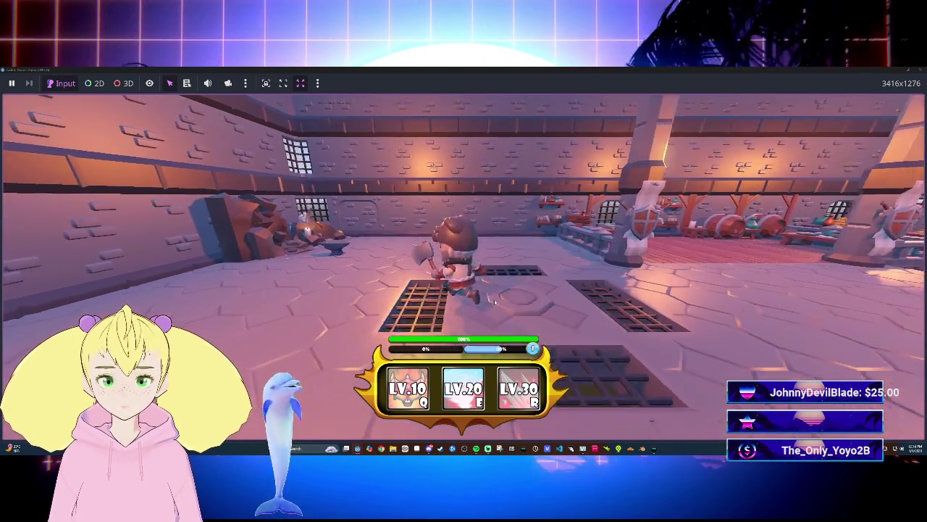
key(s)
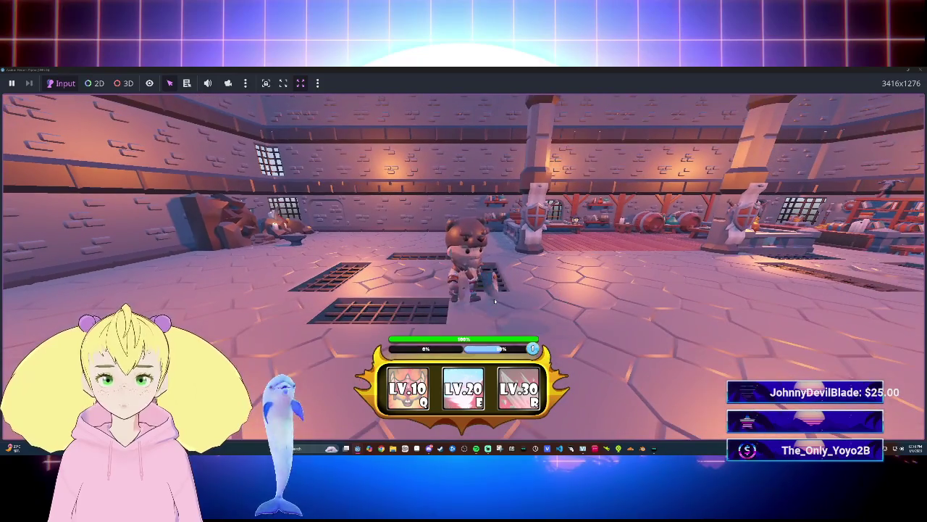
key(d)
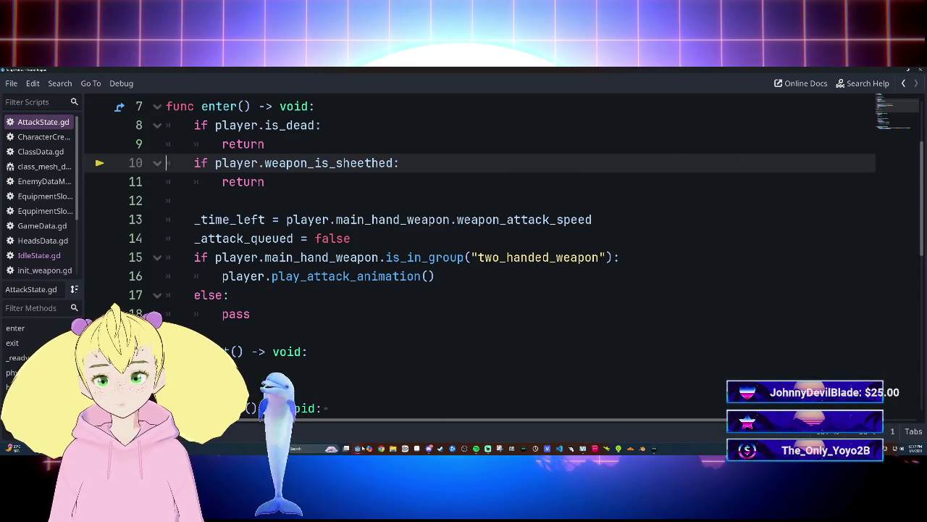
Resume from the breakpoint, stop the game with F8, and relaunch it with F5.
click(434, 426)
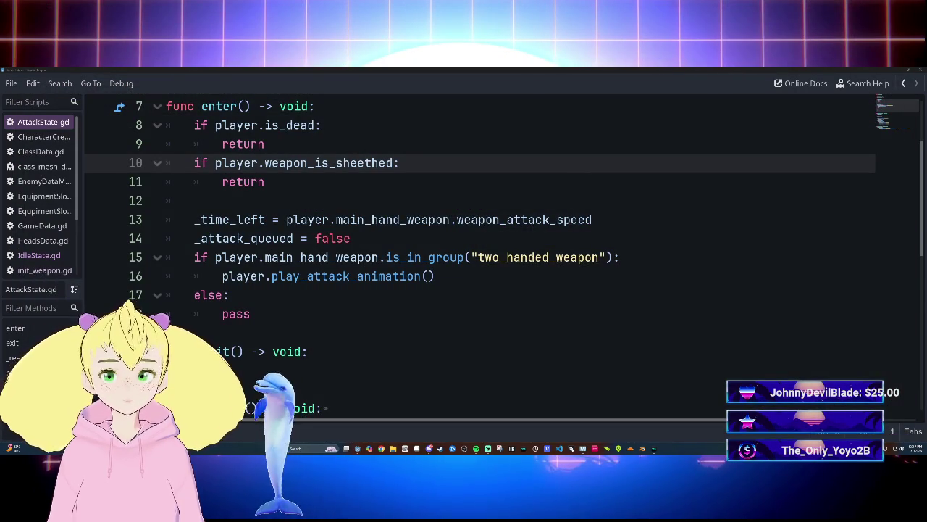
key(F8)
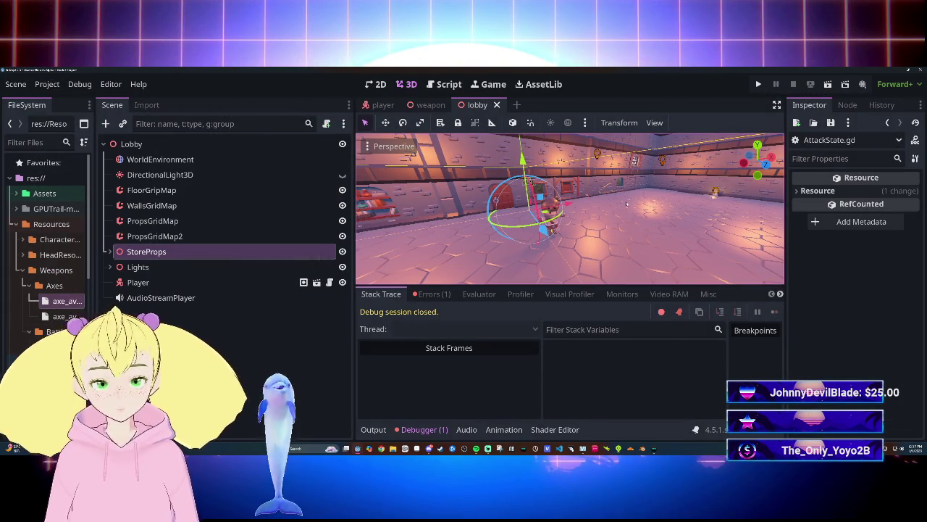
key(F5)
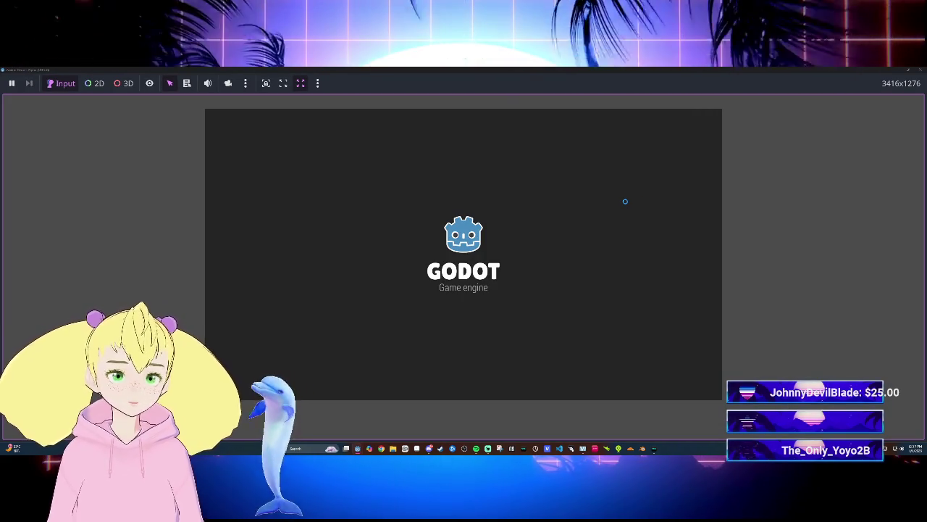
Walk the character toward the back wall and around the room, then stop the game with F8.
key(w)
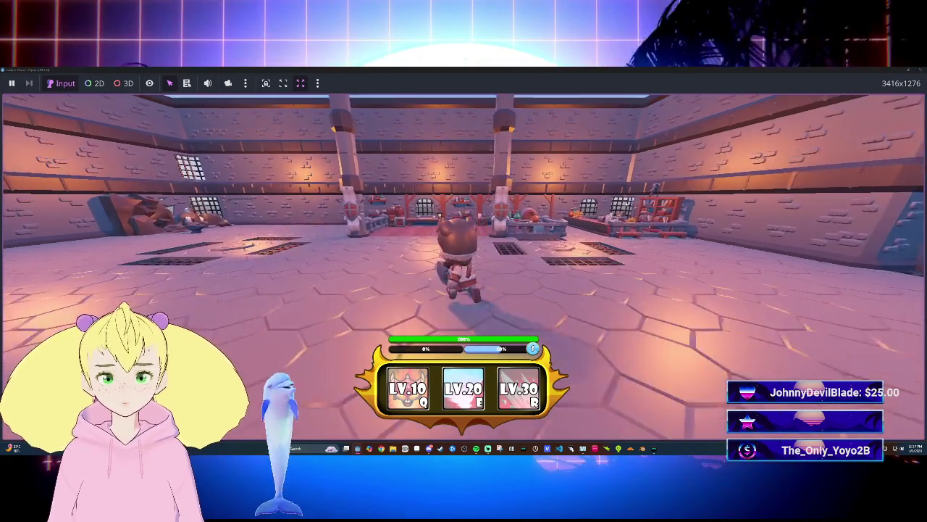
key(a)
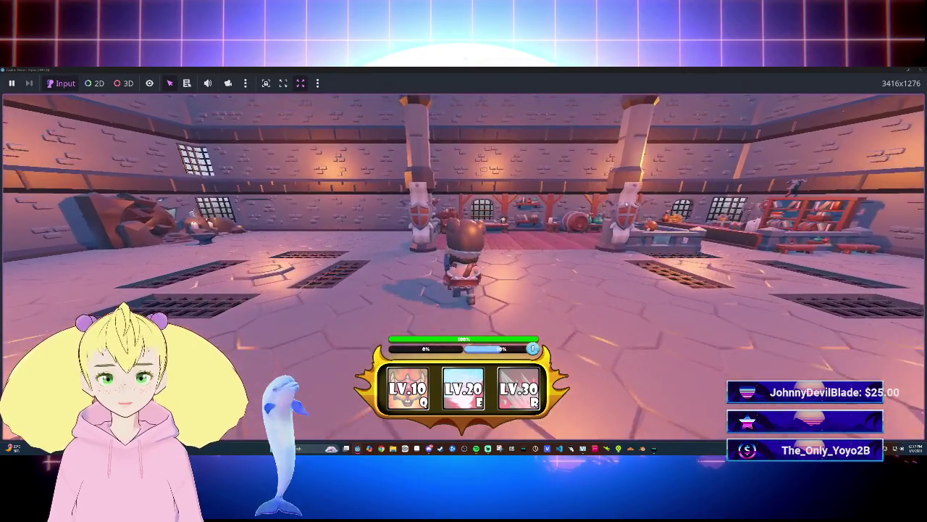
key(w)
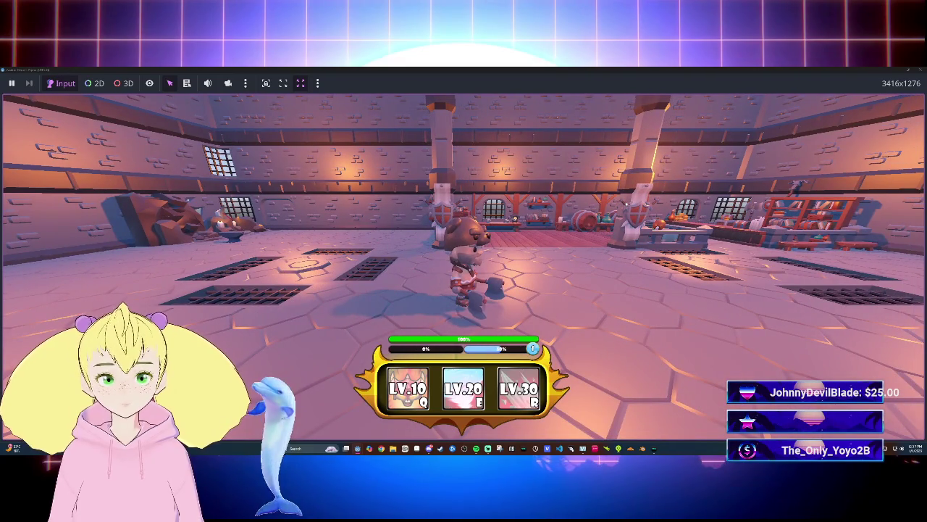
key(s)
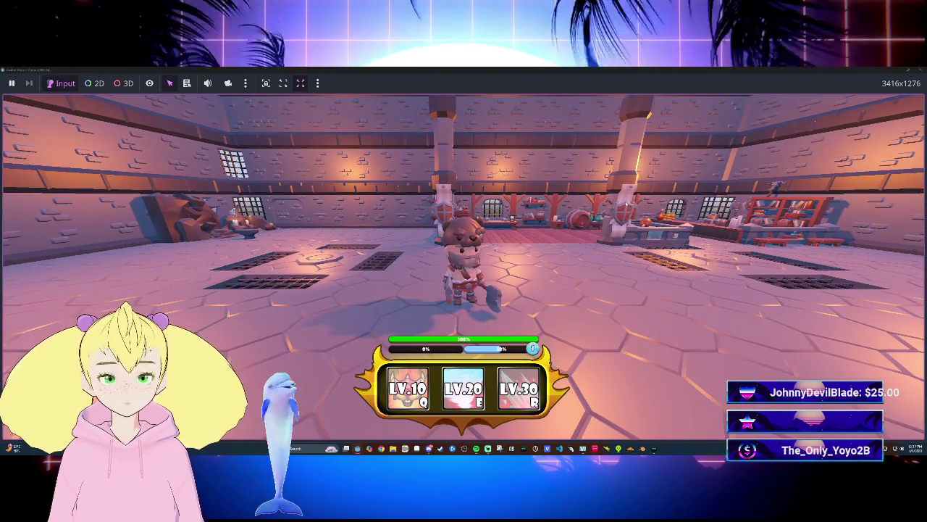
key(w)
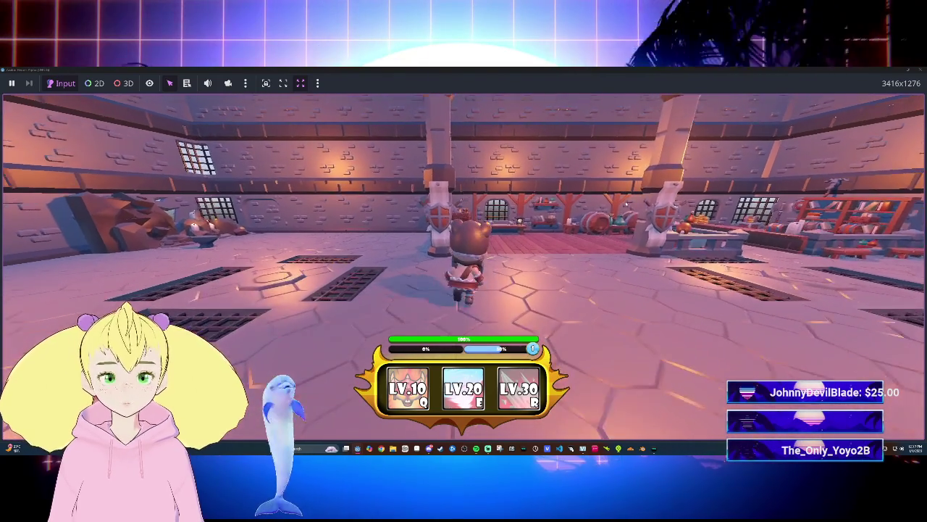
key(F8)
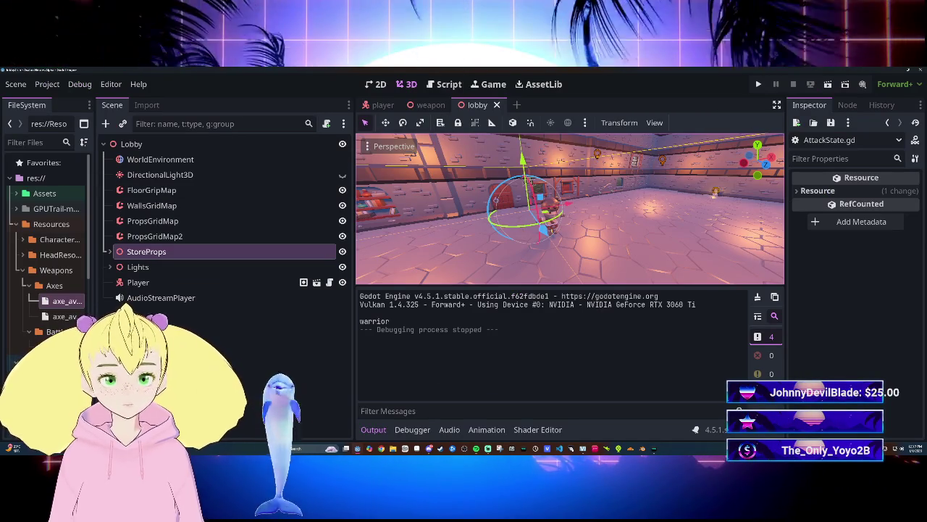
Switch to the Script workspace in distraction-free mode and open Player.gd.
mouse_move(359, 448)
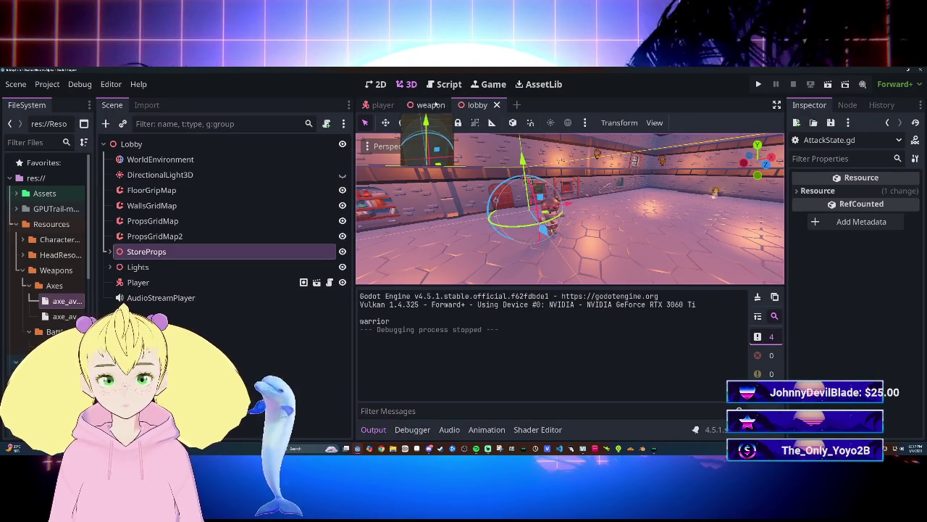
click(445, 85)
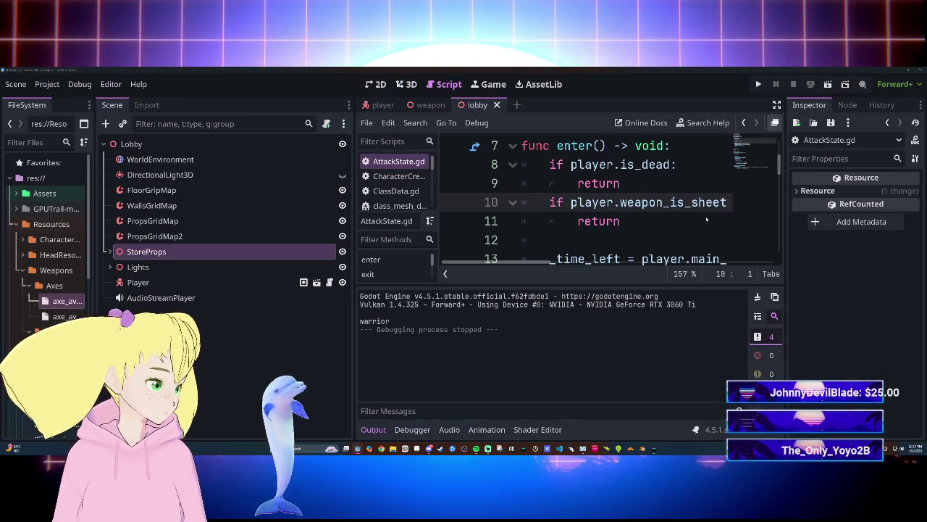
key(alt+Tab)
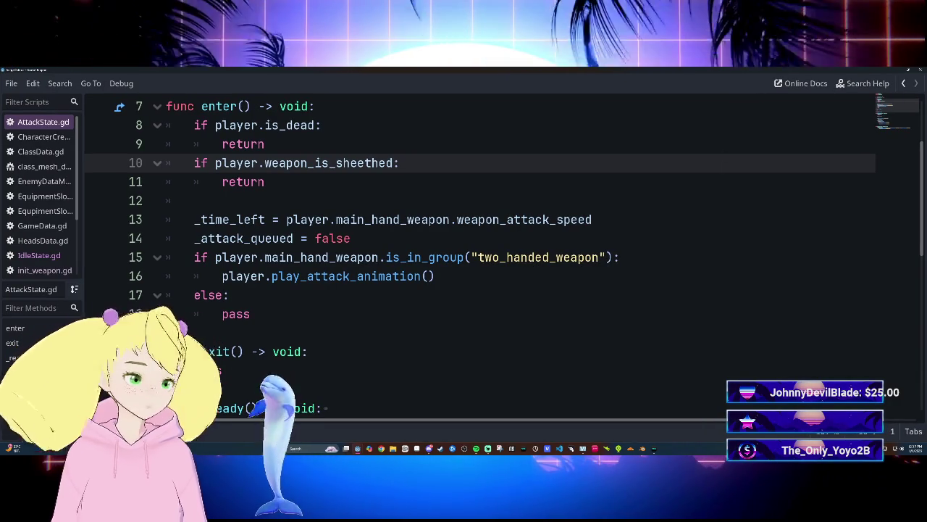
scroll(40, 189, down, 3)
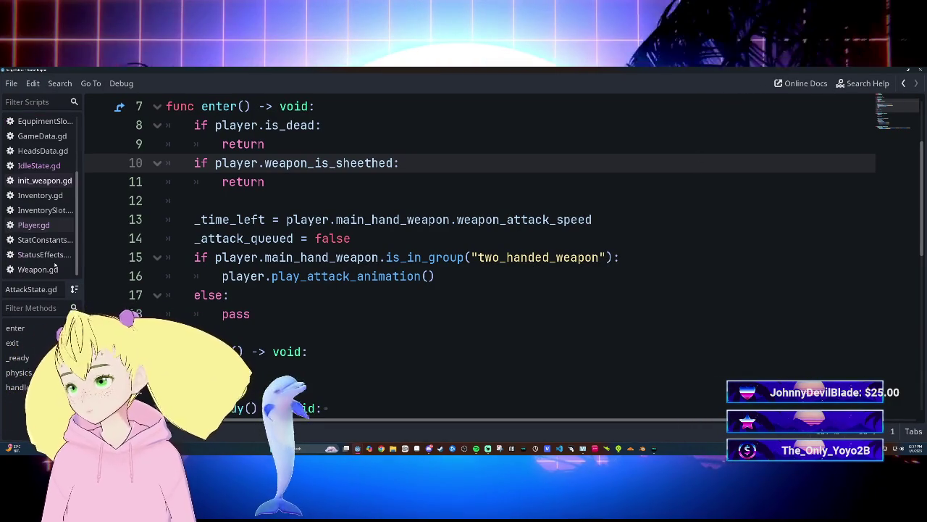
click(33, 224)
Browse Player.gd and jump to the sheeth_weapon function from the methods list.
scroll(507, 254, down, 4)
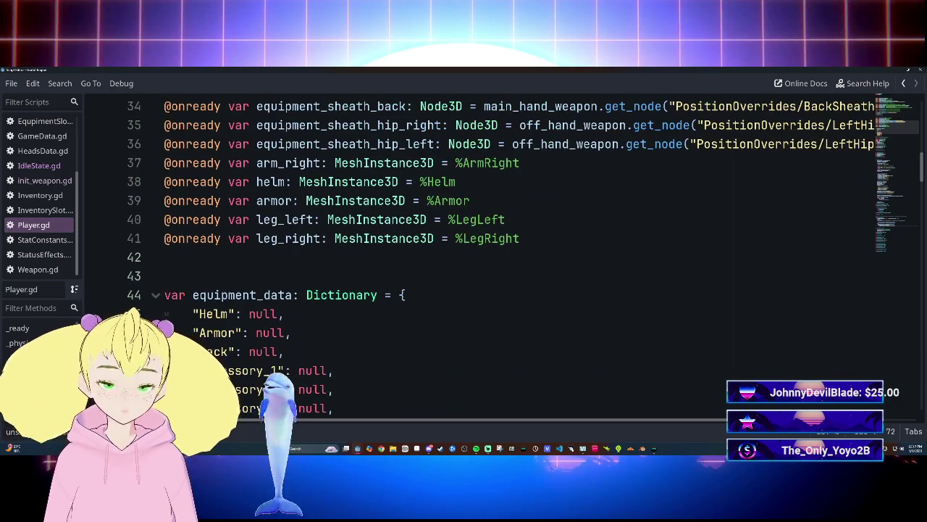
scroll(507, 254, up, 3)
scroll(507, 254, down, 1)
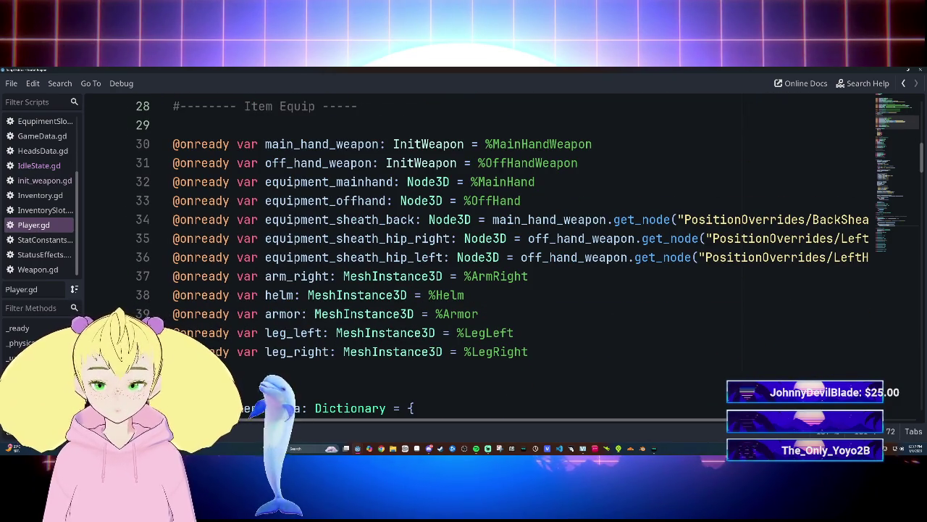
scroll(507, 254, right, 3)
scroll(507, 253, left, 3)
scroll(507, 253, down, 3)
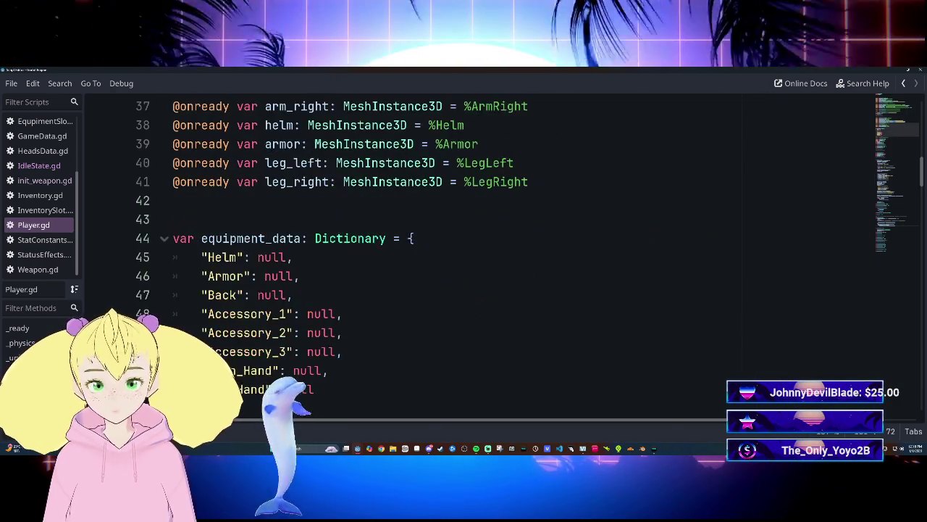
scroll(507, 254, up, 5)
scroll(507, 254, down, 2)
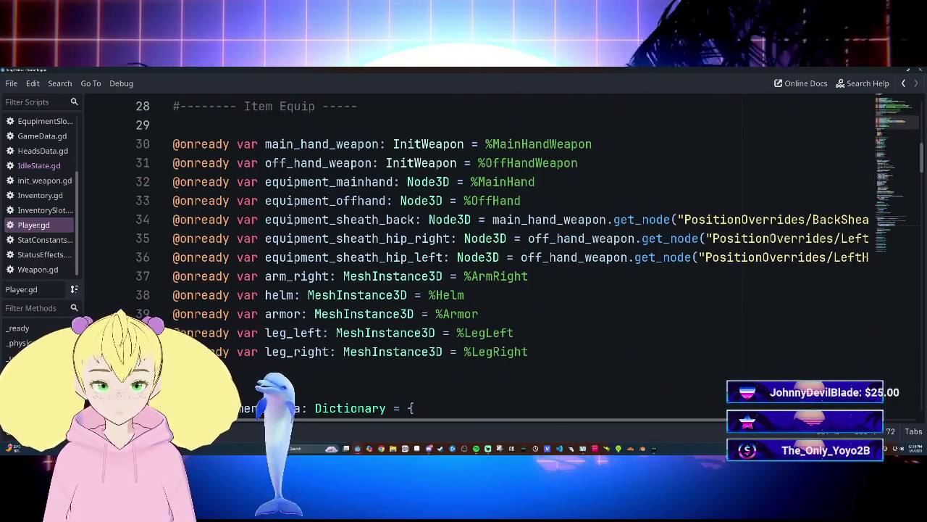
scroll(507, 253, up, 1)
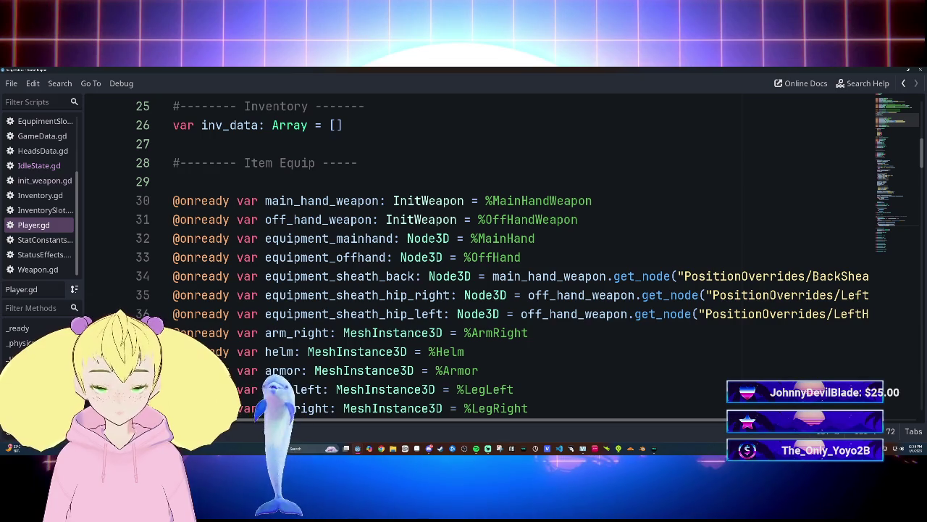
scroll(507, 253, down, 5)
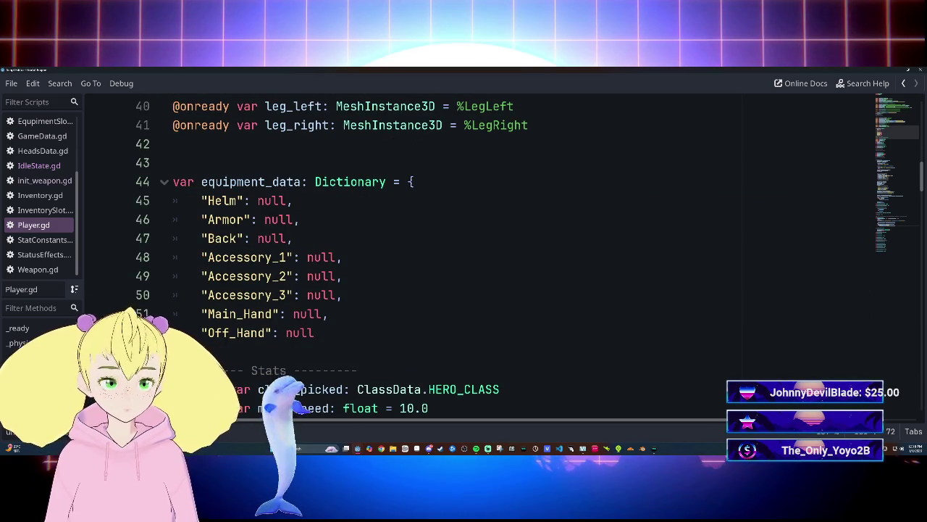
scroll(507, 254, down, 13)
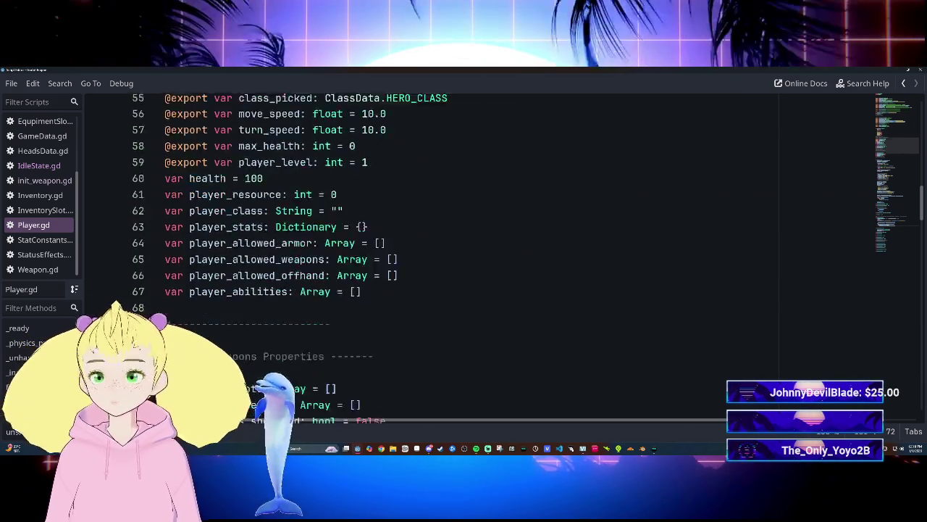
scroll(471, 254, down, 5)
scroll(471, 254, up, 10)
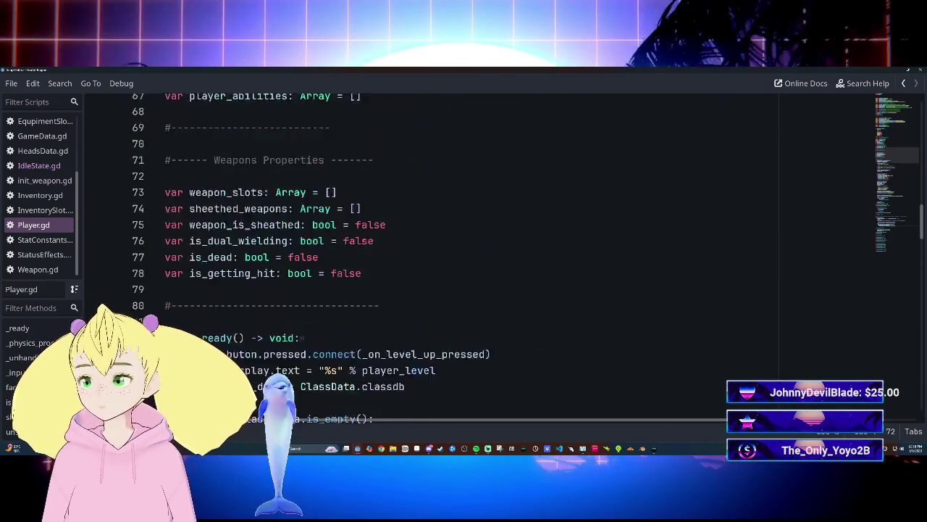
click(25, 358)
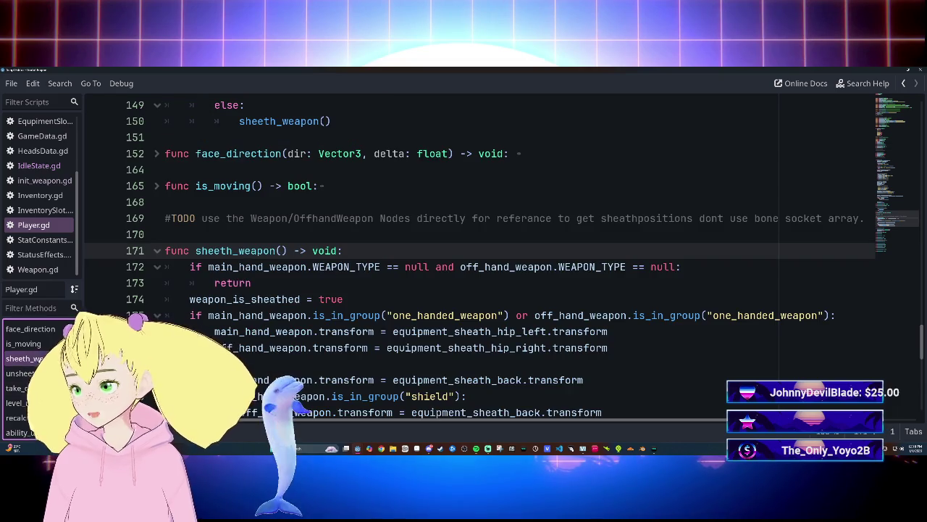
Place the cursor at the end of the one-handed weapon check in sheath_weapon().
scroll(471, 254, down, 7)
scroll(471, 254, up, 2)
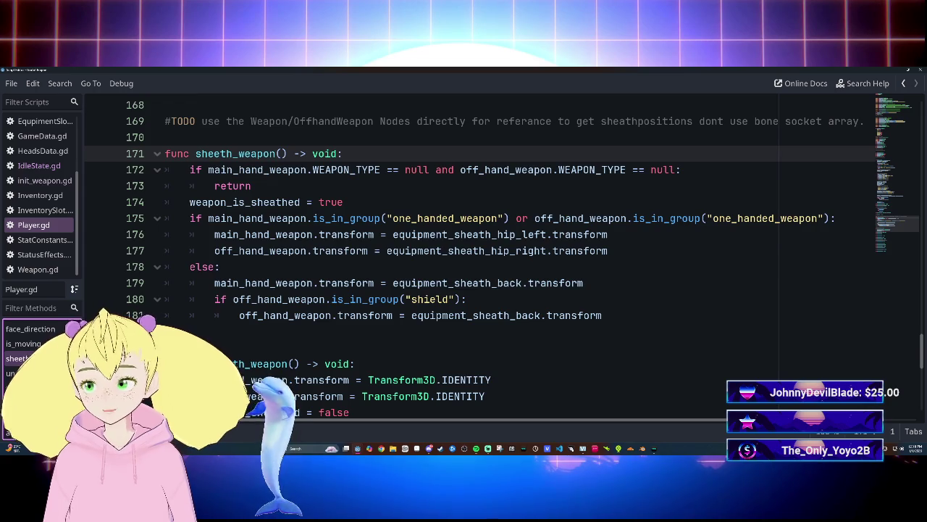
scroll(500, 279, up, 2)
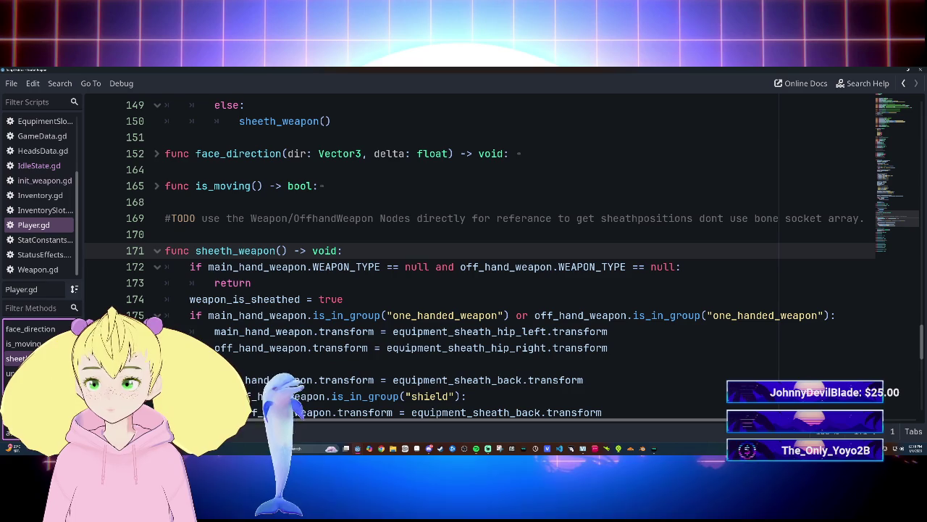
mouse_move(239, 300)
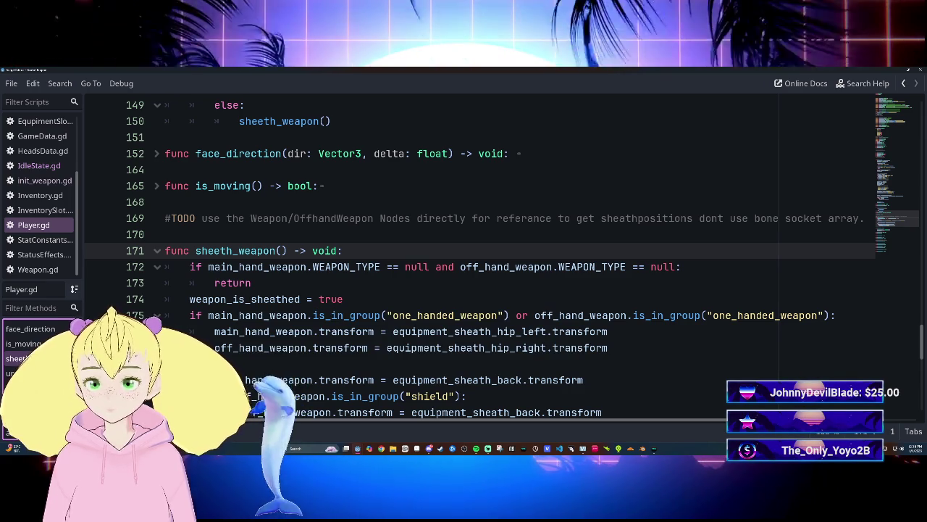
click(837, 316)
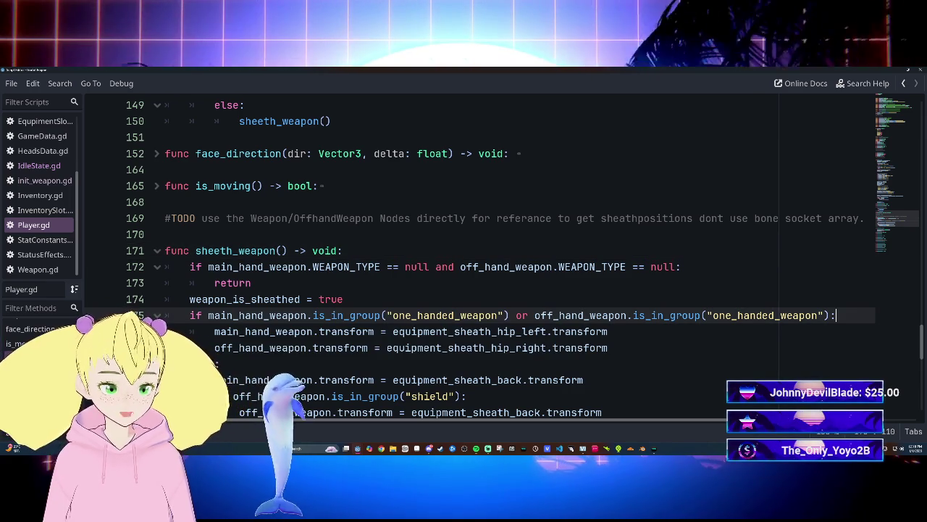
Open a new line below the one_handed_weapon check and clear the partial 'mo' entry.
key(Return)
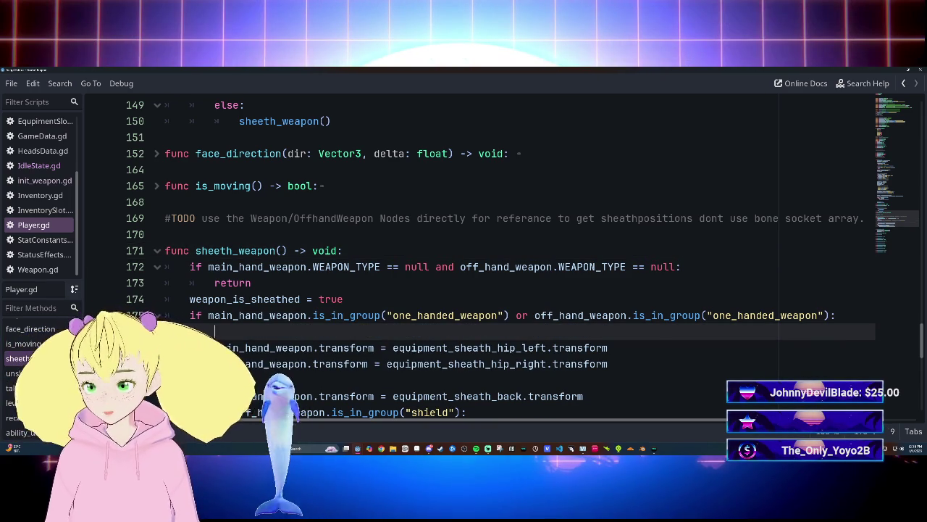
text(remove)
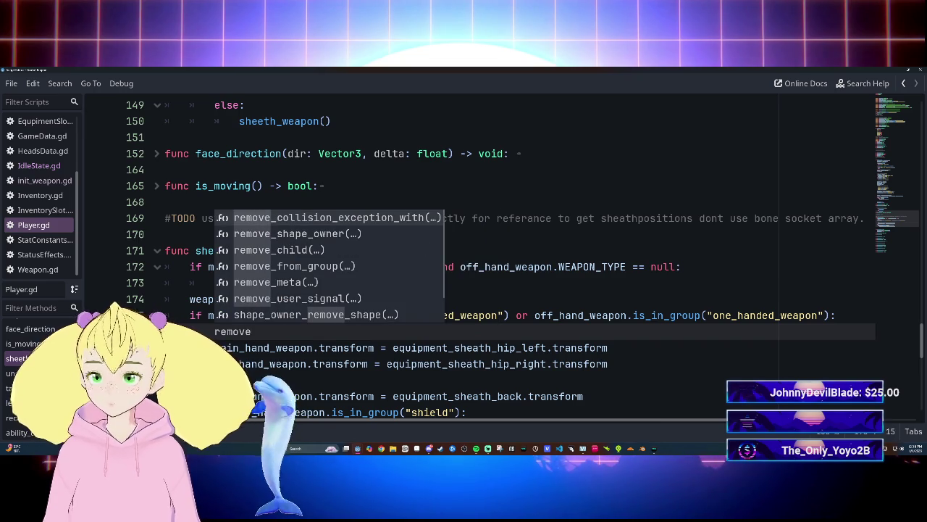
key(BackSpace)
key(BackSpace)
key(BackSpace)
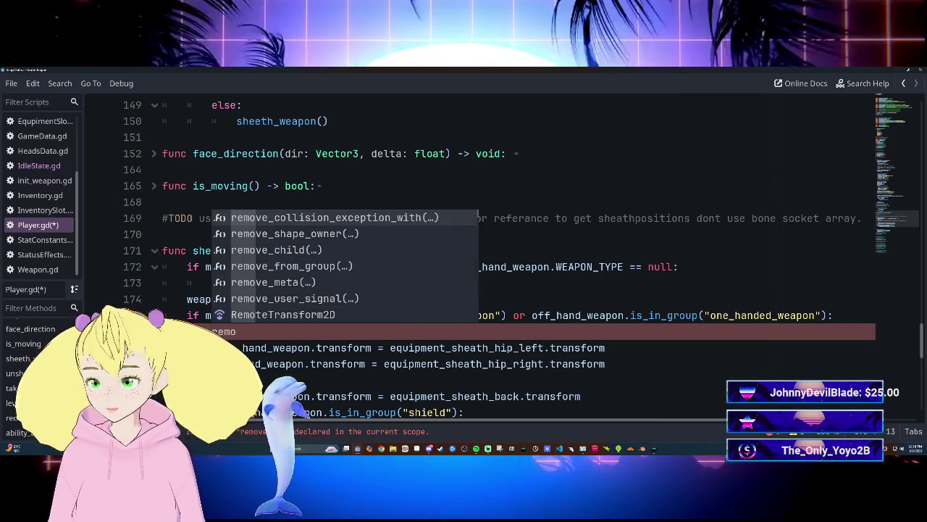
key(BackSpace)
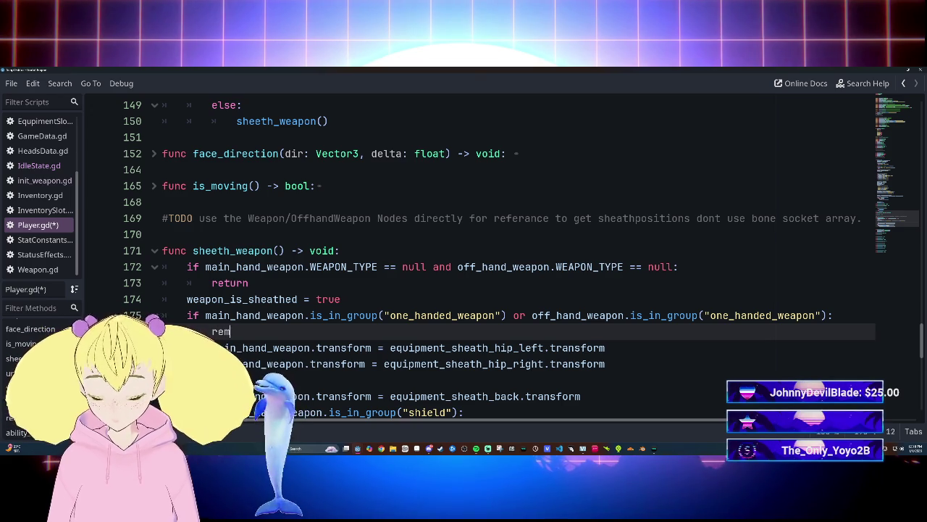
key(BackSpace)
key(BackSpace)
key(BackSpace)
text(eq)
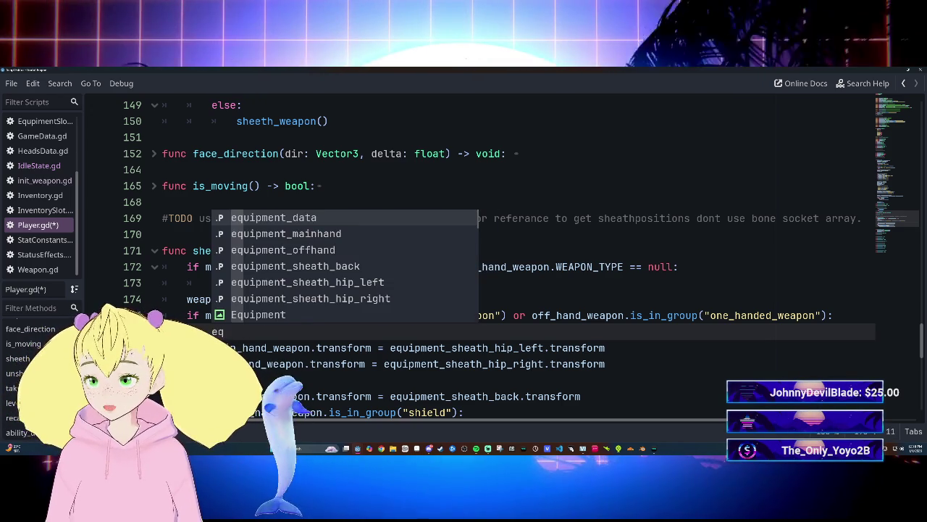
Insert equipment_sheath_hip_left from autocomplete, then start trimming it back toward equipment_she.
key(Down)
key(Down)
key(Down)
key(Down)
key(Down)
key(Up)
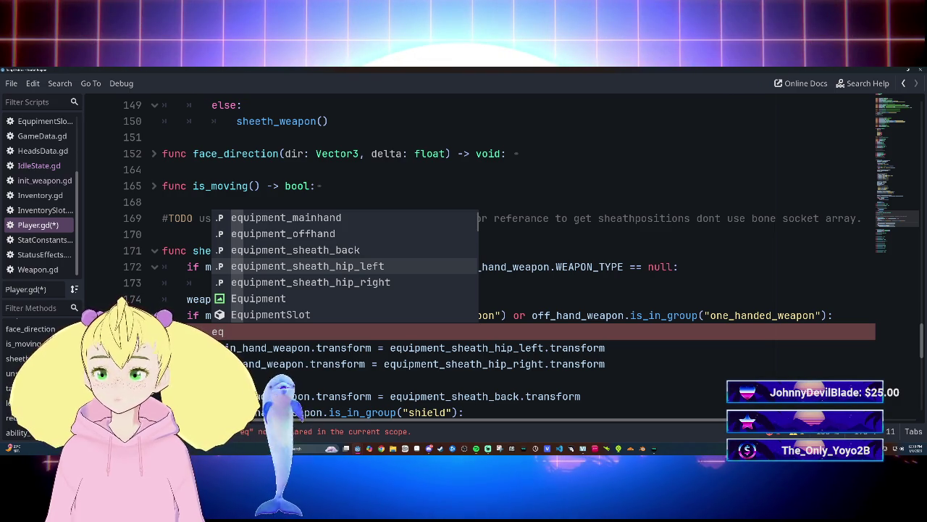
key(Return)
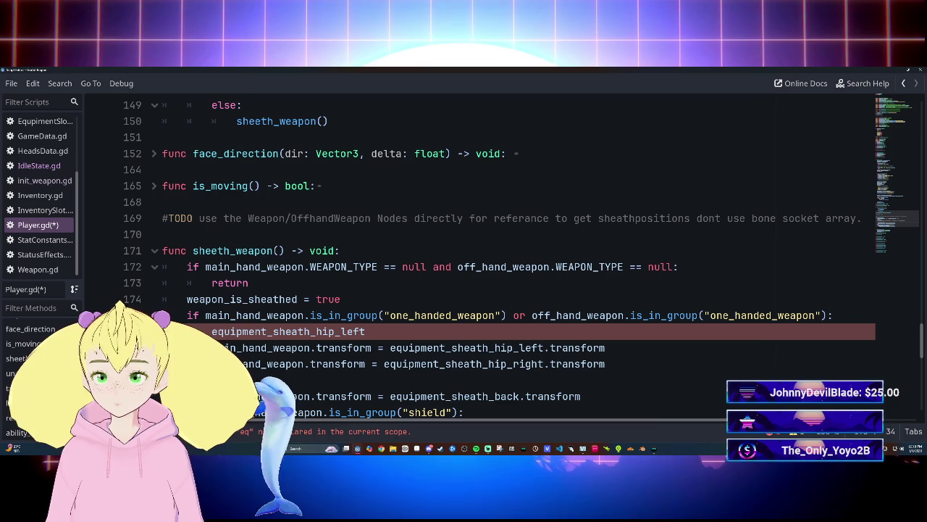
scroll(478, 254, up, 7)
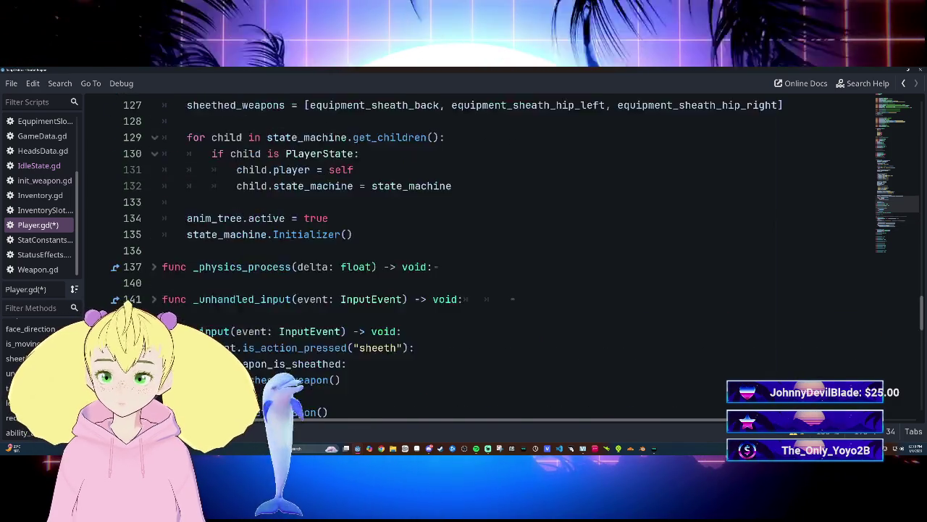
scroll(478, 254, down, 8)
key(BackSpace)
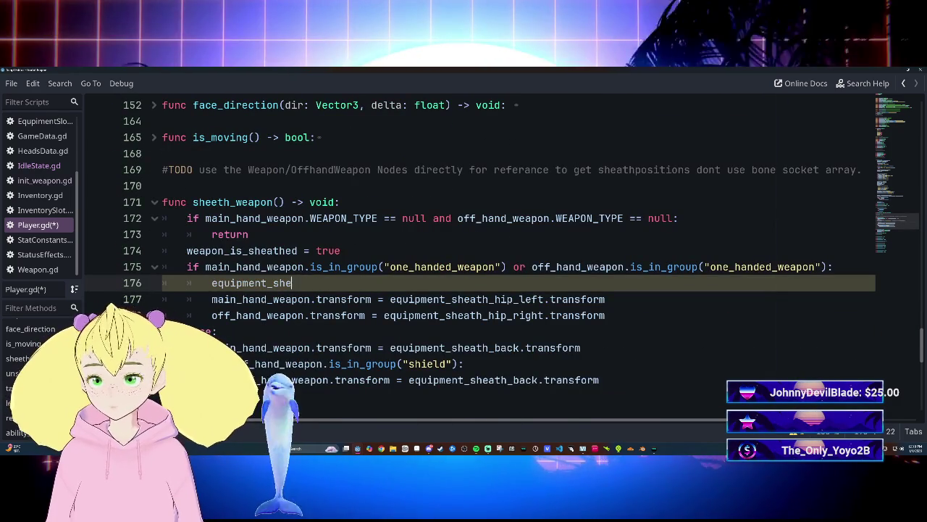
Write equipment_mainhand.remove_child("MainHandWeapon") in the one-handed branch.
key(BackSpace)
key(BackSpace)
key(BackSpace)
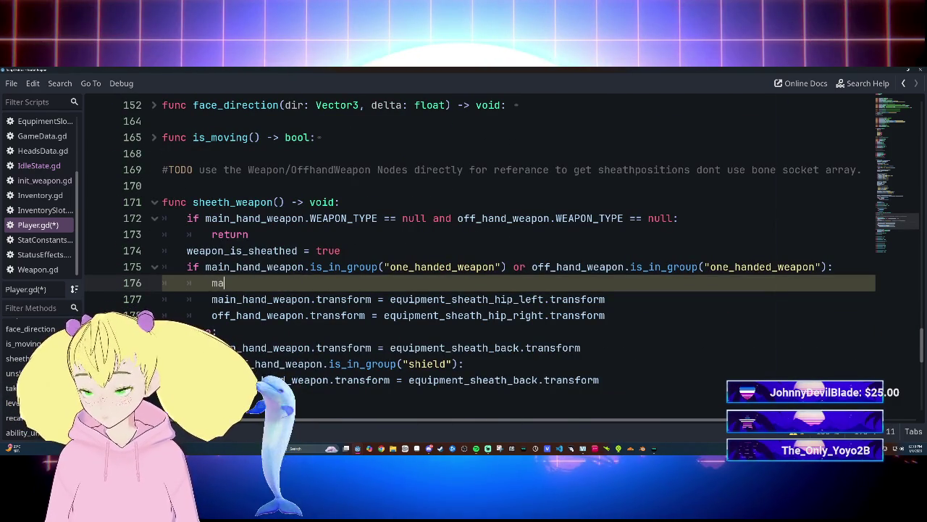
text(main)
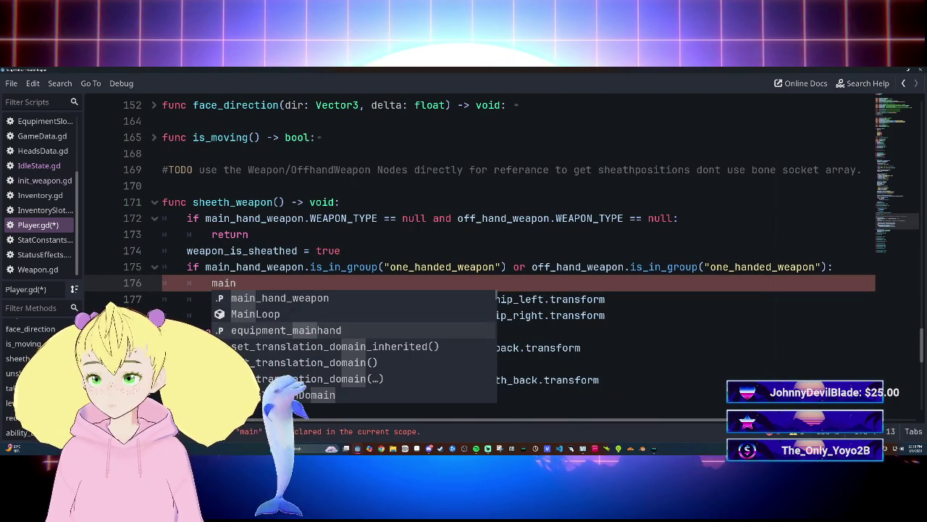
key(Return)
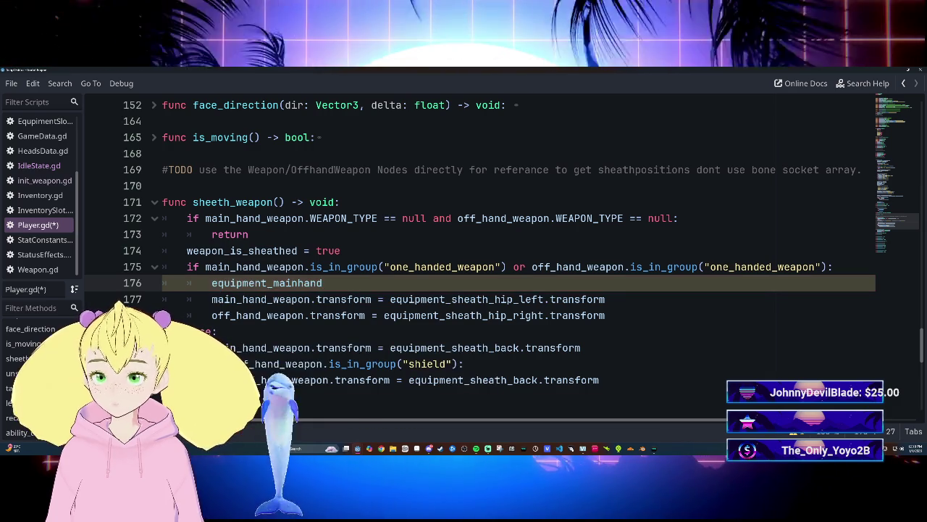
text(.r)
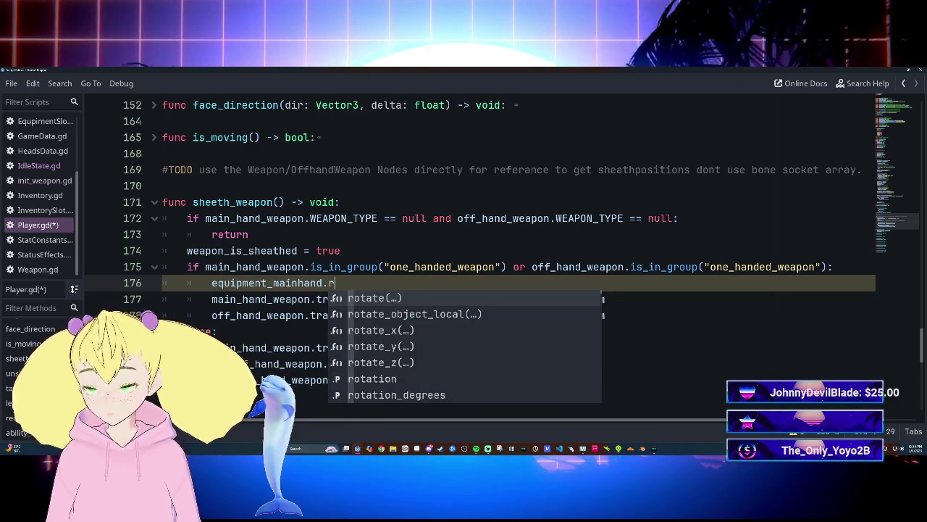
text(emo)
key(Return)
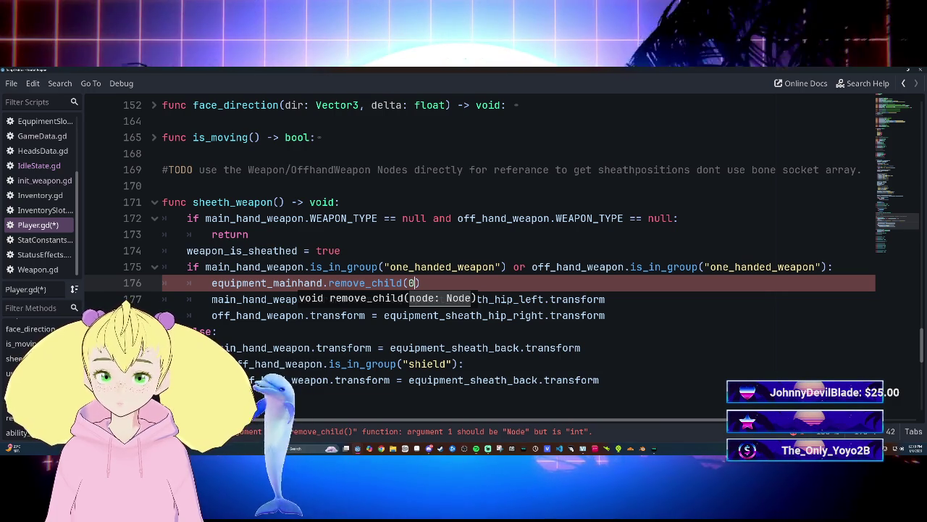
key(BackSpace)
text("M)
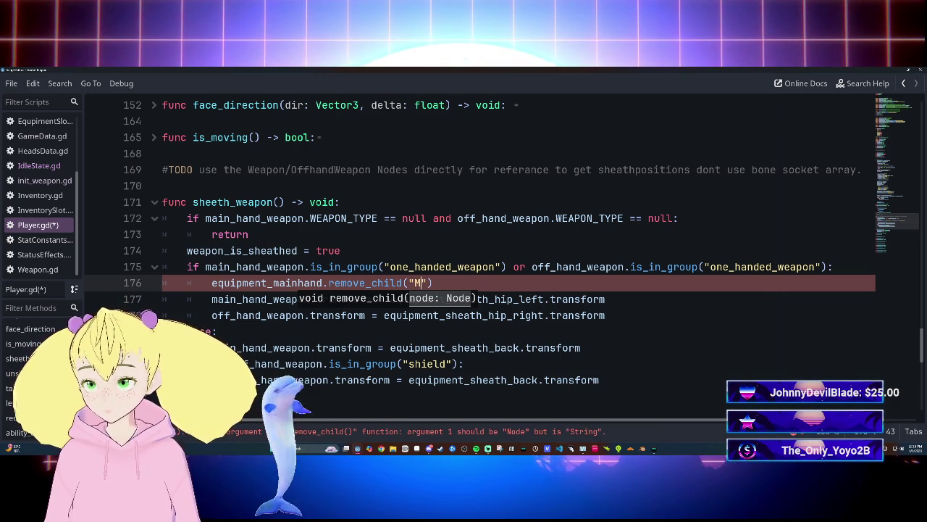
text(ain_)
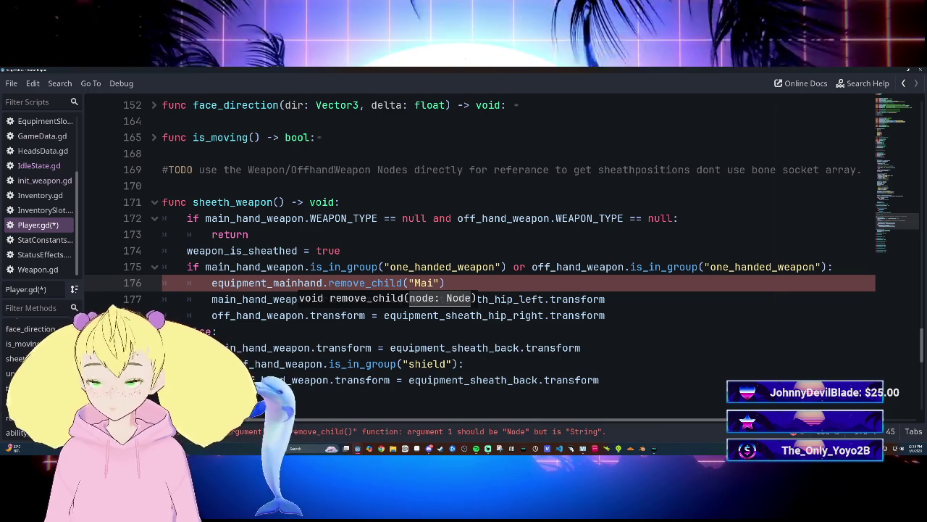
text(w)
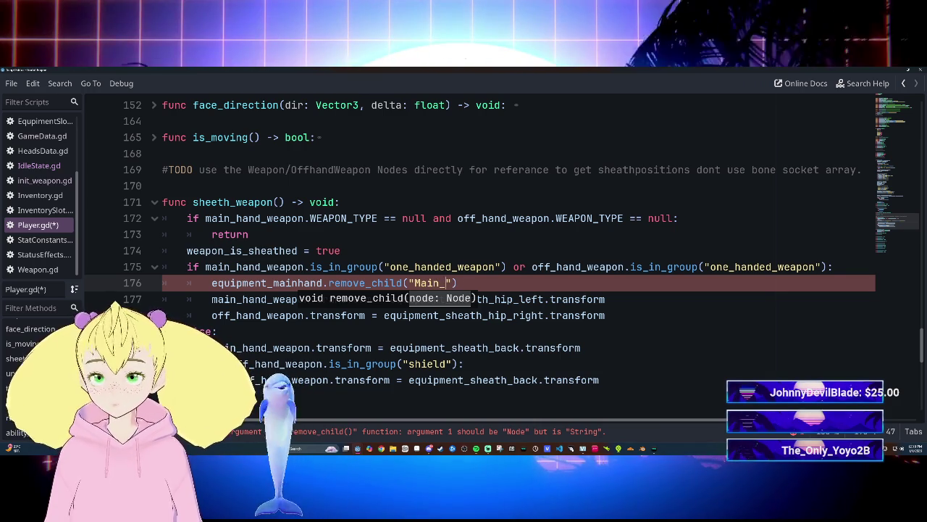
key(BackSpace)
text(HandWeapon)
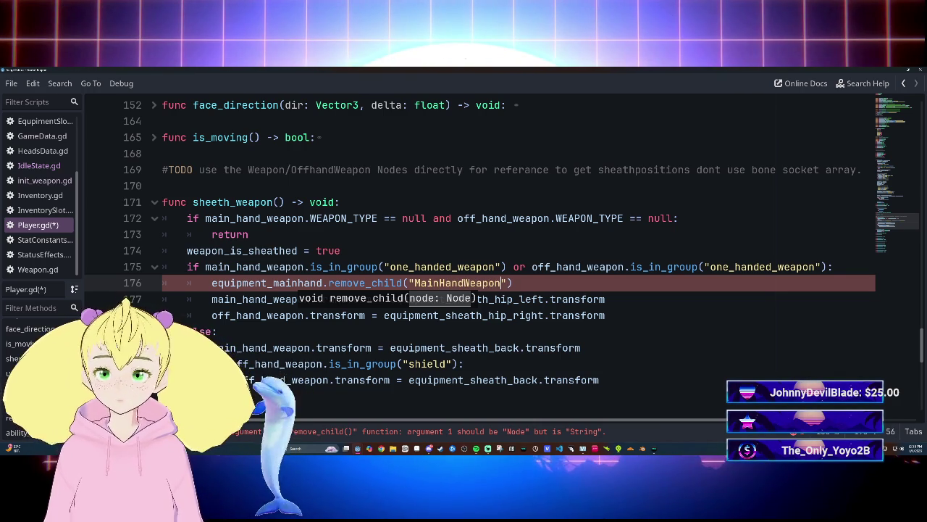
key(Return)
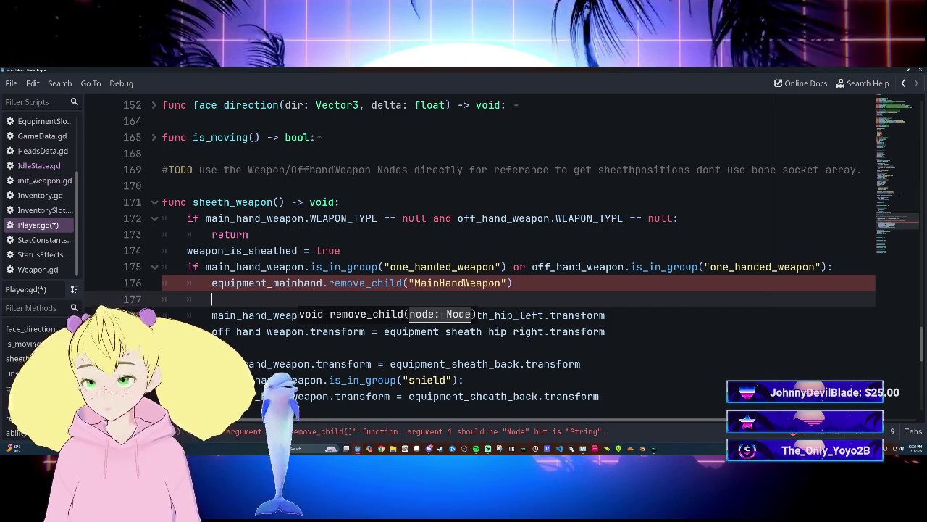
text(equi)
text(p)
key(BackSpace)
text(@)
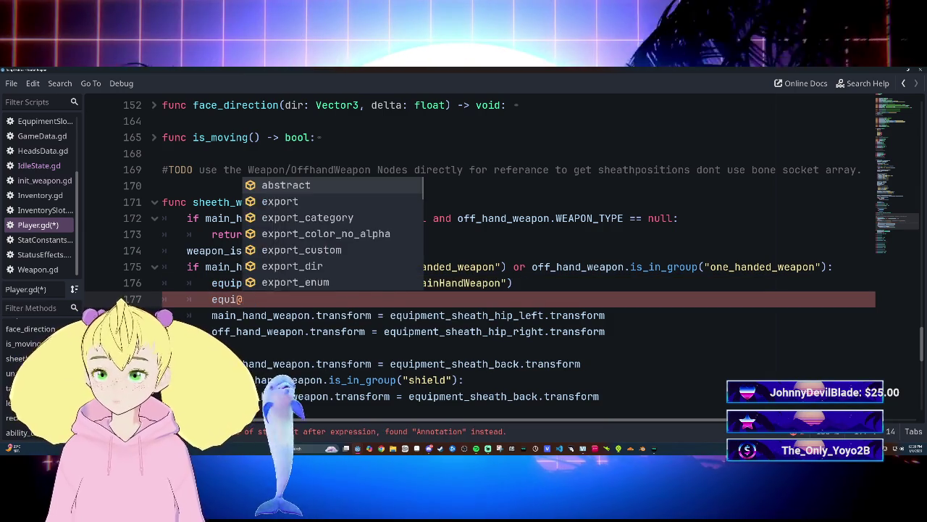
key(BackSpace)
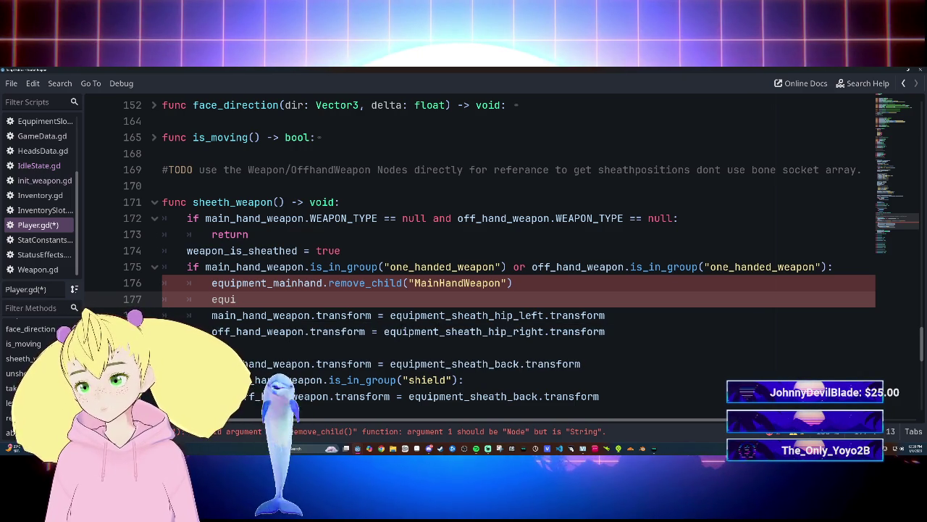
scroll(478, 290, up, 15)
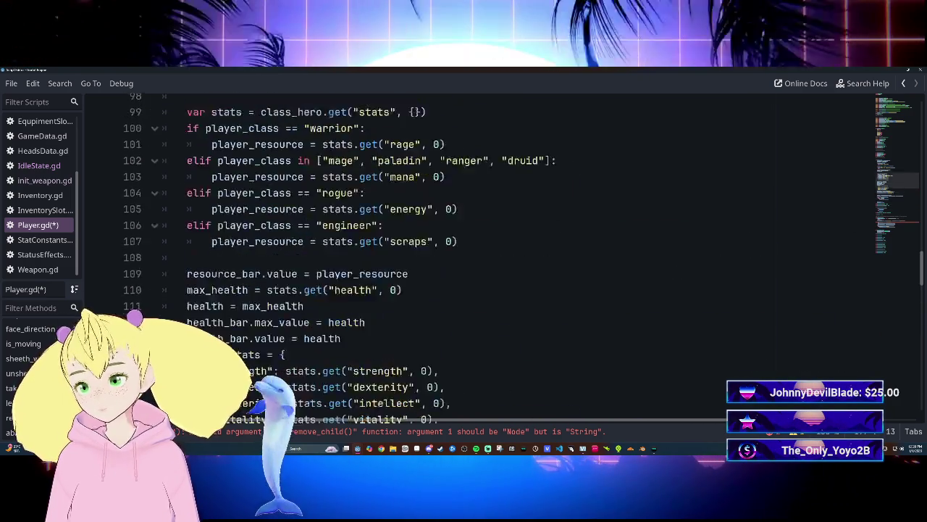
scroll(478, 289, up, 20)
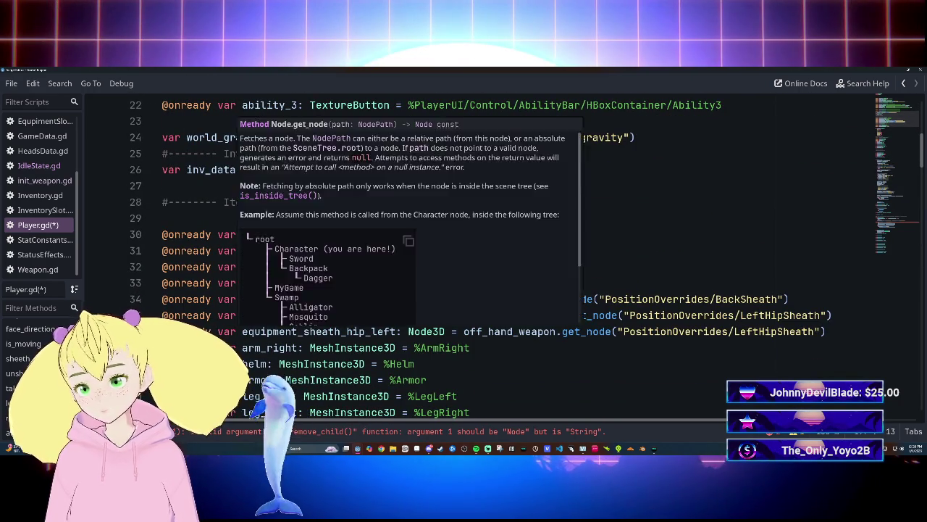
Scroll back to sheath_weapon(), erase the partial 'equi' on line 177, and place the cursor in remove_child().
scroll(478, 290, up, 5)
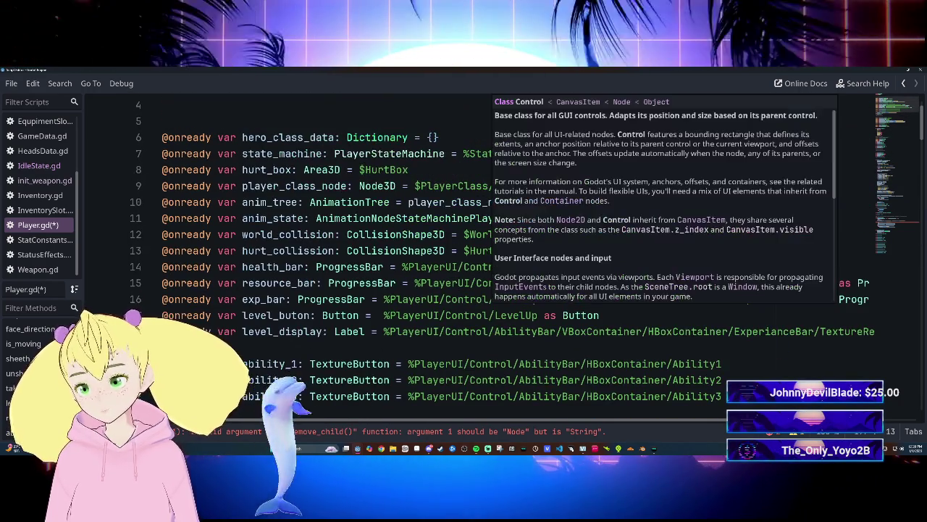
scroll(478, 290, down, 8)
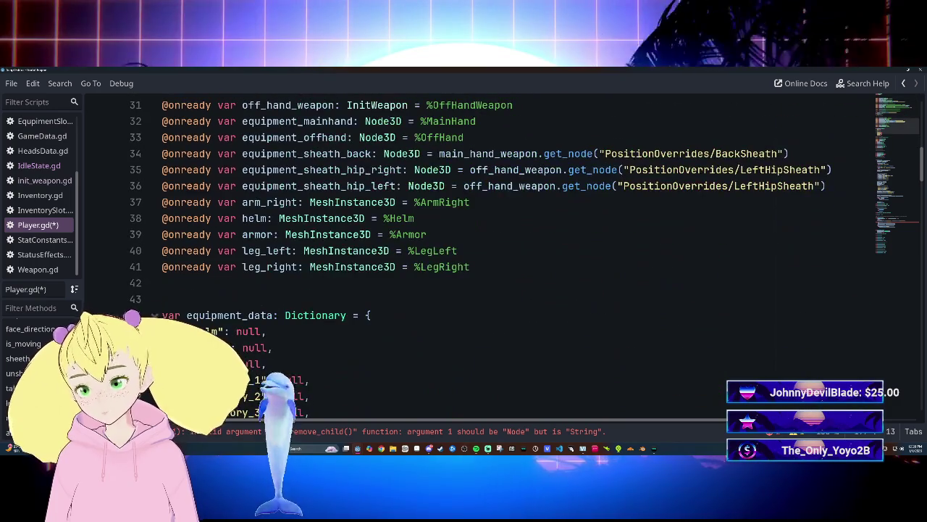
scroll(478, 290, down, 8)
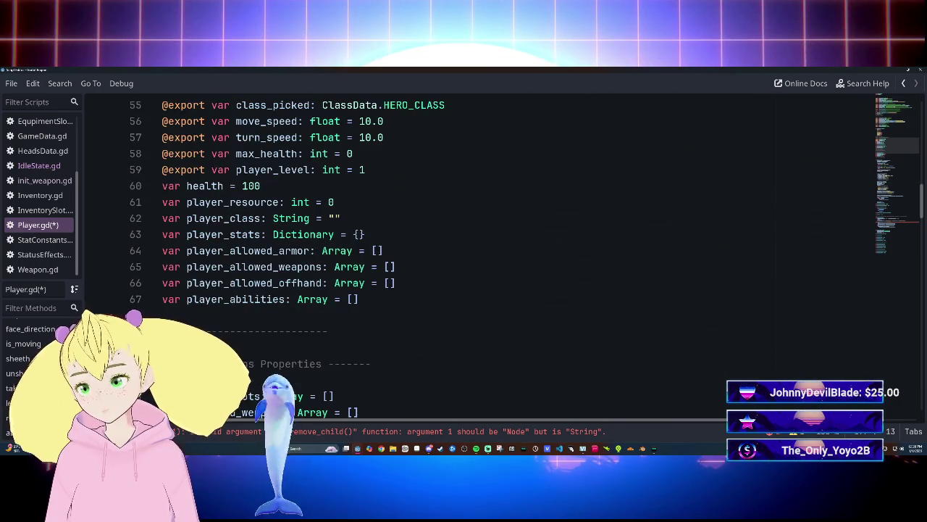
scroll(479, 290, down, 20)
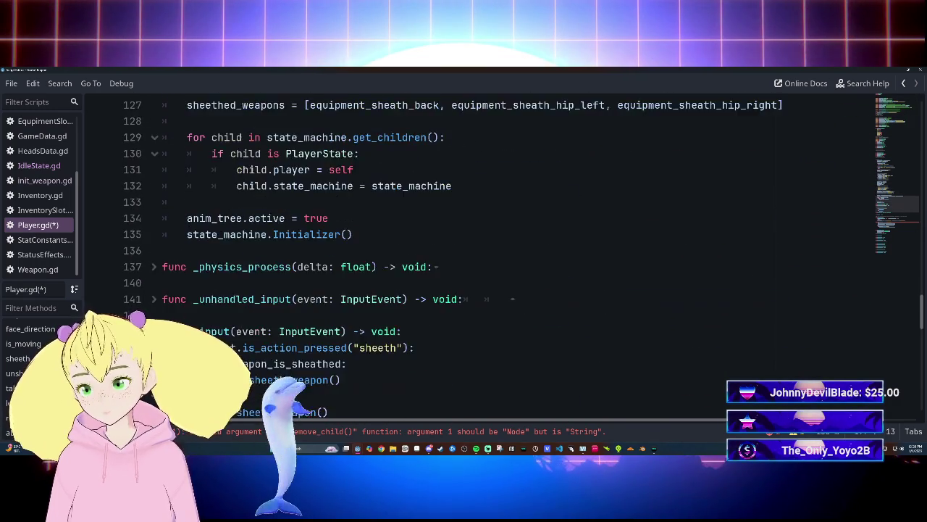
scroll(478, 290, down, 14)
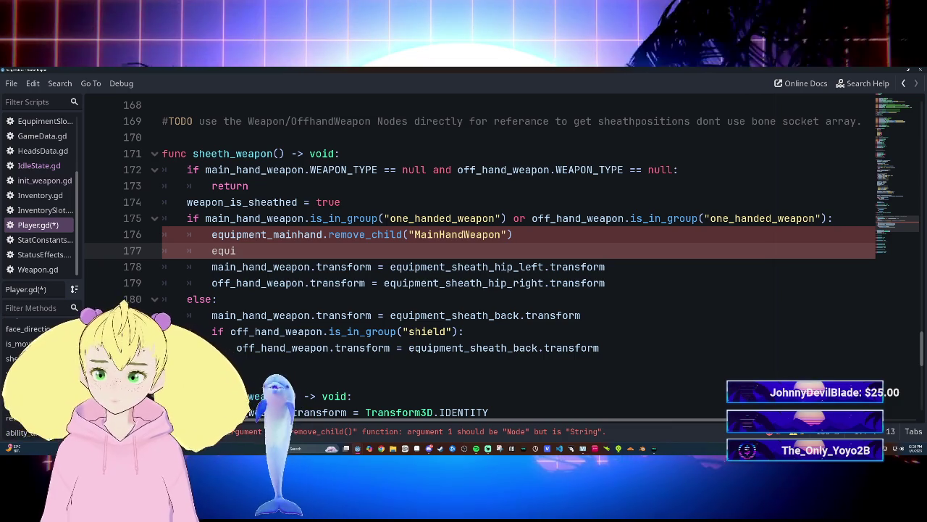
key(BackSpace)
key(BackSpace)
key(BackSpace)
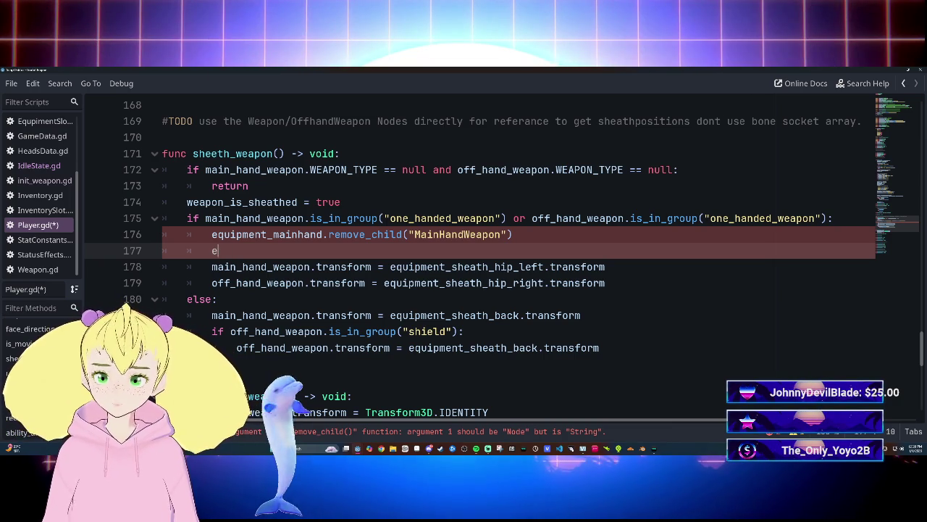
key(Up)
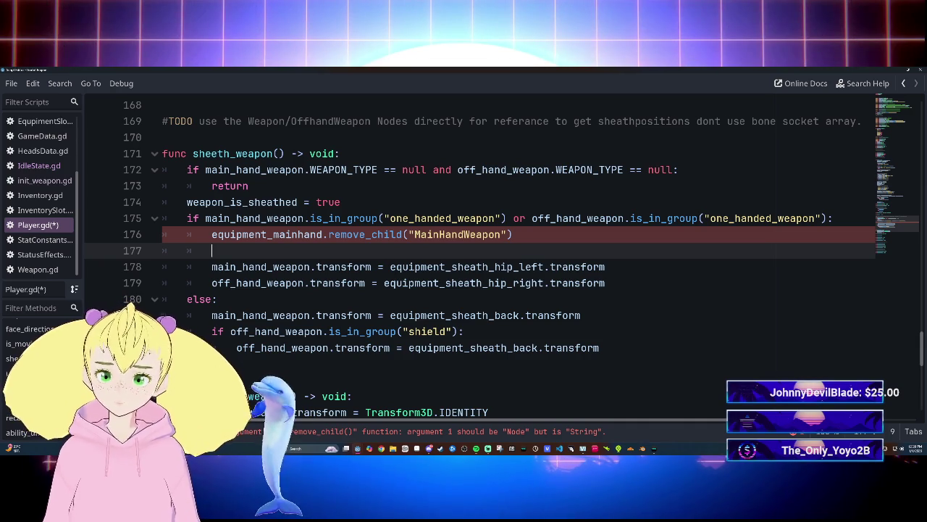
click(506, 234)
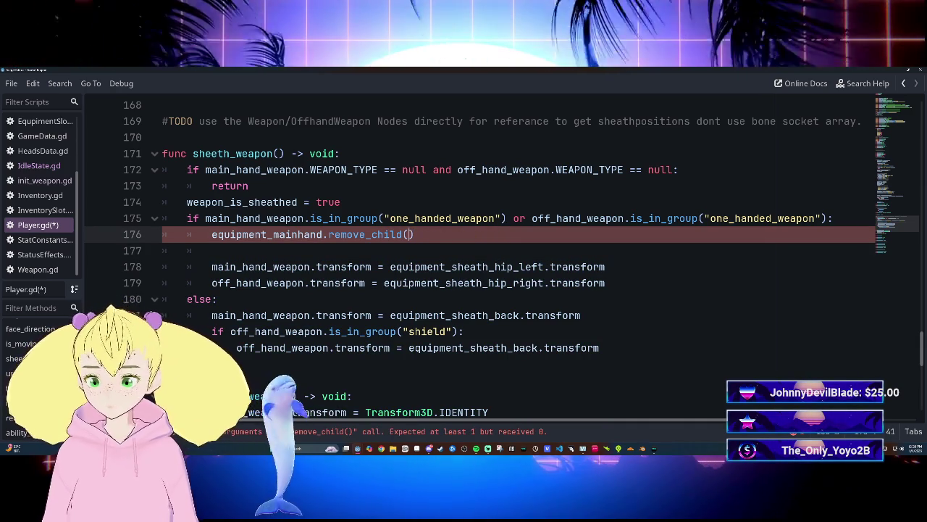
Pass main_hand_weapon to remove_child via autocomplete and start a new line.
text(main)
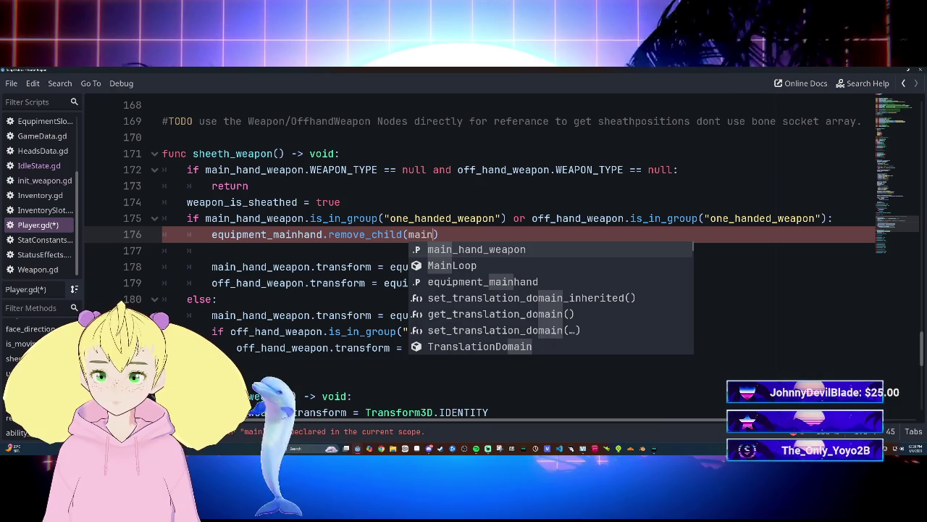
key(Return)
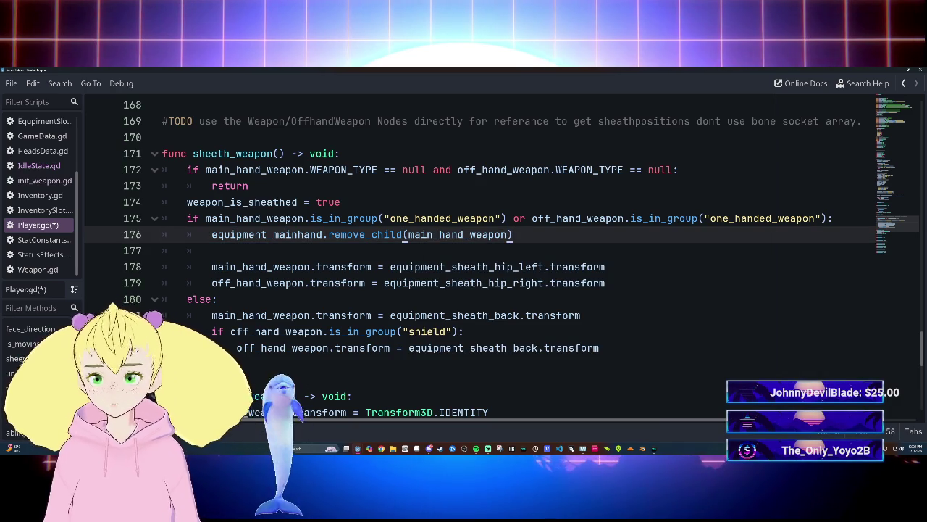
key(Return)
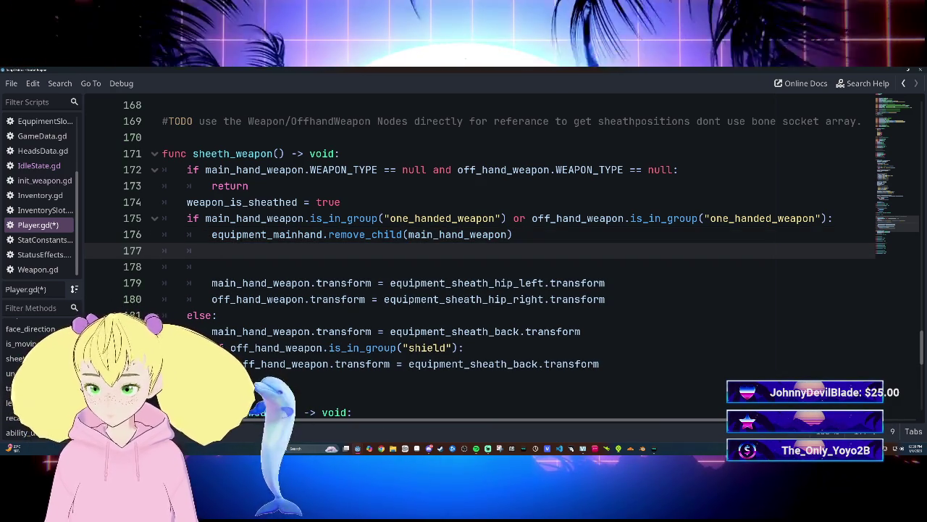
Begin line 177 with equipment_offhand using autocomplete.
text(equi)
key(Down)
key(Down)
key(Down)
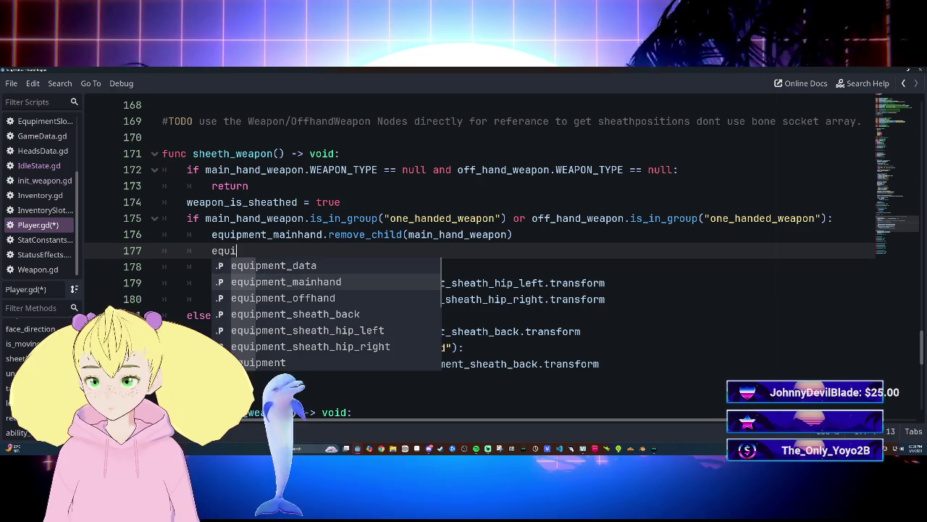
key(Up)
key(Up)
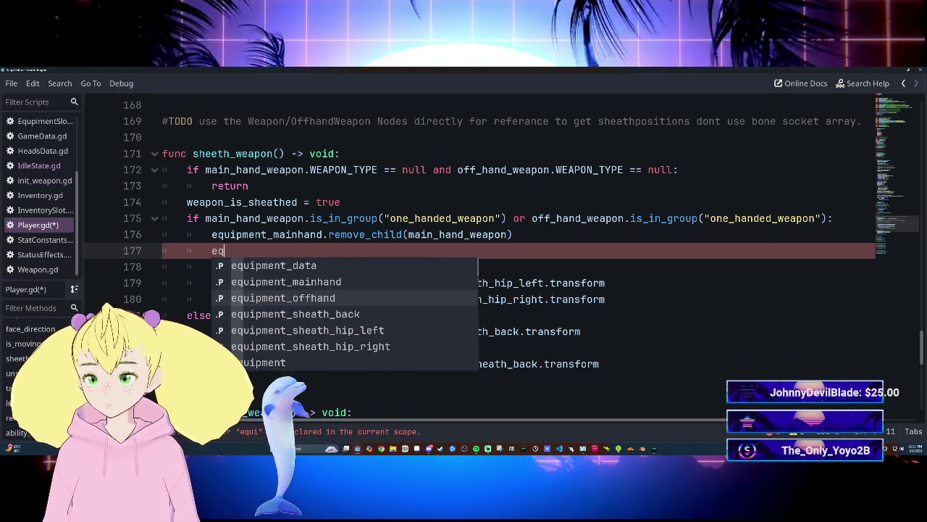
key(BackSpace)
key(BackSpace)
key(BackSpace)
text(off)
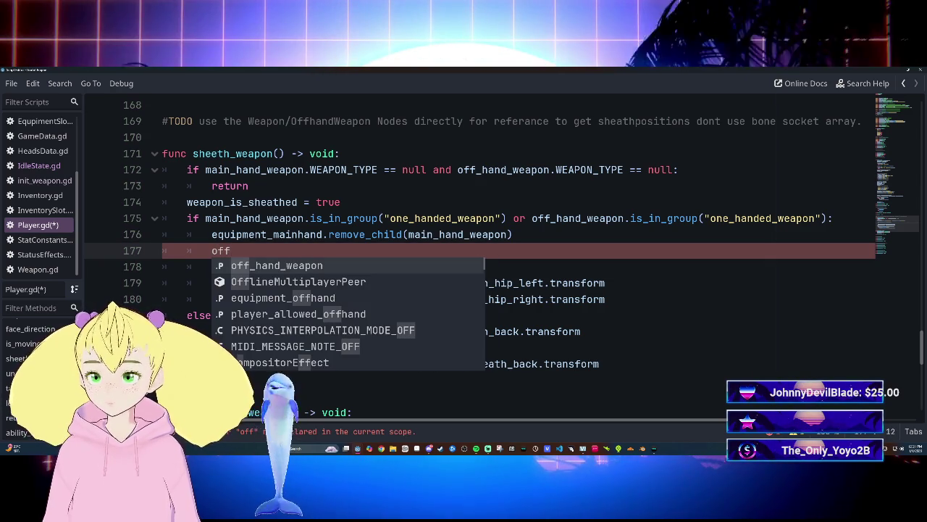
key(Down)
key(Down)
key(Return)
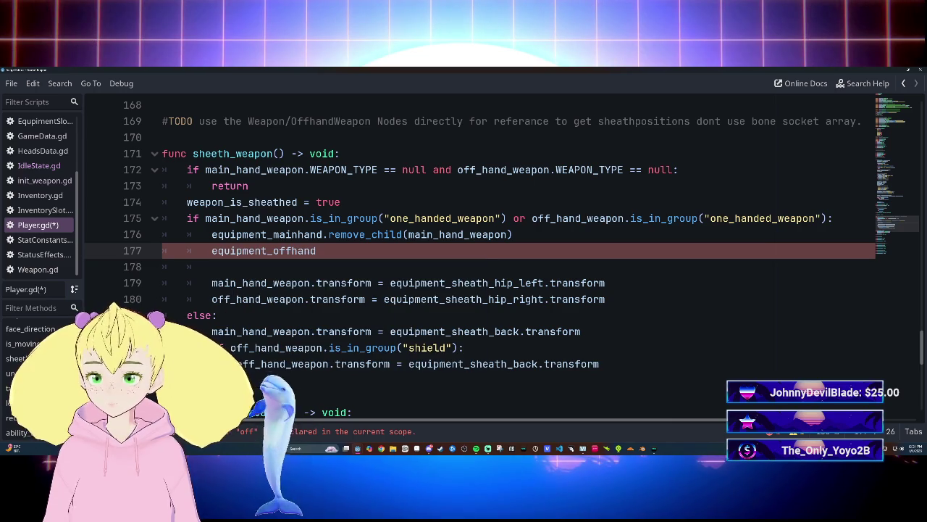
scroll(478, 253, up, 20)
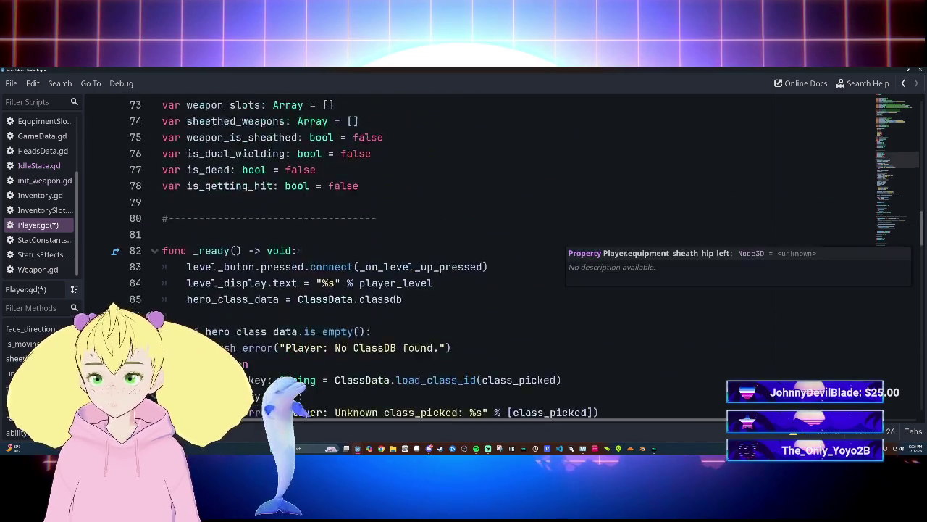
scroll(478, 254, up, 10)
scroll(478, 254, down, 3)
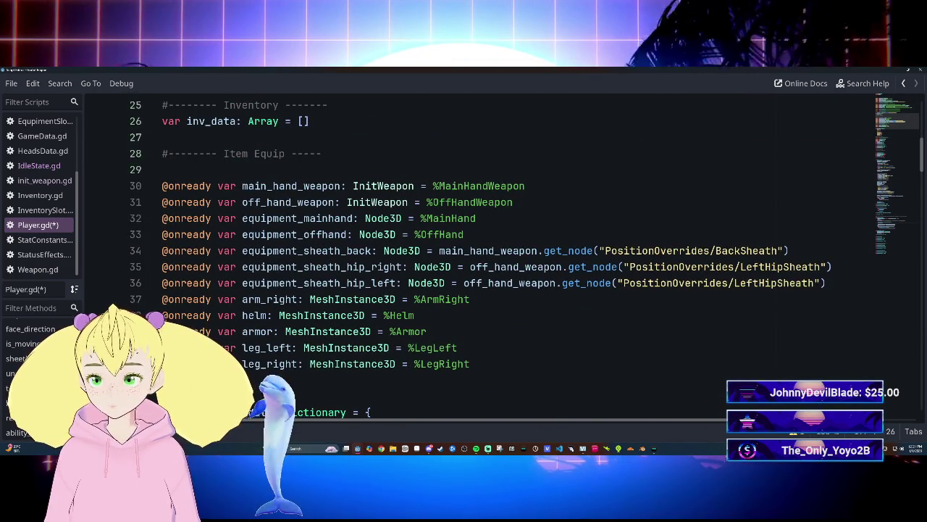
scroll(478, 254, down, 15)
scroll(478, 253, down, 15)
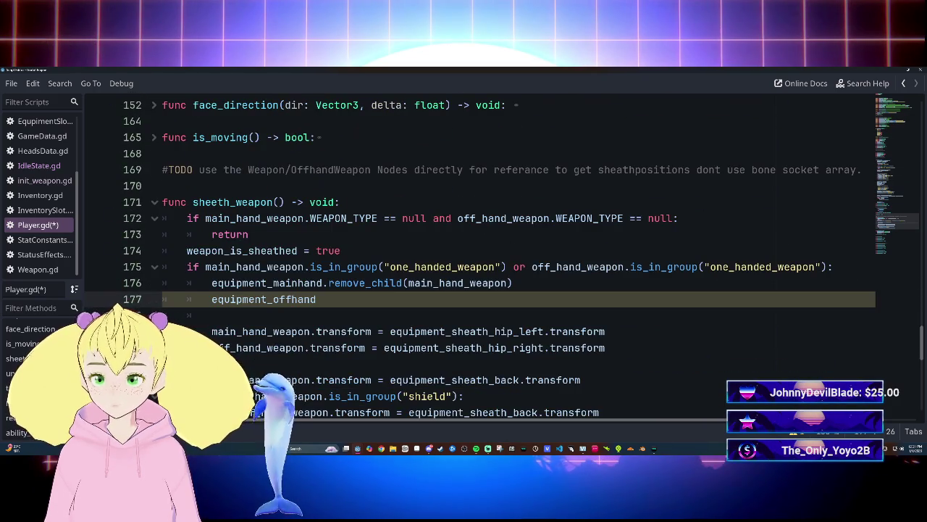
Complete line 177 as equipment_offhand.remove_child(off_hand_weapon).
text(.)
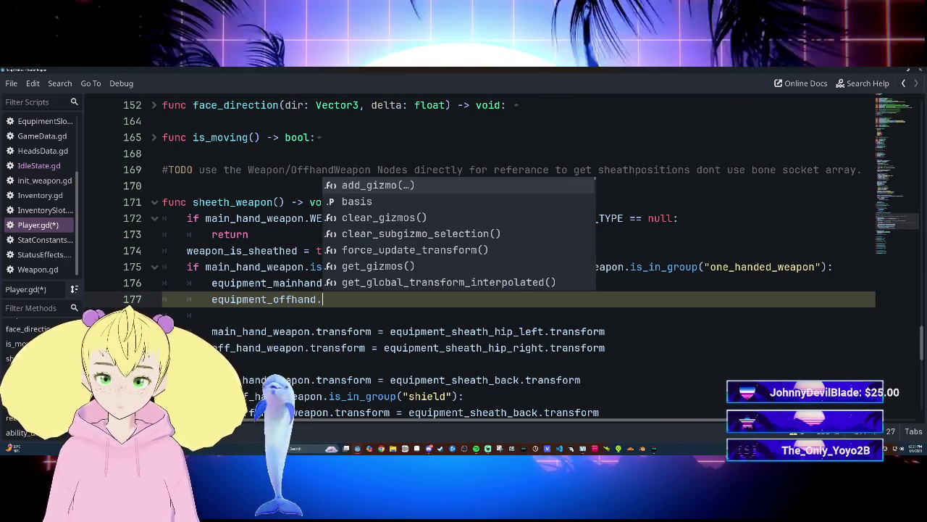
click(582, 331)
click(322, 299)
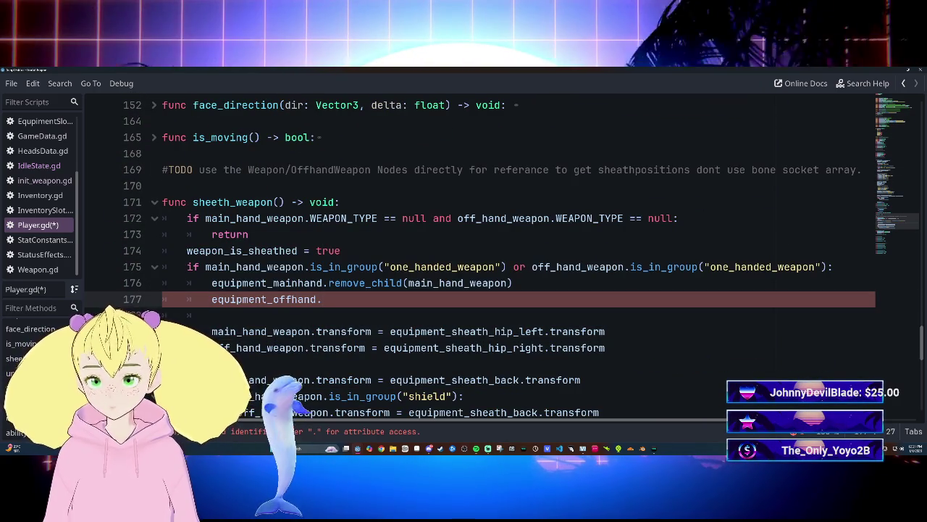
text(remove)
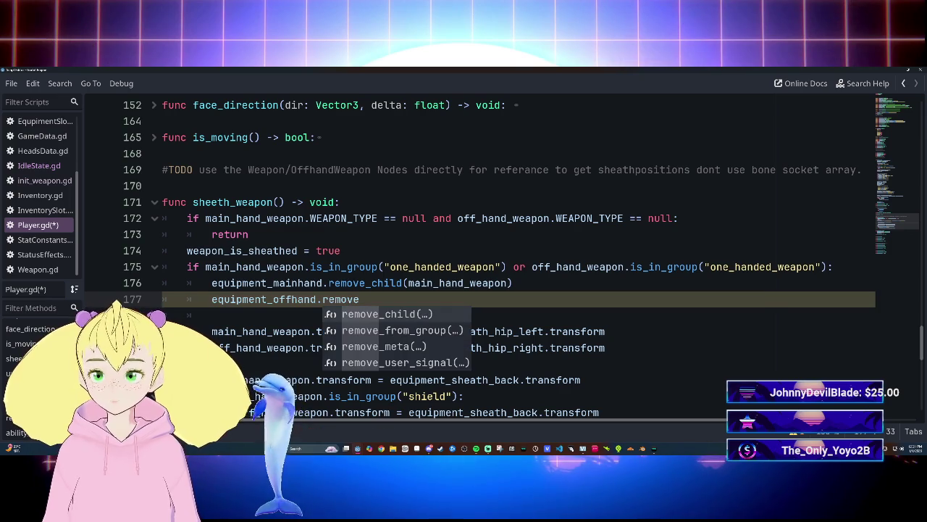
key(Return)
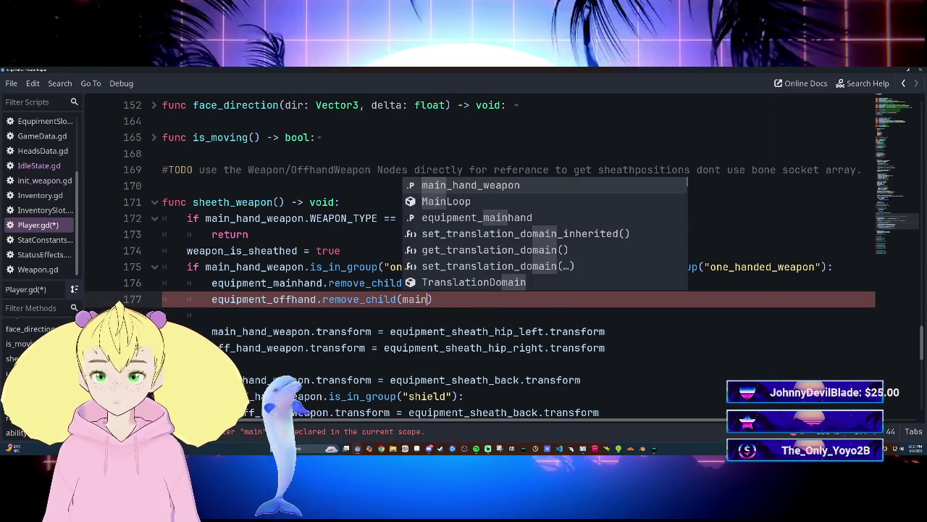
key(Return)
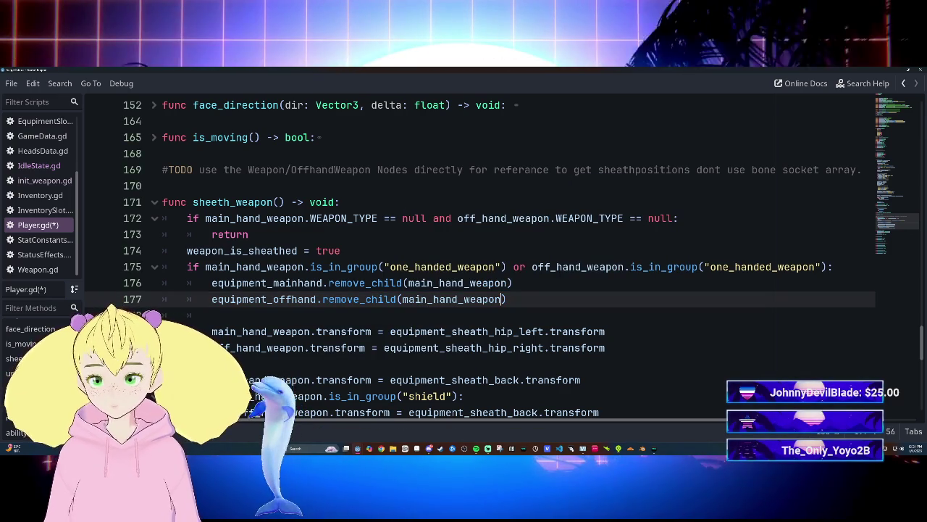
click(426, 299)
key(BackSpace)
key(BackSpace)
key(BackSpace)
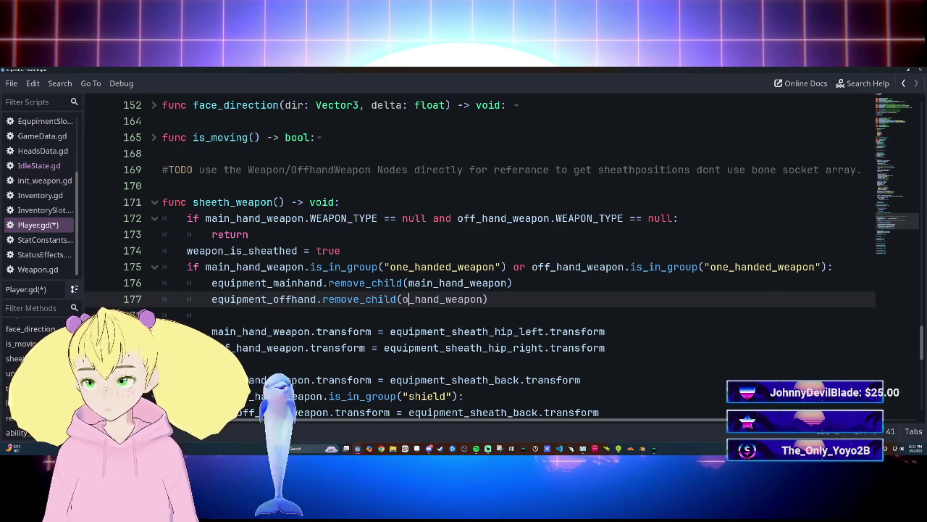
text(ff)
key(End)
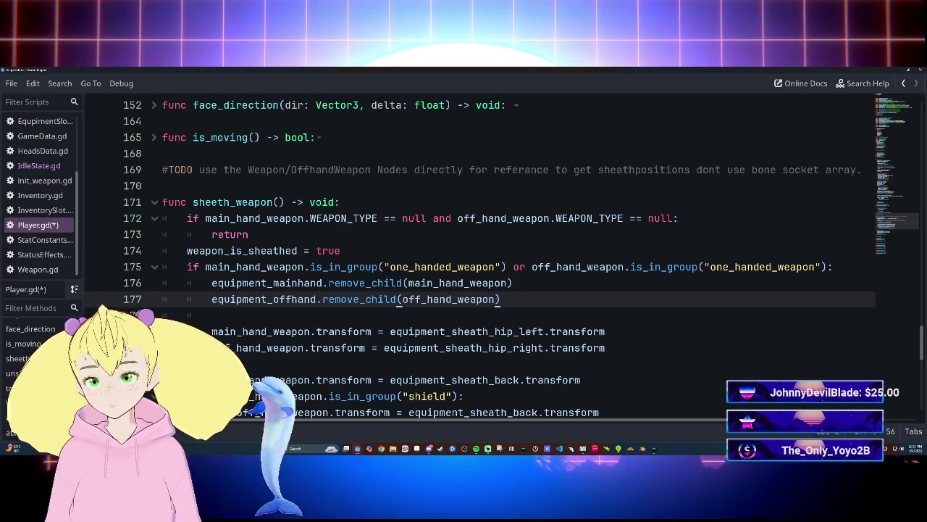
scroll(507, 254, up, 20)
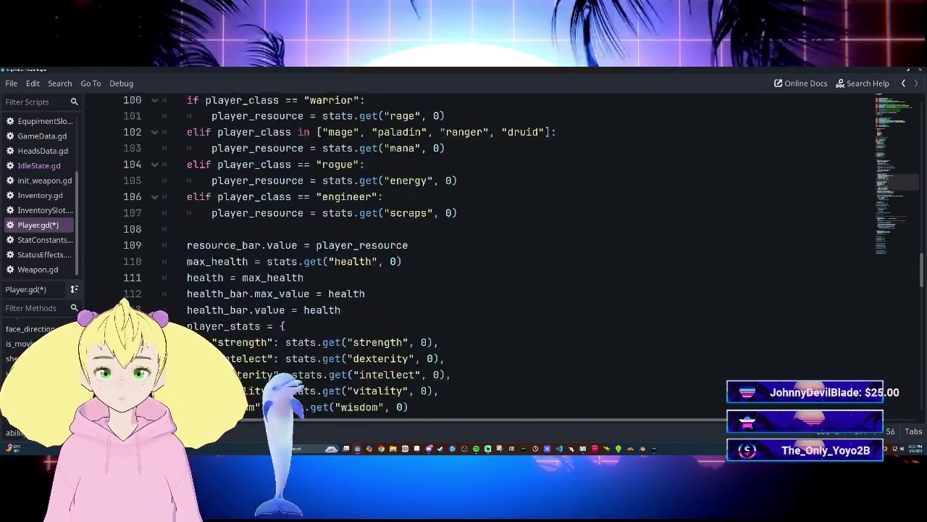
scroll(508, 254, up, 7)
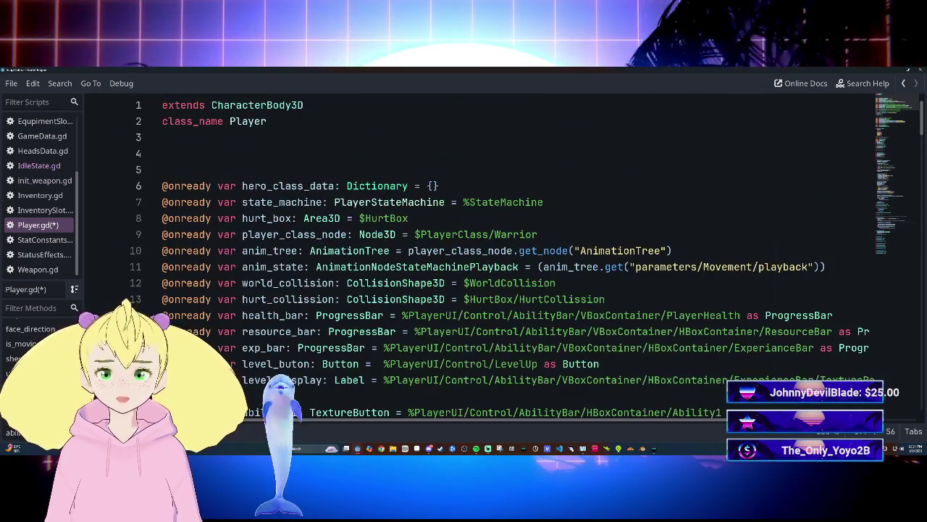
scroll(507, 254, down, 5)
scroll(507, 254, down, 4)
click(526, 137)
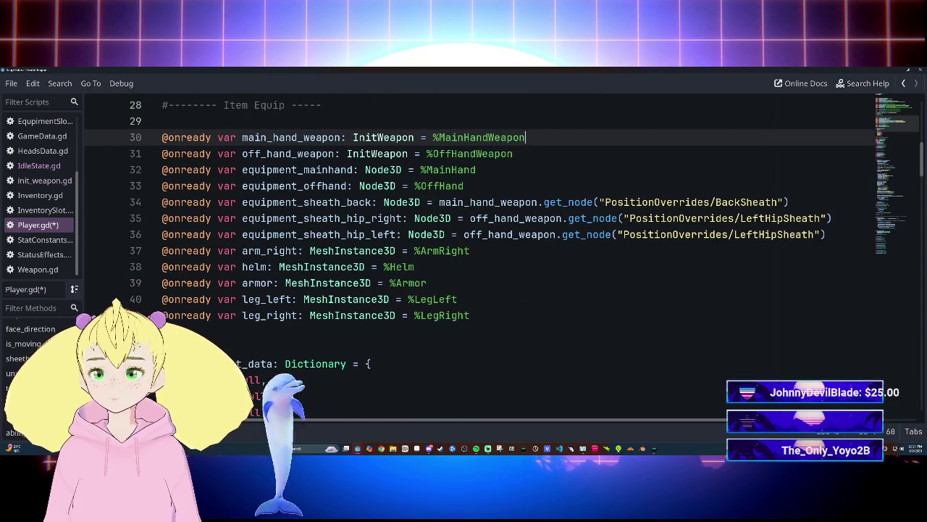
text(s No)
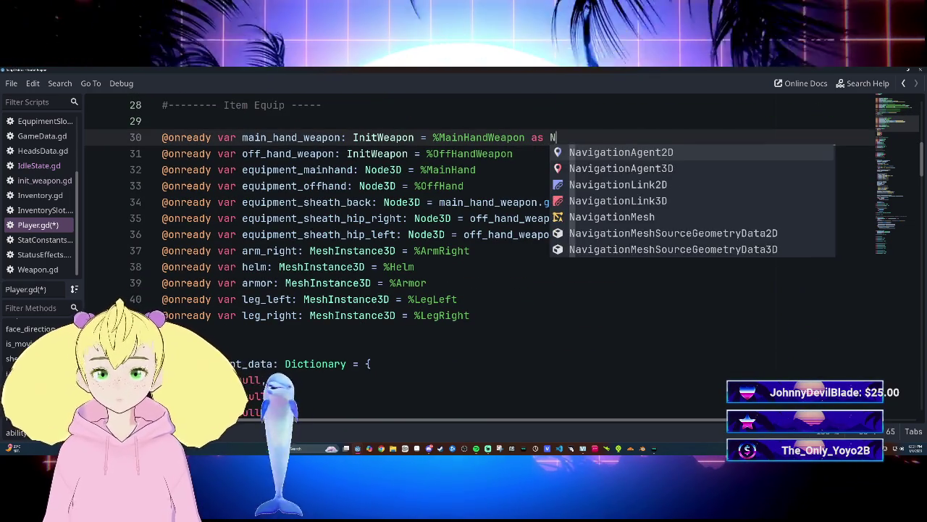
key(Down)
key(Down)
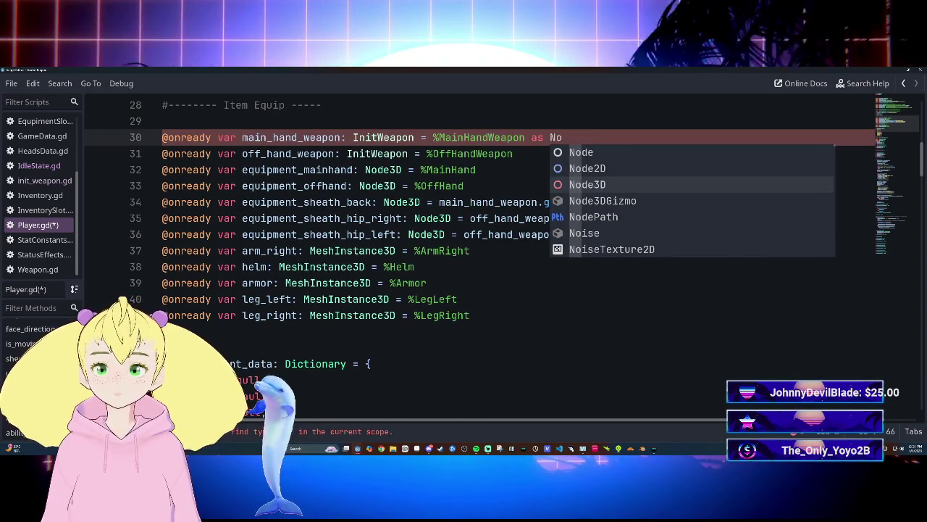
key(Return)
Cast the off_hand_weapon declaration as Node3D too, then save Player.gd.
click(514, 153)
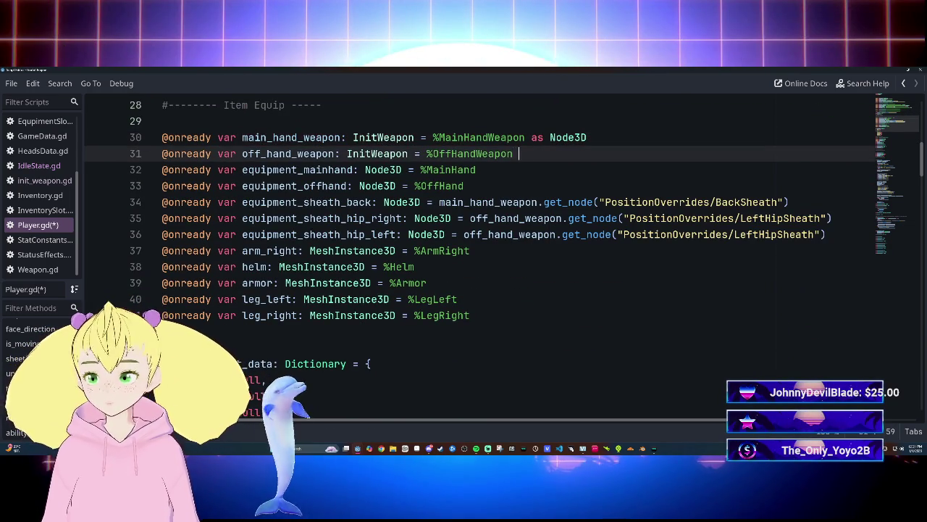
key(Down)
key(Down)
key(Return)
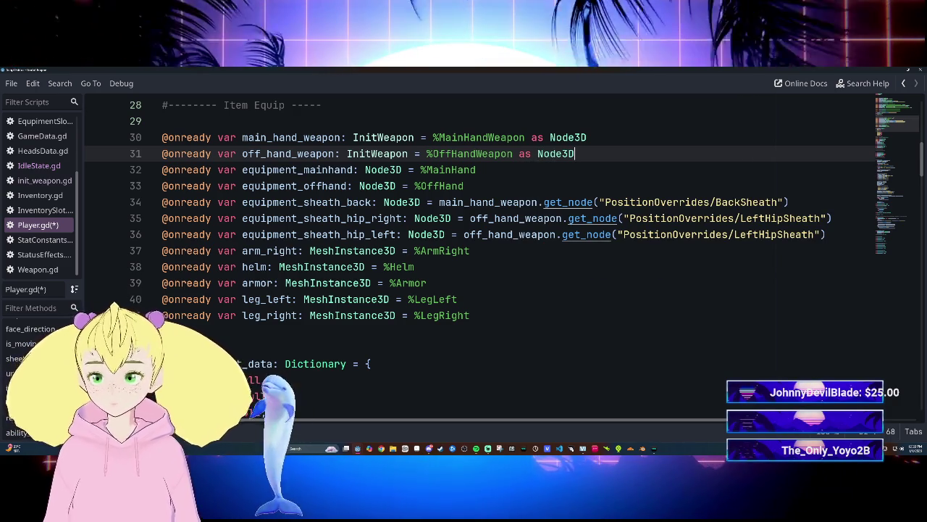
click(464, 185)
key(ctrl+s)
scroll(478, 254, down, 8)
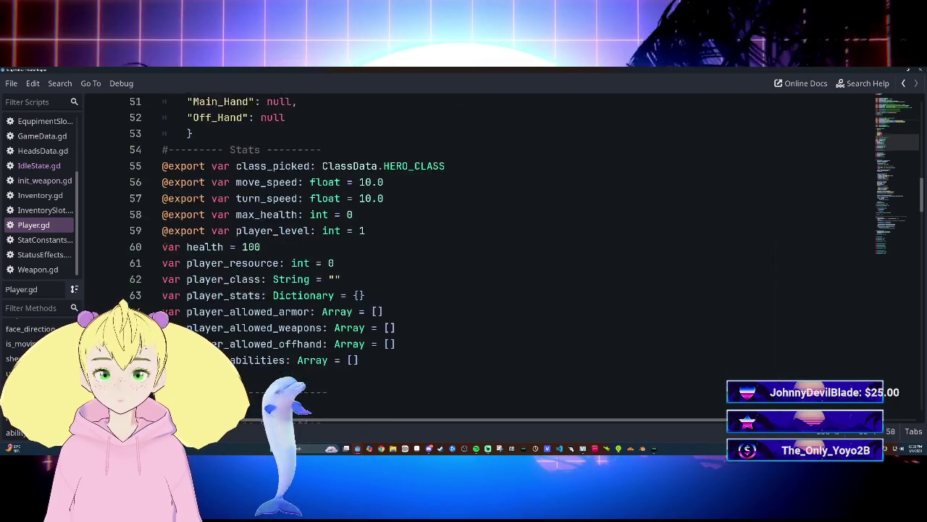
Look over sheath_weapon in Player.gd, then switch the main editor to the player scene.
scroll(479, 253, down, 20)
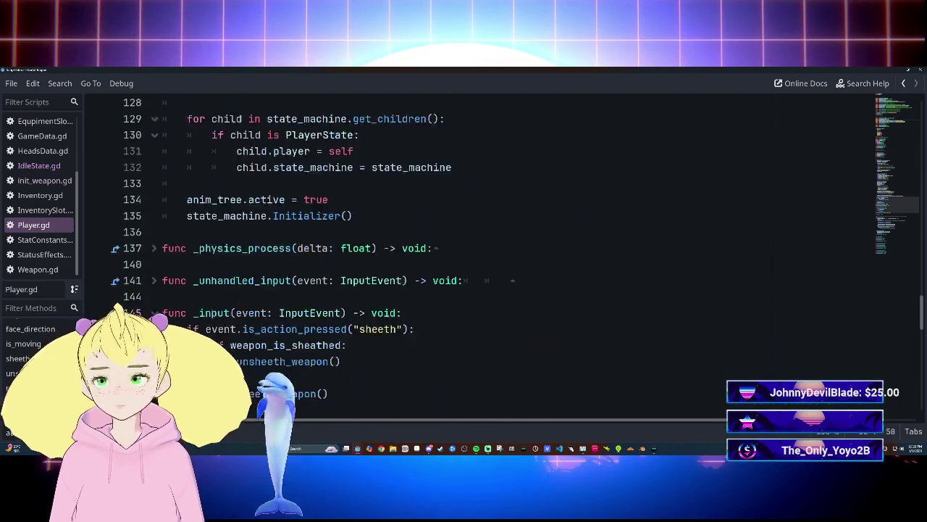
scroll(479, 254, down, 3)
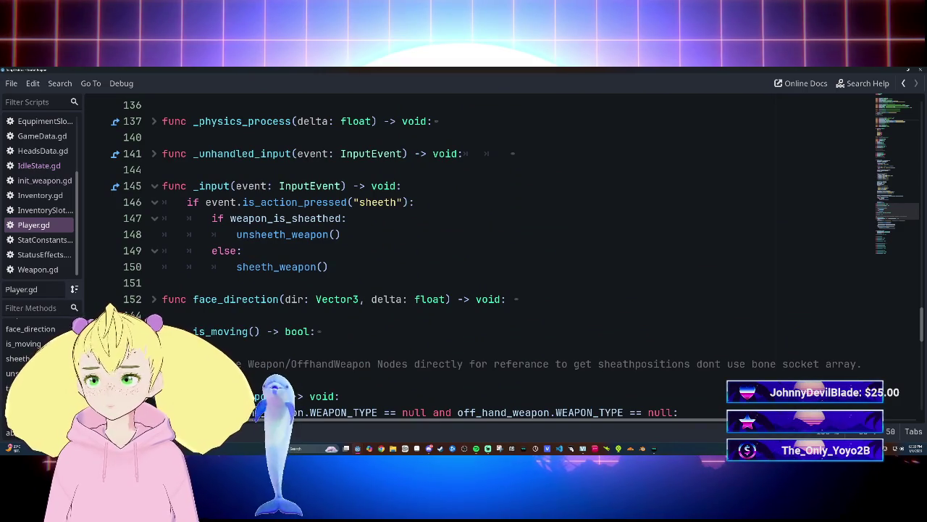
scroll(471, 196, down, 11)
scroll(471, 196, up, 12)
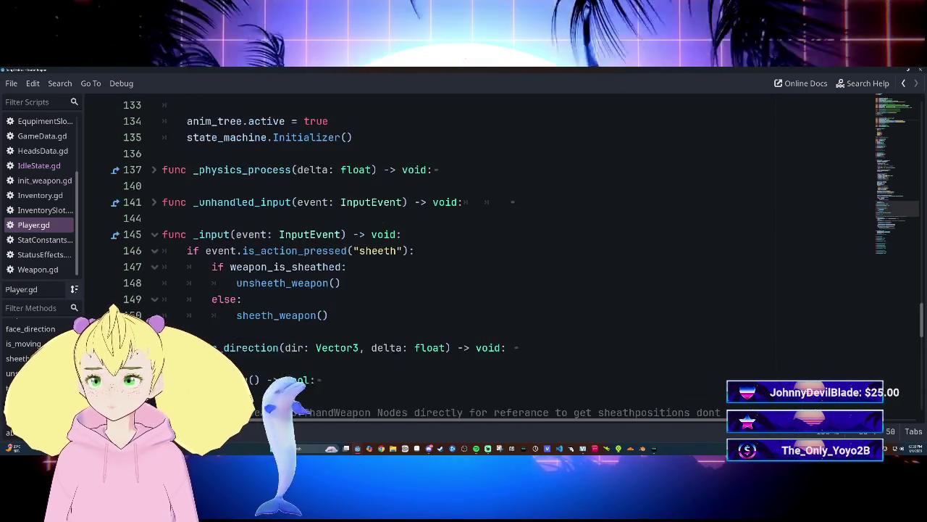
scroll(478, 254, up, 13)
scroll(478, 254, up, 7)
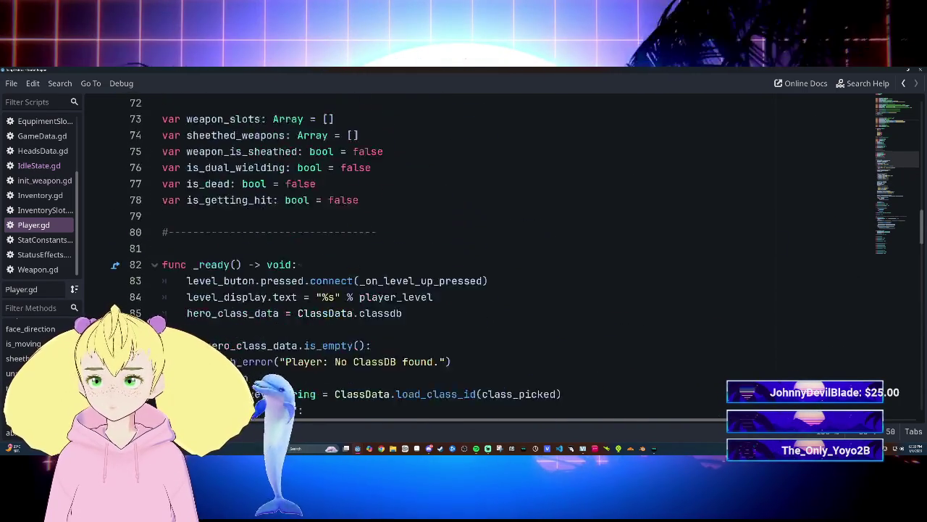
scroll(478, 253, down, 19)
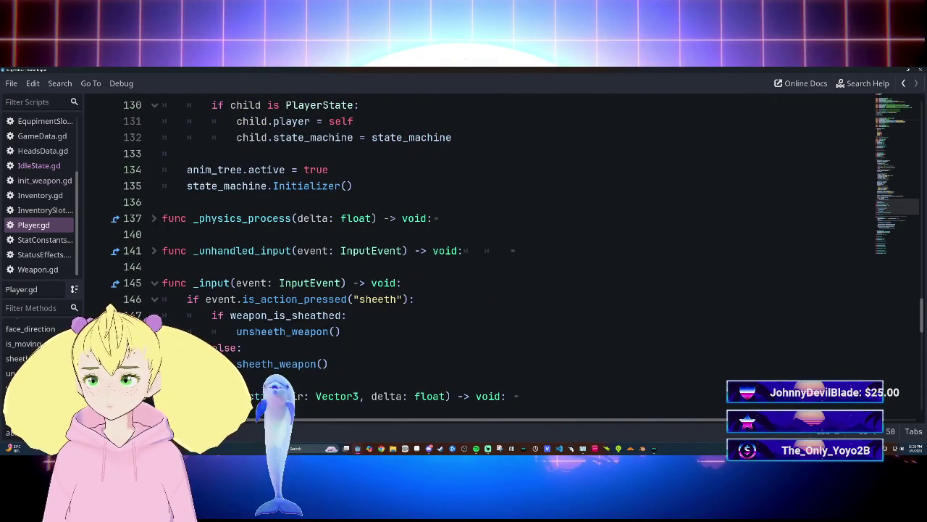
scroll(478, 254, down, 13)
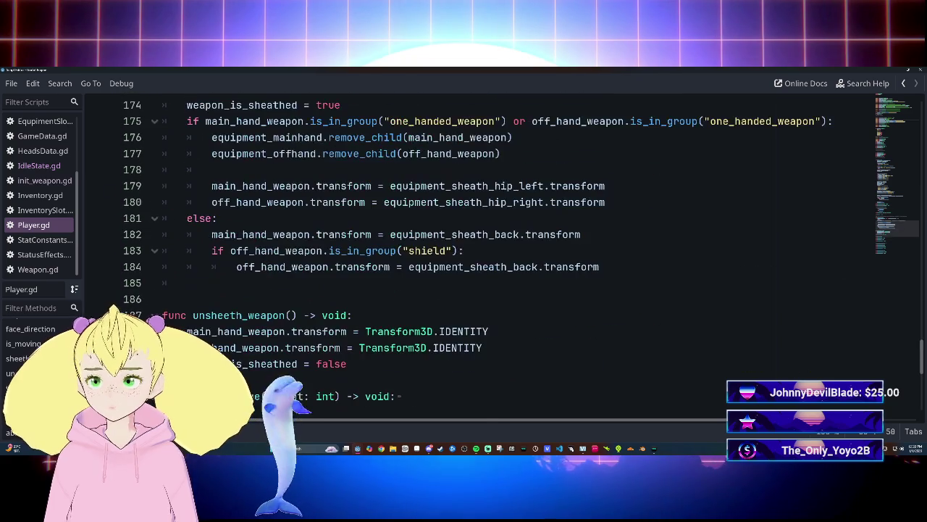
scroll(478, 253, up, 3)
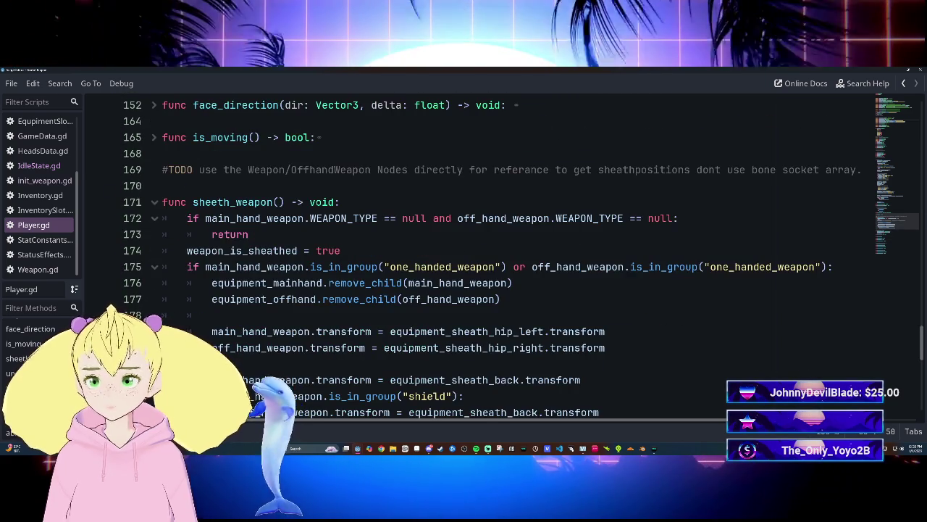
click(212, 316)
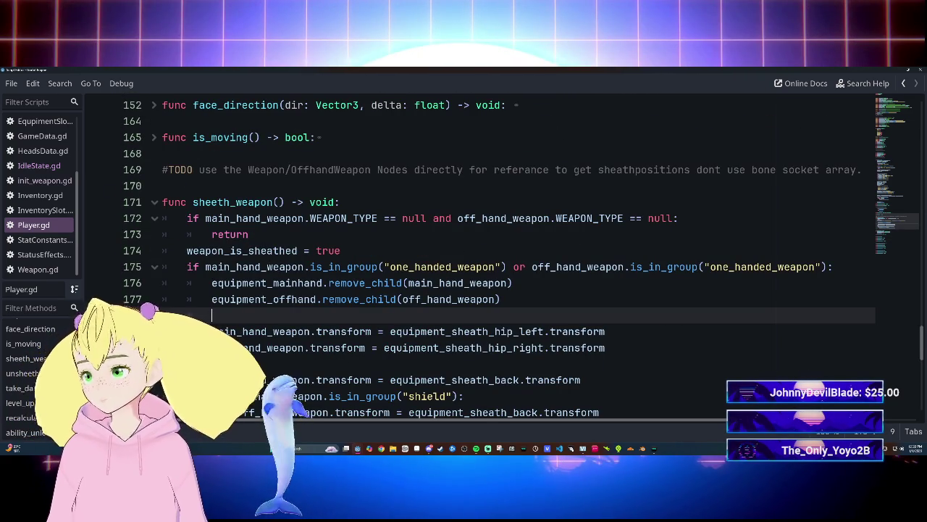
key(alt+Tab)
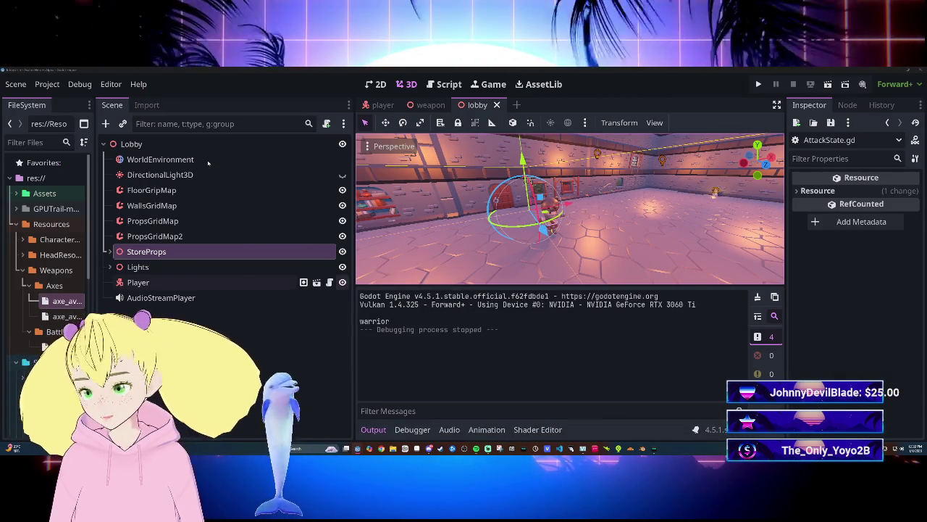
key(ctrl+Tab)
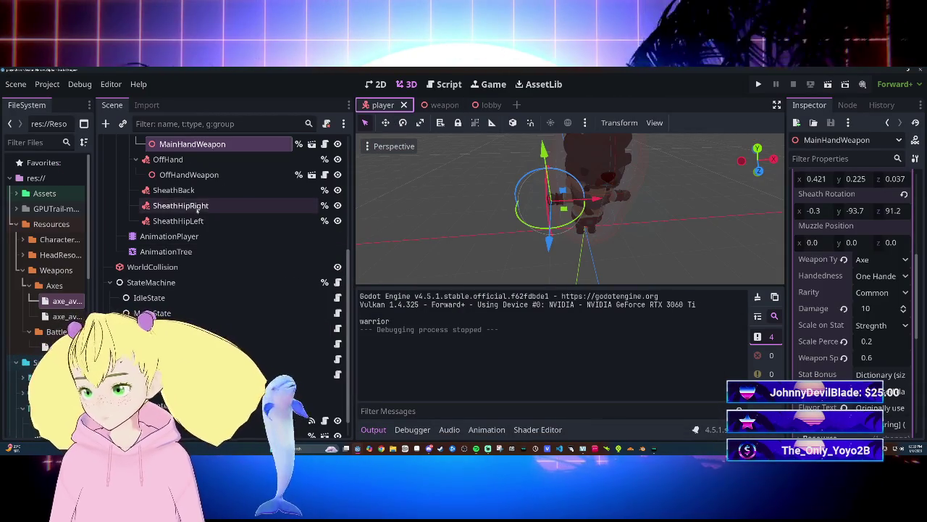
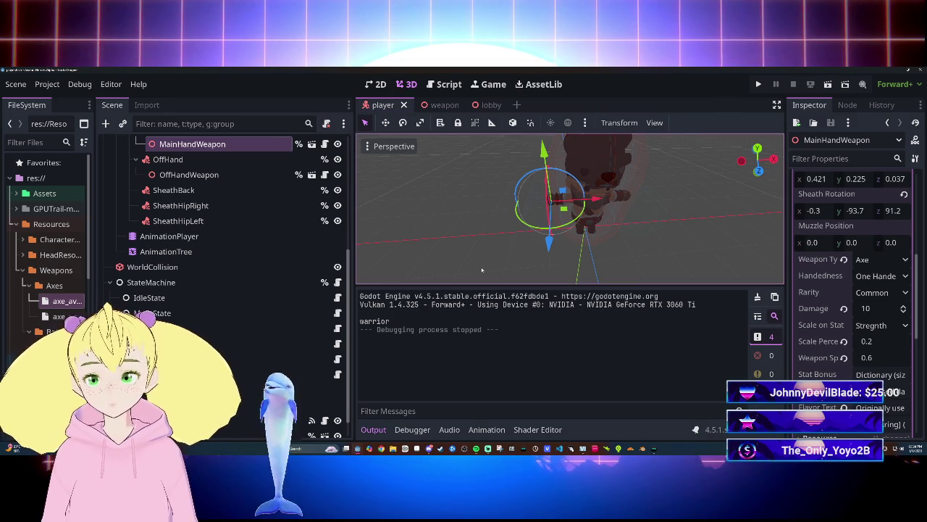
Save the player scene and open Player.gd in the script editor with the scripts list hidden.
key(ctrl+s)
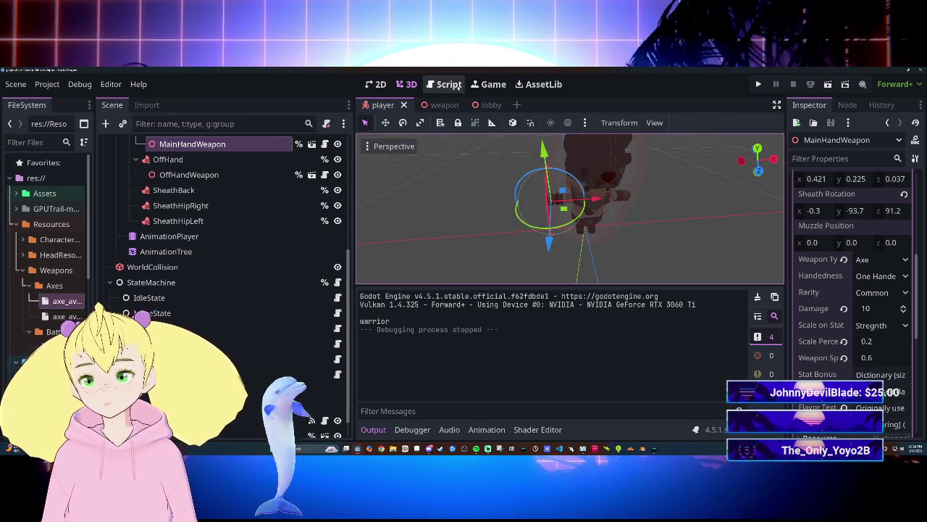
click(458, 86)
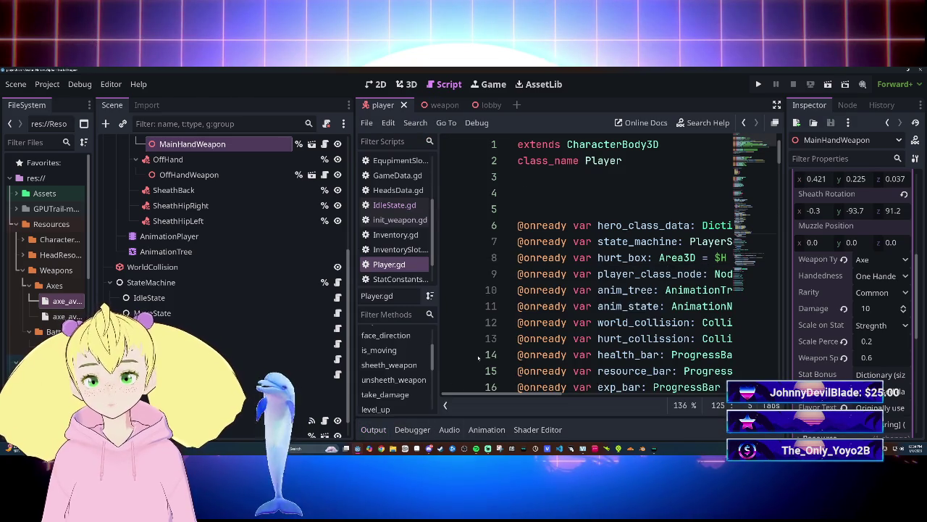
click(445, 407)
scroll(445, 384, down, 4)
scroll(445, 384, up, 4)
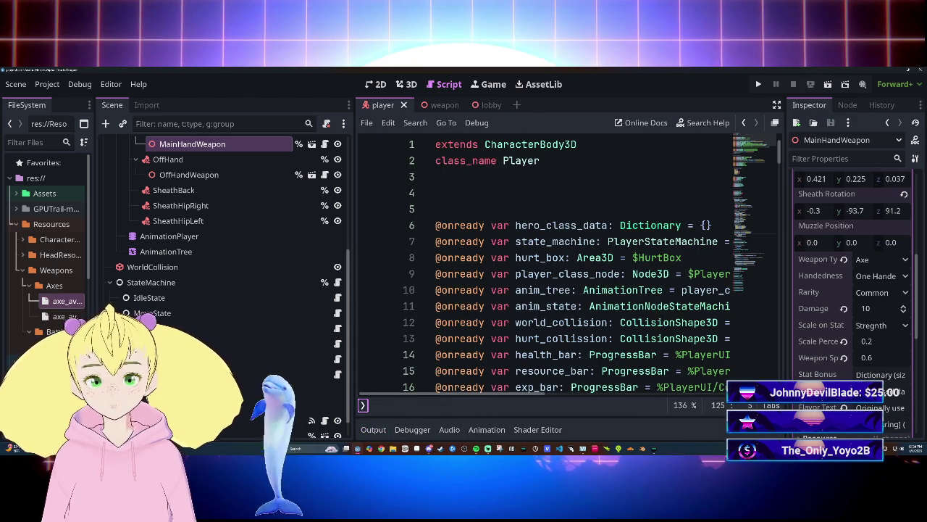
scroll(551, 268, down, 10)
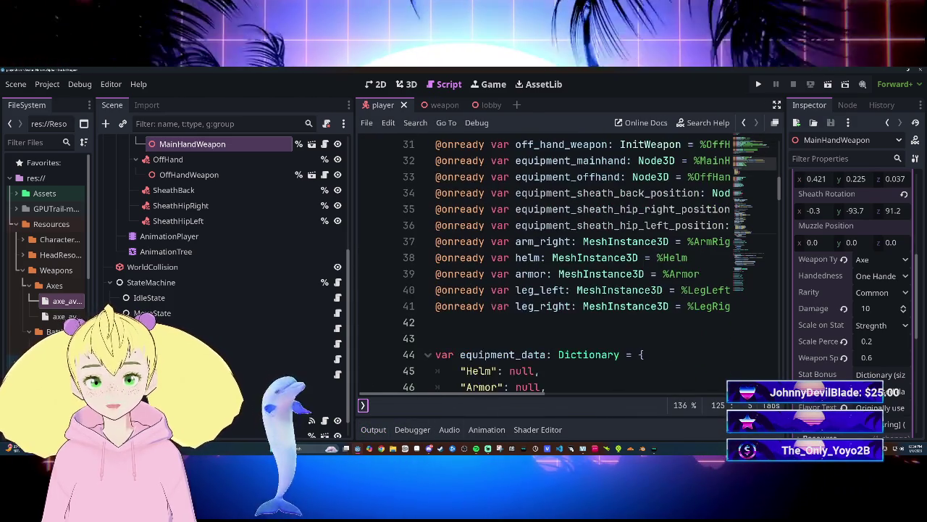
click(464, 338)
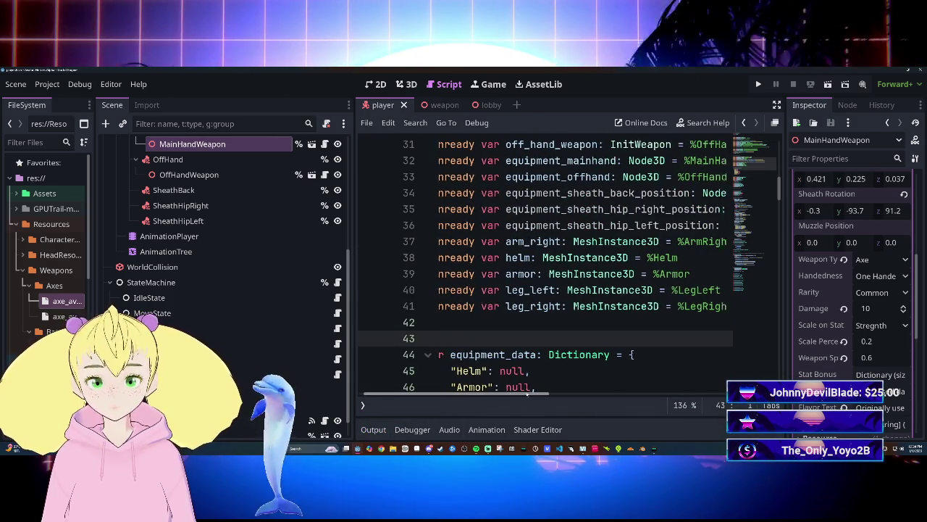
key(Return)
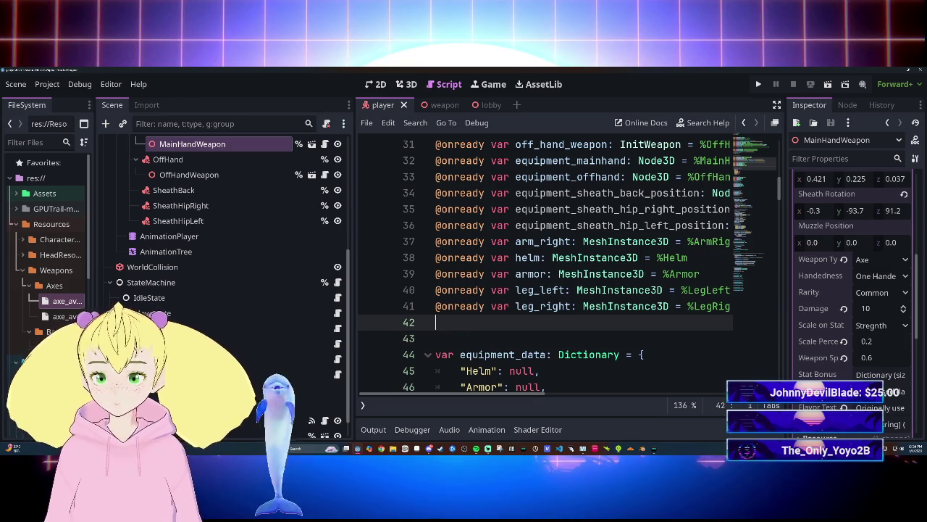
key(Up)
click(210, 190)
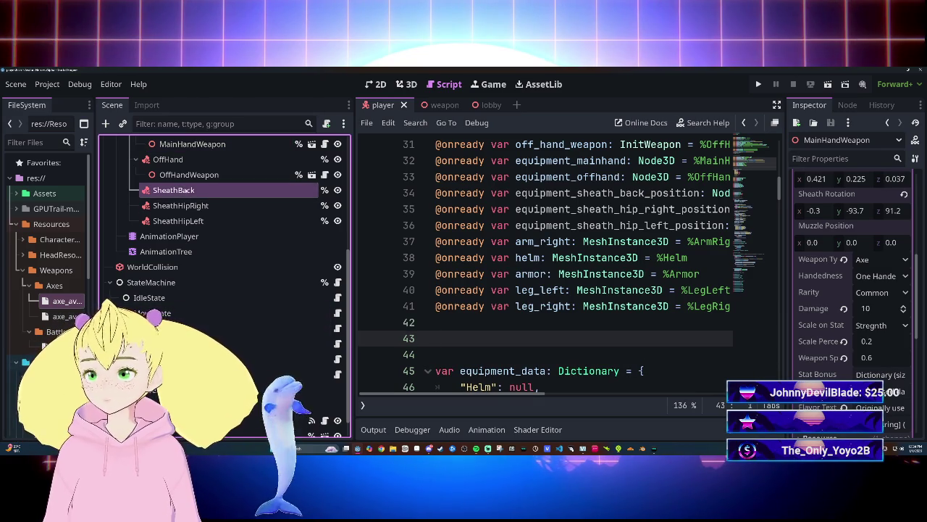
shift+click(188, 220)
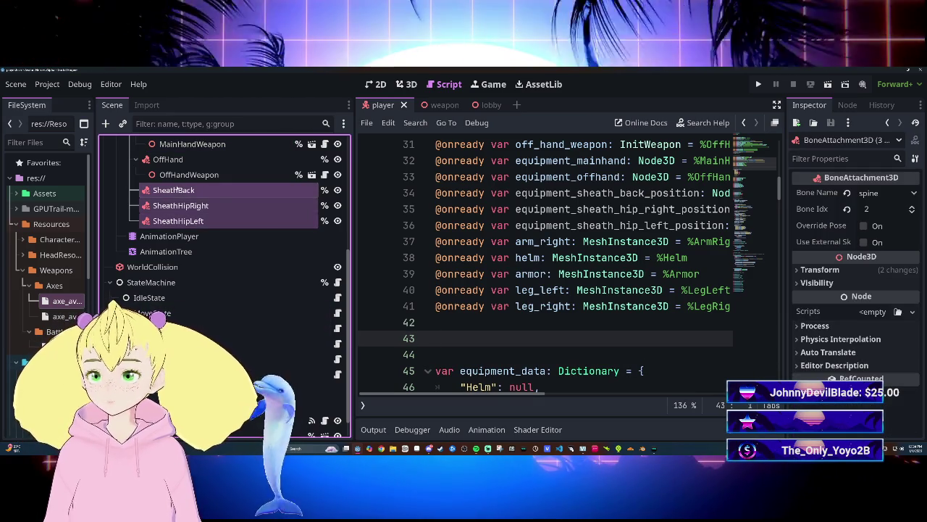
mouse_move(178, 190)
mouse_down()
mouse_move(402, 324)
mouse_move(458, 334)
mouse_up()
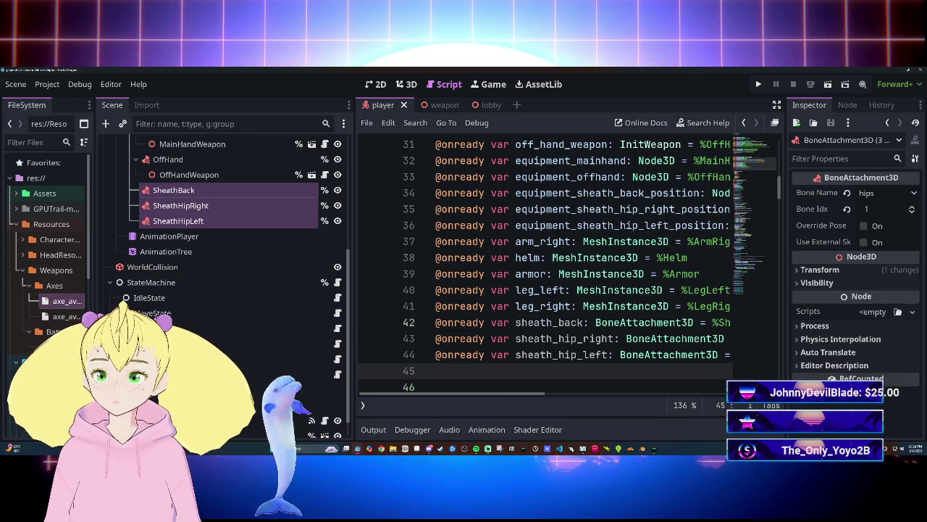
mouse_move(505, 396)
mouse_down()
mouse_move(586, 394)
mouse_move(530, 394)
mouse_move(549, 393)
mouse_up()
scroll(463, 319, up, 4)
scroll(463, 318, down, 5)
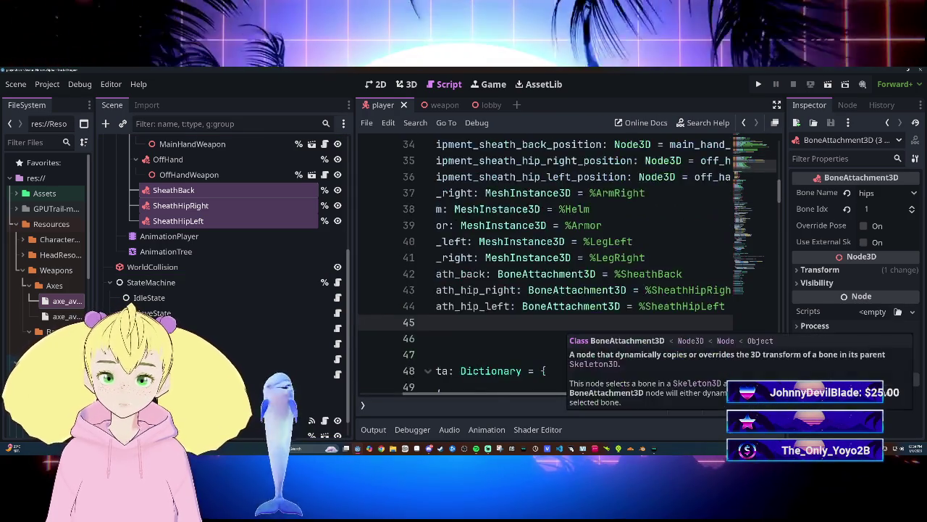
scroll(464, 319, up, 11)
scroll(544, 268, down, 13)
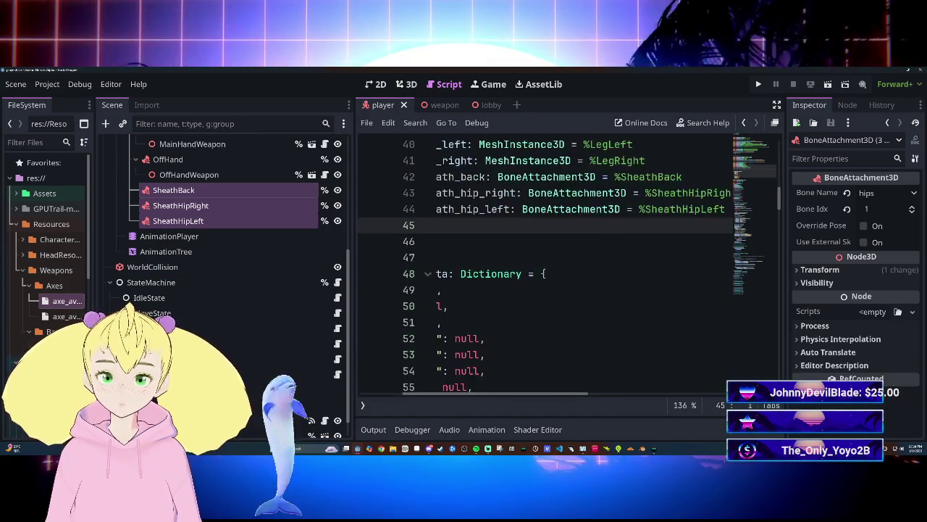
scroll(543, 268, up, 3)
scroll(515, 396, left, 4)
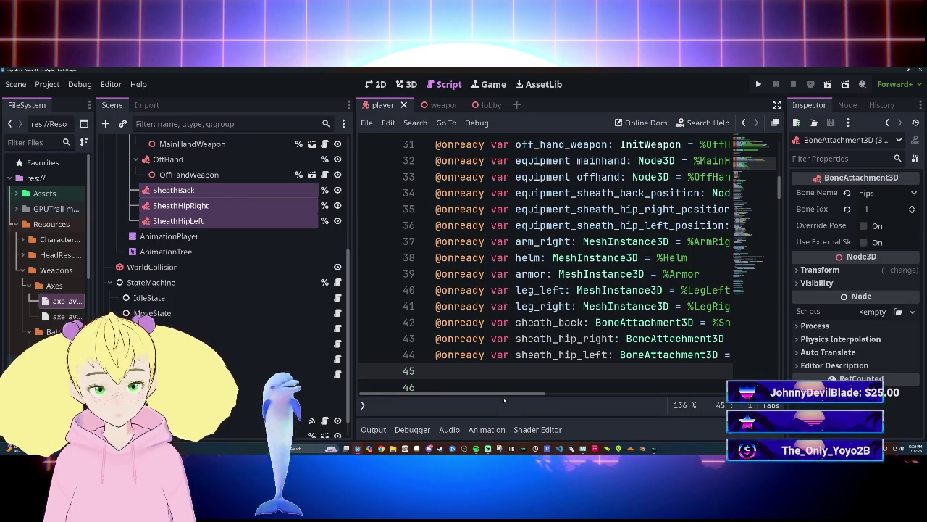
scroll(505, 396, right, 5)
scroll(505, 396, left, 3)
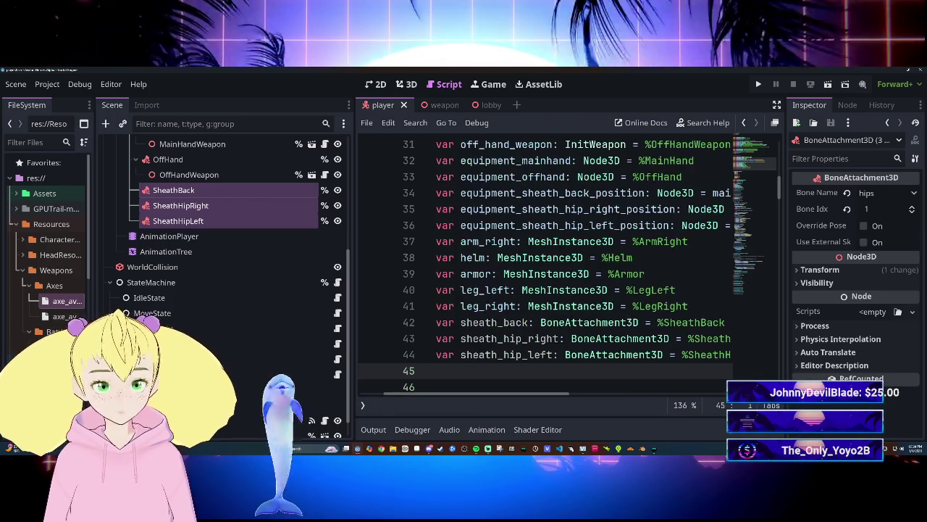
scroll(505, 396, down, 13)
scroll(550, 268, down, 20)
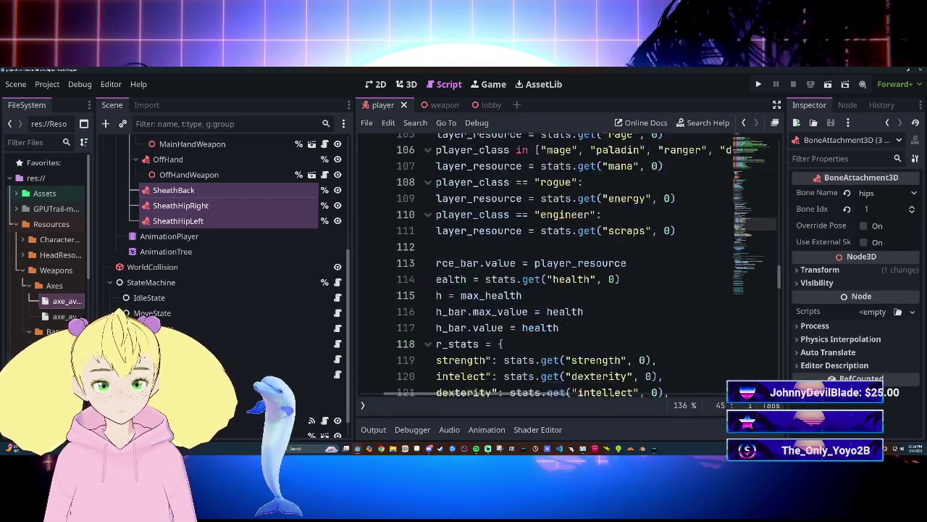
scroll(436, 384, down, 9)
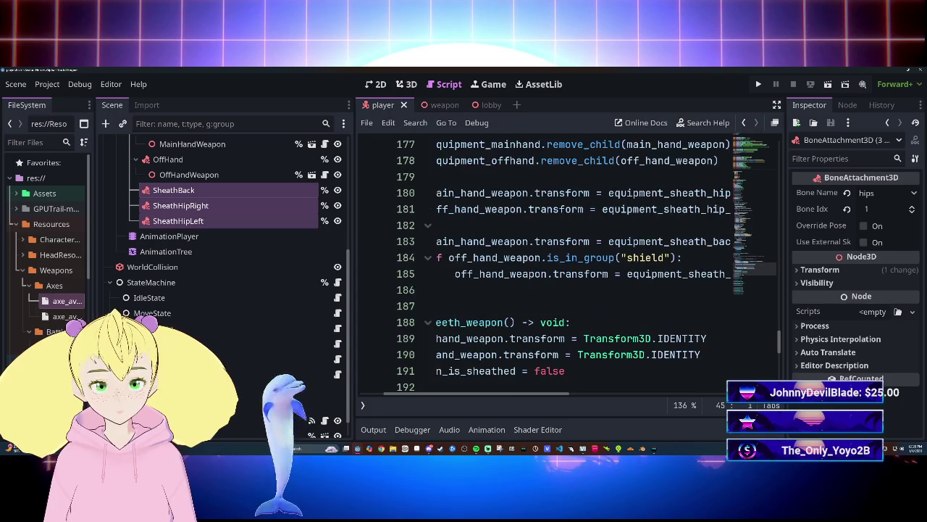
scroll(436, 395, left, 3)
scroll(550, 323, down, 5)
scroll(551, 323, up, 15)
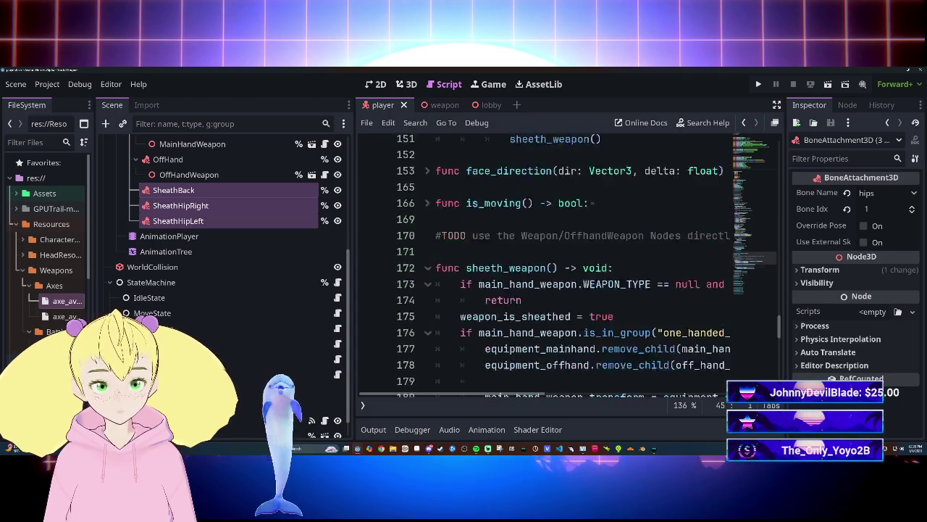
scroll(550, 322, up, 7)
scroll(550, 322, down, 8)
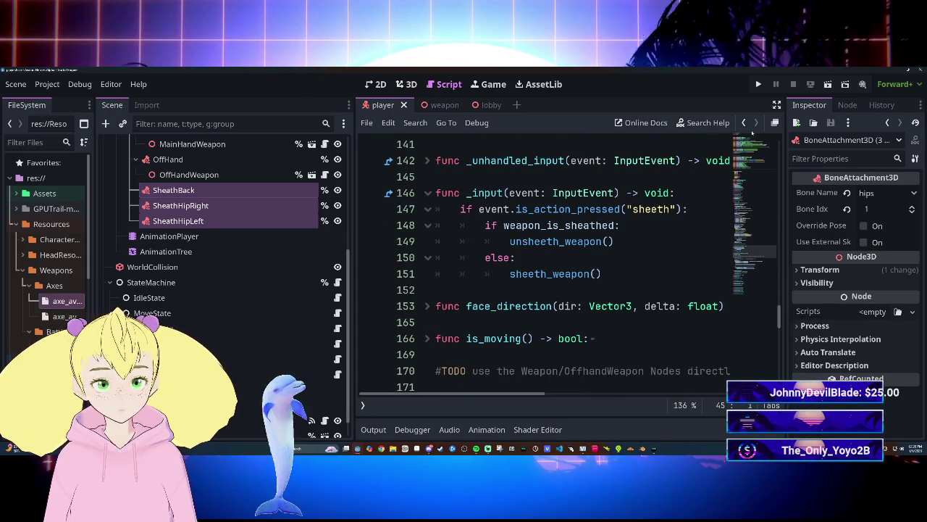
click(777, 104)
scroll(463, 253, down, 9)
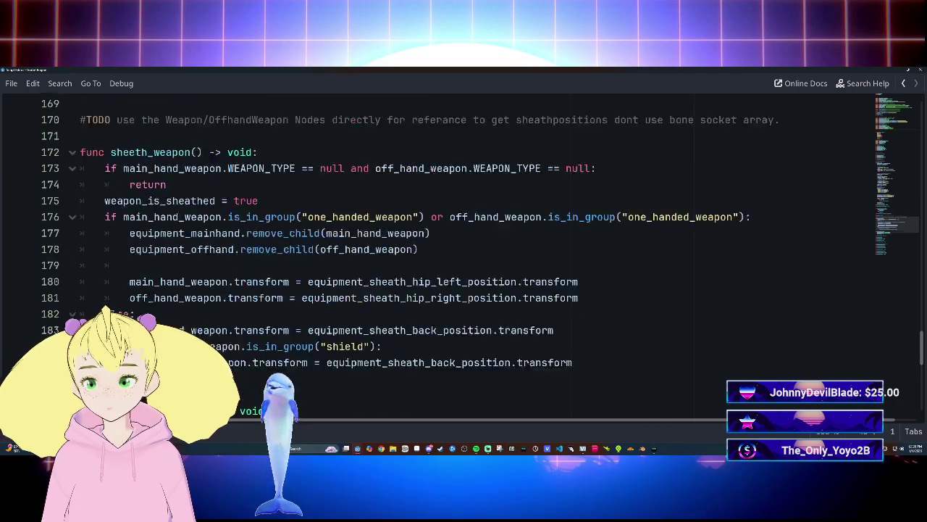
scroll(463, 254, down, 3)
scroll(464, 254, up, 15)
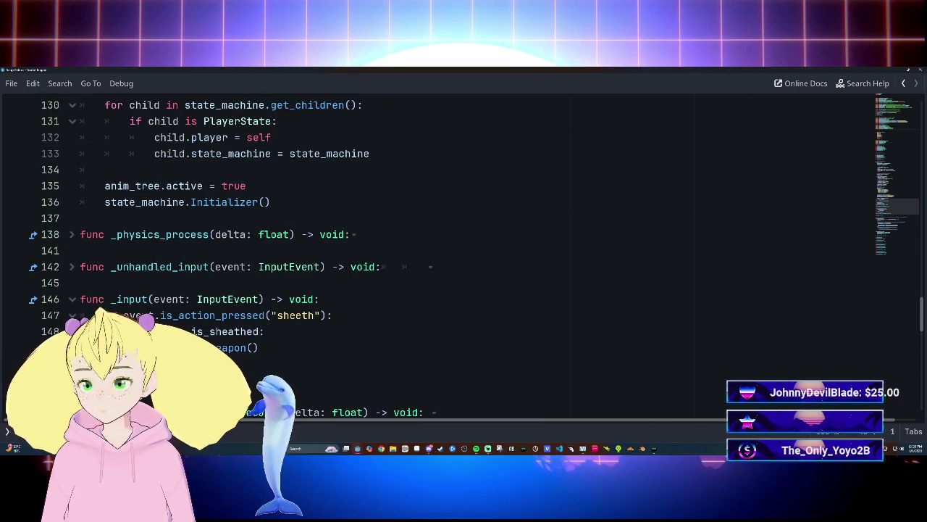
scroll(464, 254, up, 20)
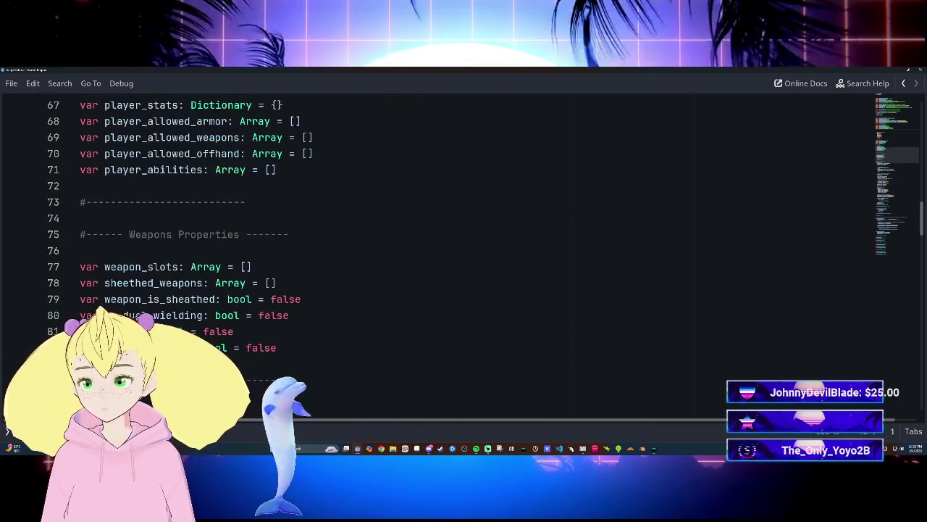
scroll(464, 254, down, 9)
scroll(464, 253, down, 20)
scroll(464, 254, up, 9)
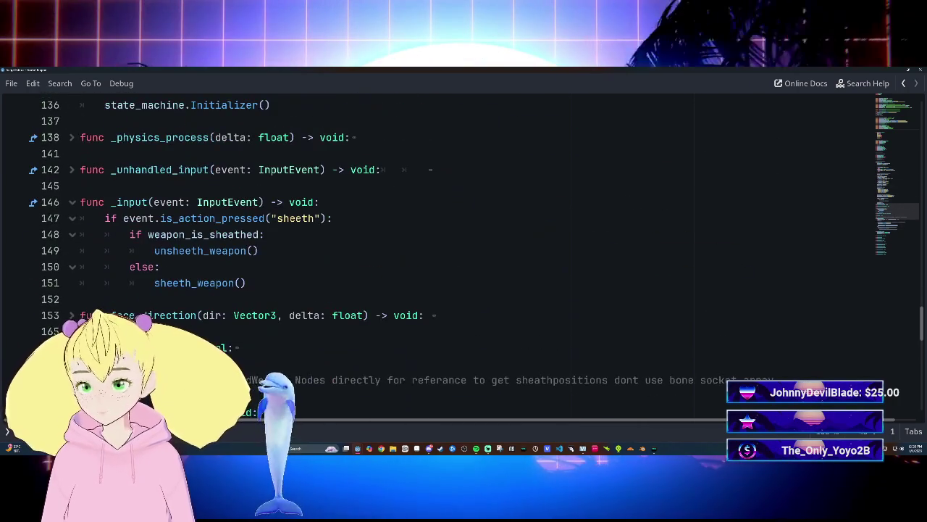
scroll(463, 254, down, 3)
click(72, 202)
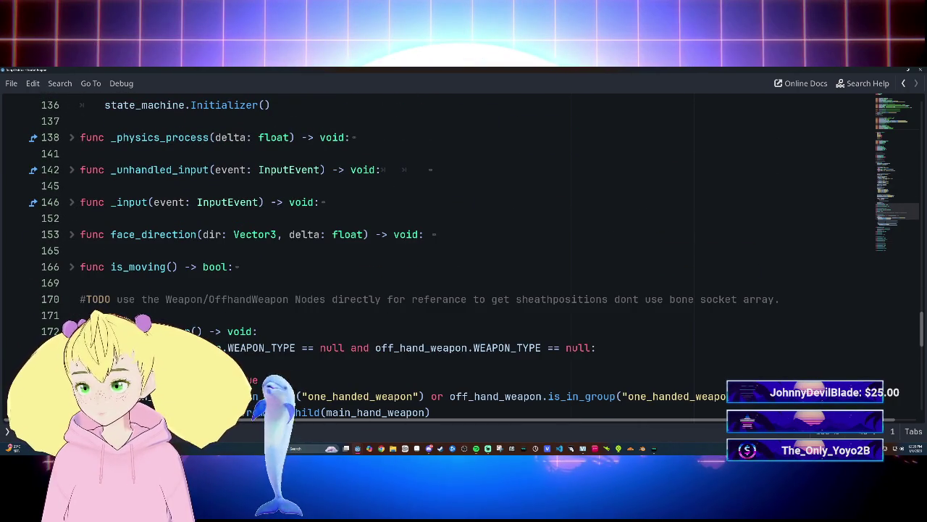
key(ctrl+backslash)
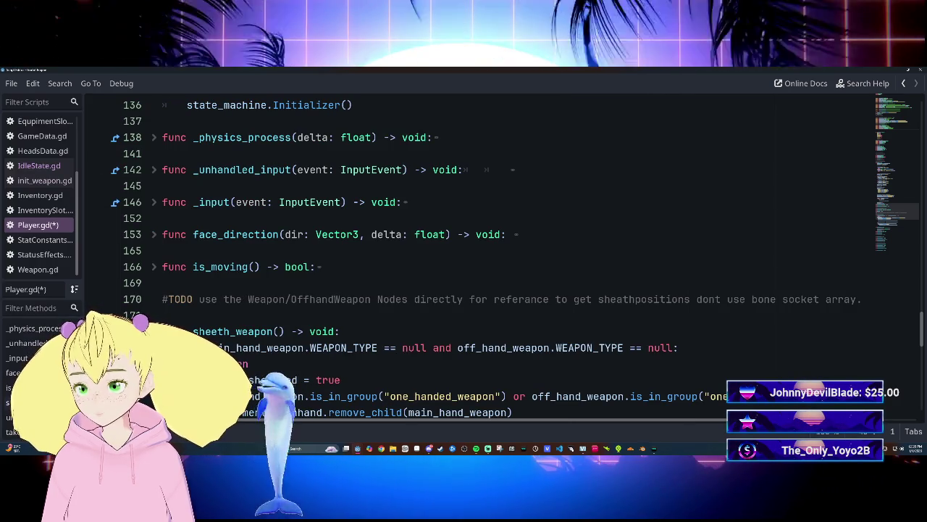
scroll(340, 246, down, 5)
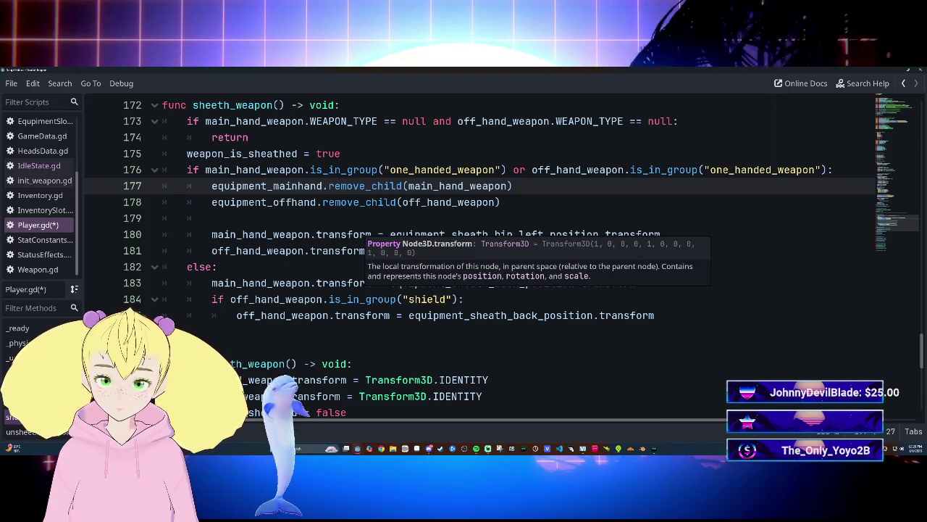
scroll(341, 246, up, 15)
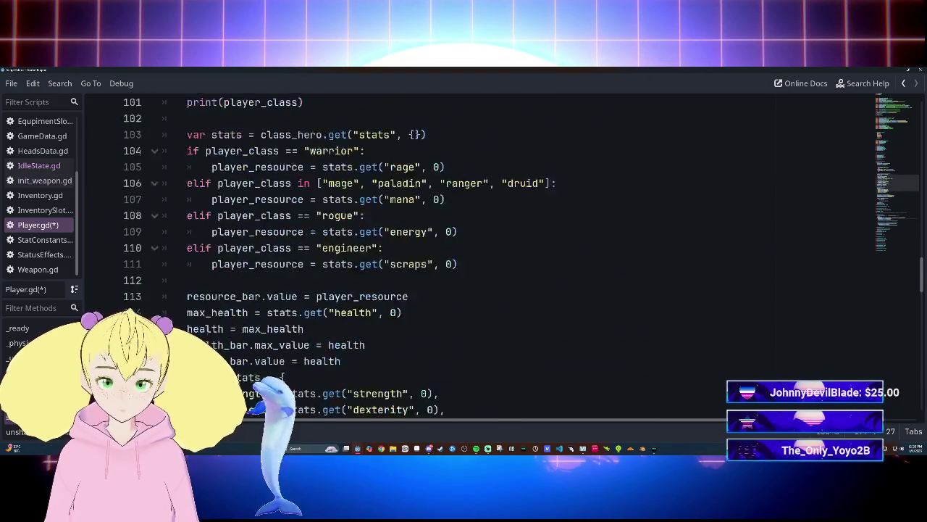
scroll(507, 246, up, 15)
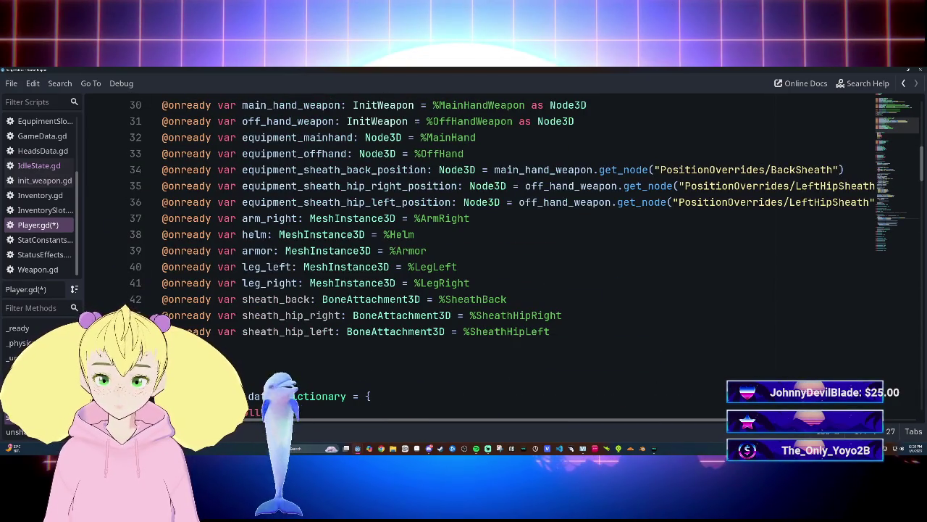
scroll(507, 246, down, 17)
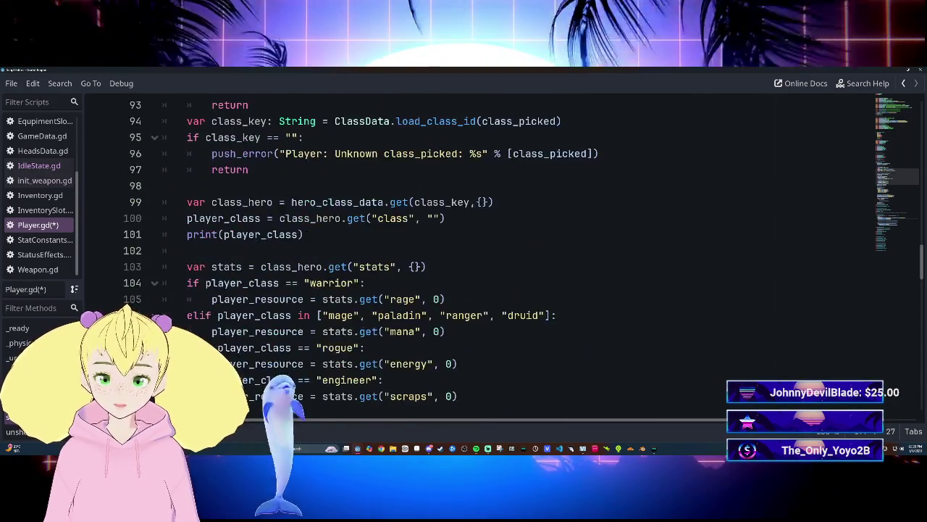
scroll(507, 247, down, 15)
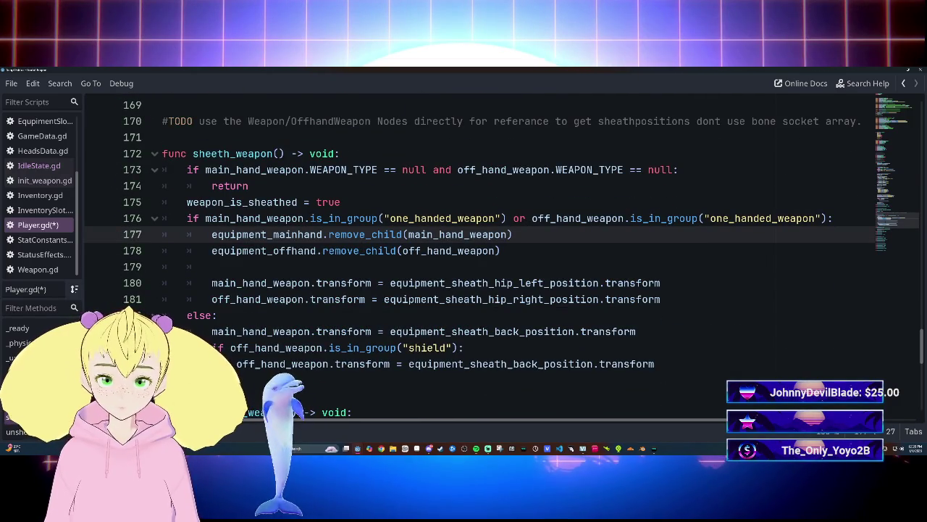
scroll(507, 246, up, 20)
scroll(507, 246, up, 12)
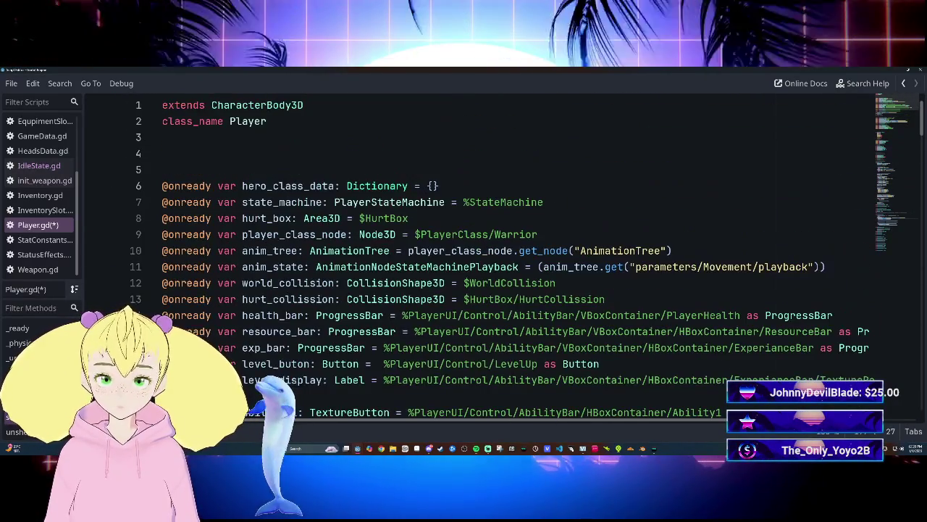
scroll(507, 246, down, 2)
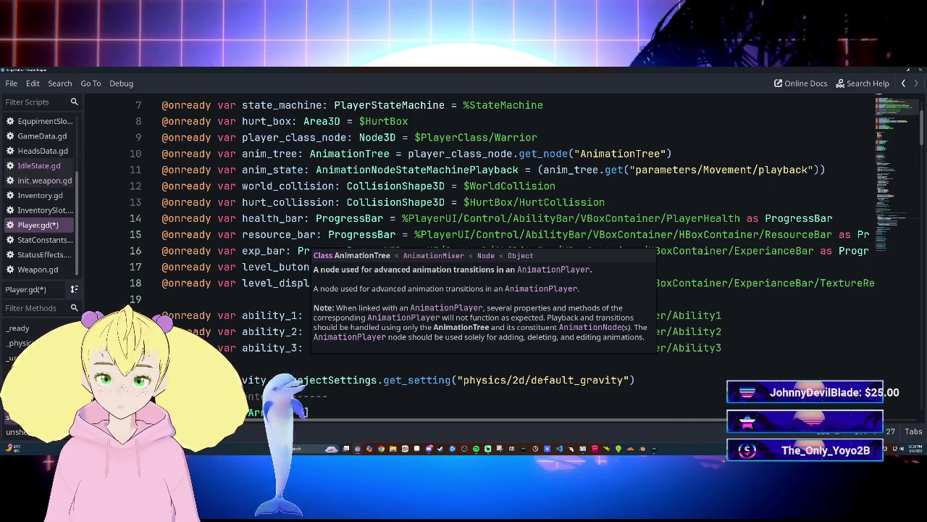
scroll(507, 254, down, 7)
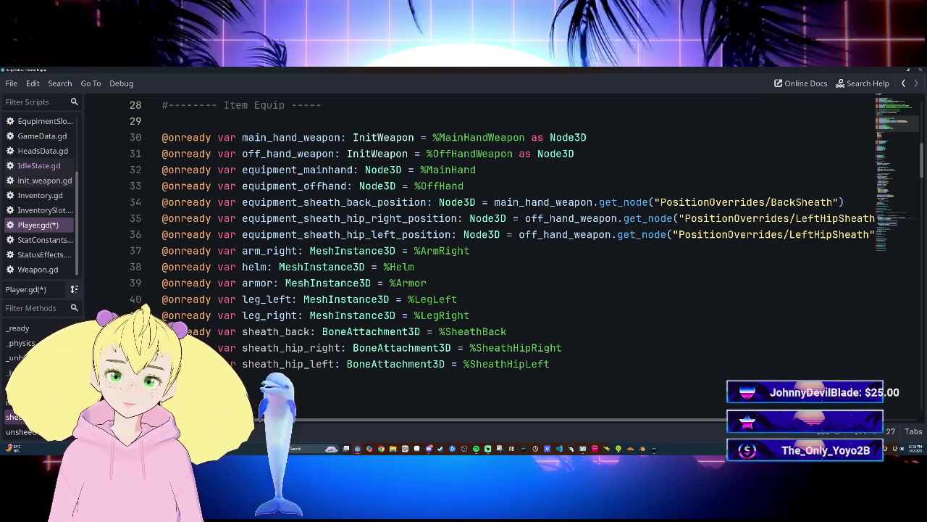
double_click(371, 332)
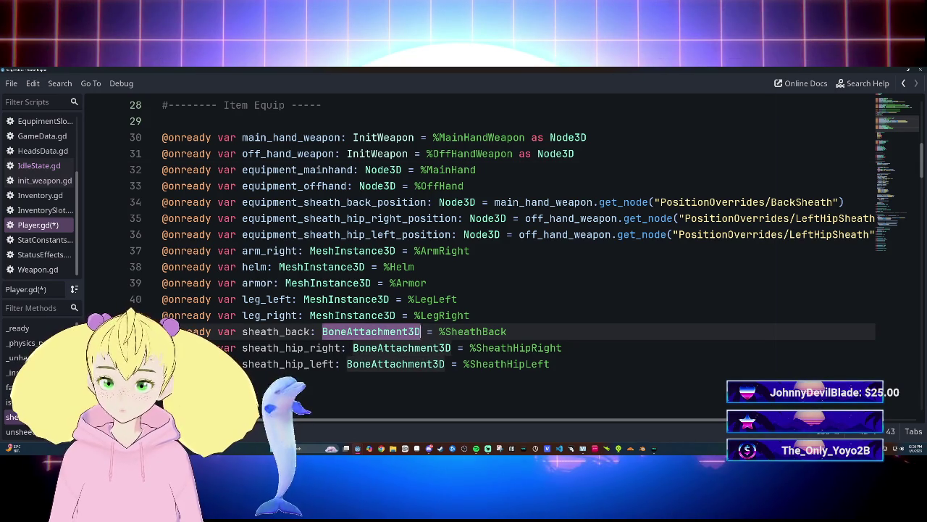
Retype equipment_mainhand and equipment_offhand on lines 32–33 from Node3D to BoneAttachment3D.
double_click(383, 169)
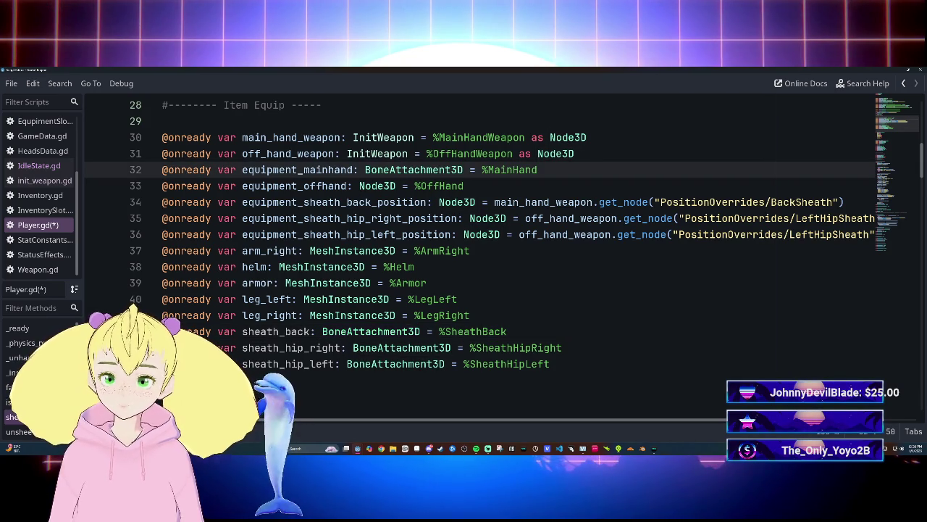
double_click(402, 347)
key(ctrl+c)
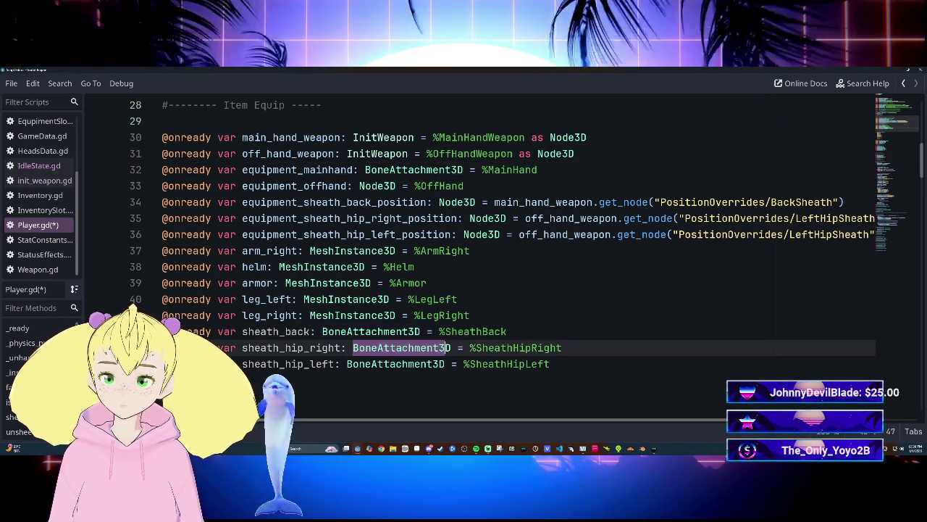
double_click(377, 186)
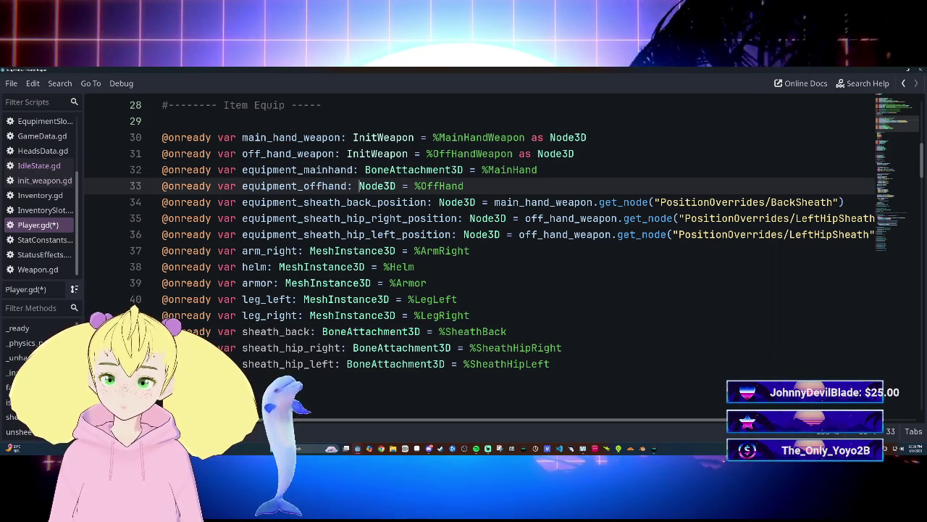
key(ctrl+v)
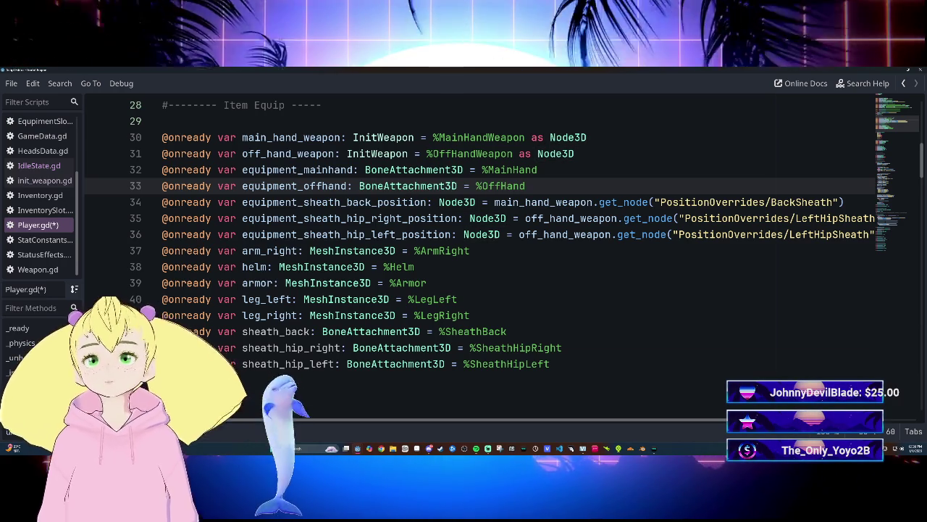
scroll(478, 254, down, 4)
Add sheath_hip_left.add_child(main_hand_weapon) on a new line after line 178.
scroll(478, 253, down, 20)
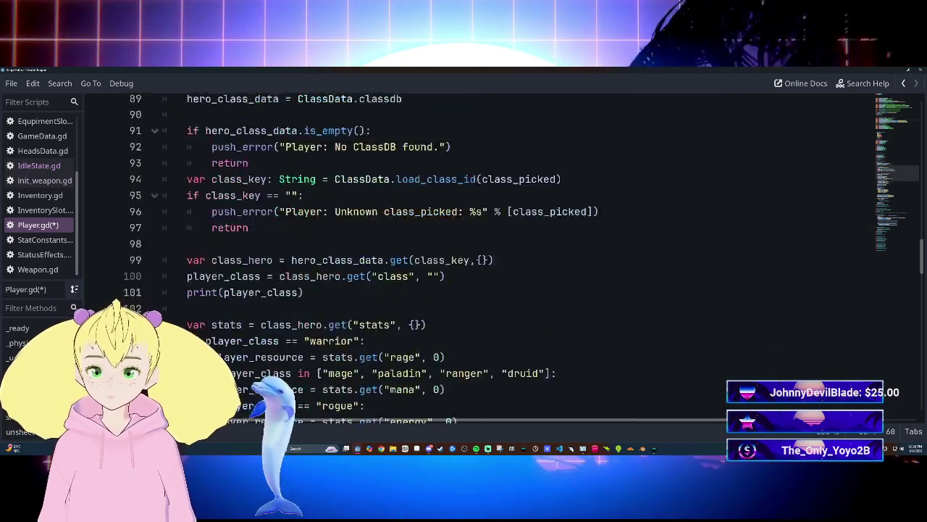
scroll(478, 254, up, 5)
click(500, 282)
key(Return)
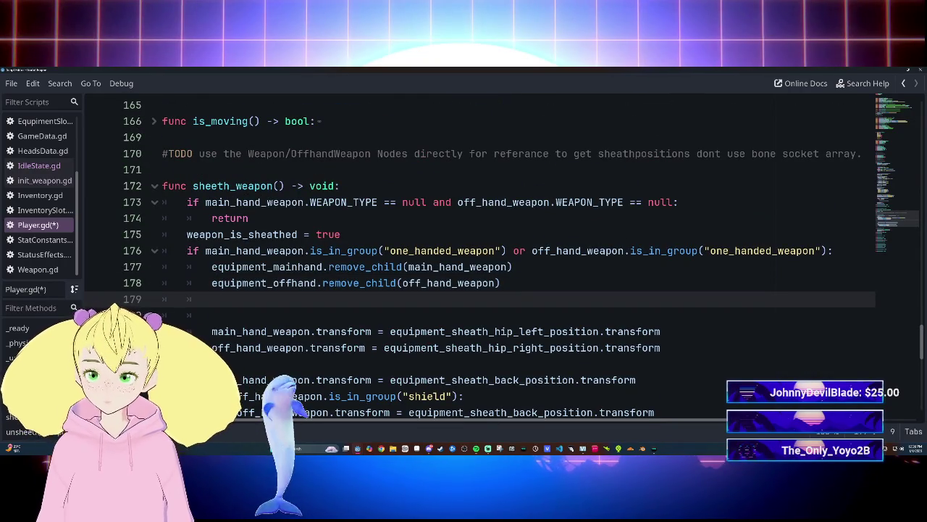
text(add)
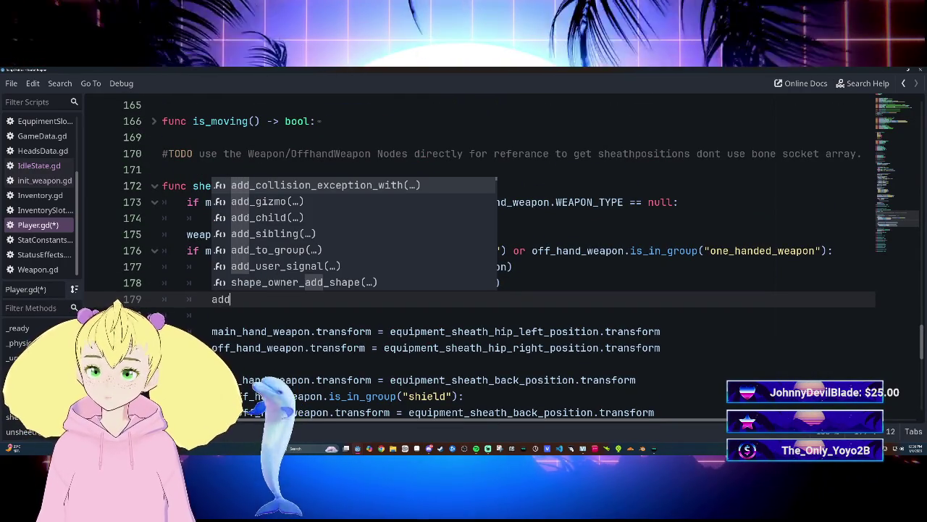
key(BackSpace)
key(BackSpace)
key(BackSpace)
text(sh)
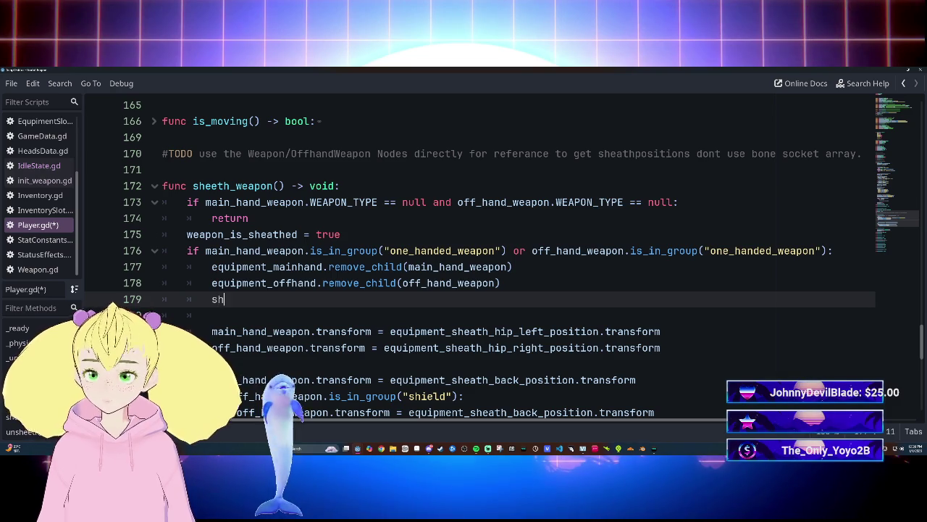
key(Return)
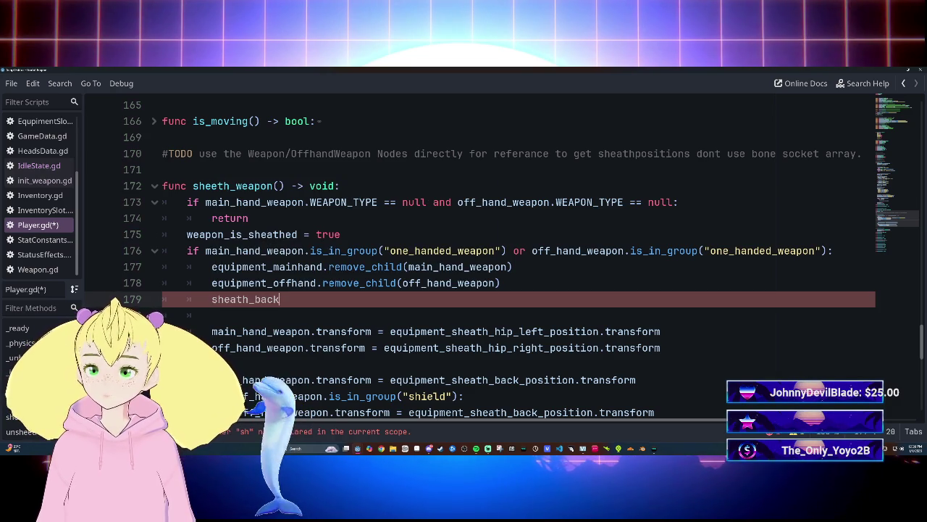
text(.add)
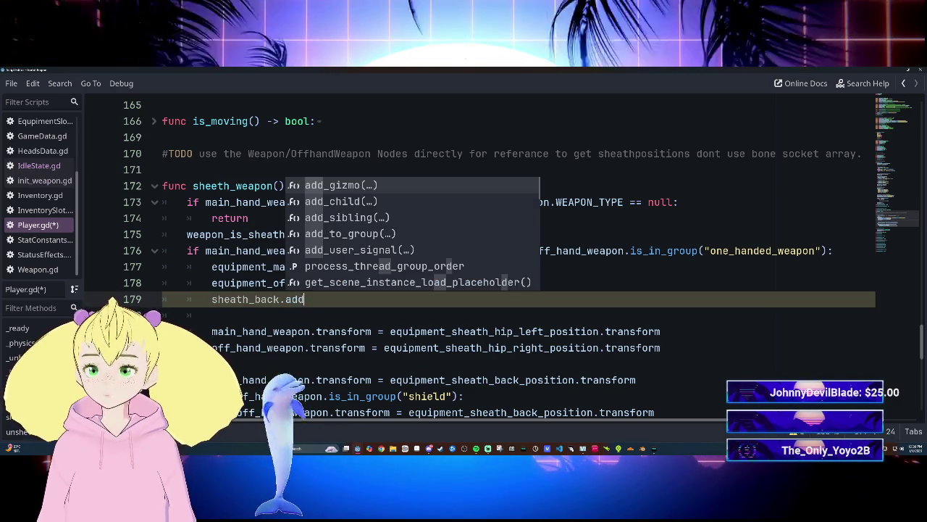
key(Down)
key(Return)
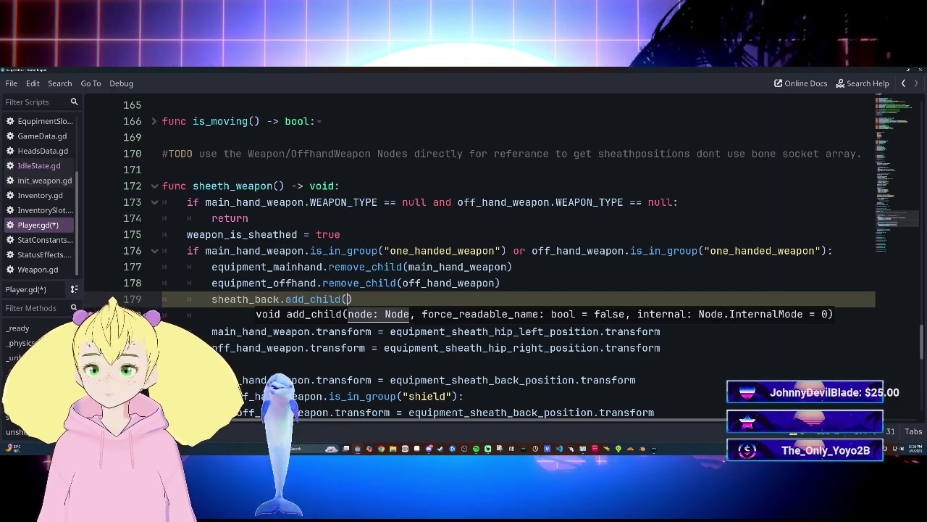
text(main)
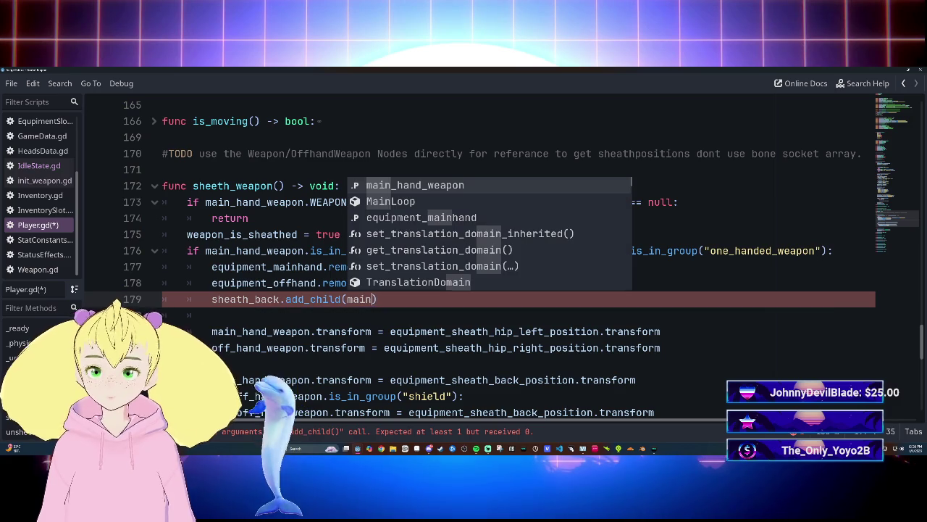
key(BackSpace)
key(BackSpace)
key(BackSpace)
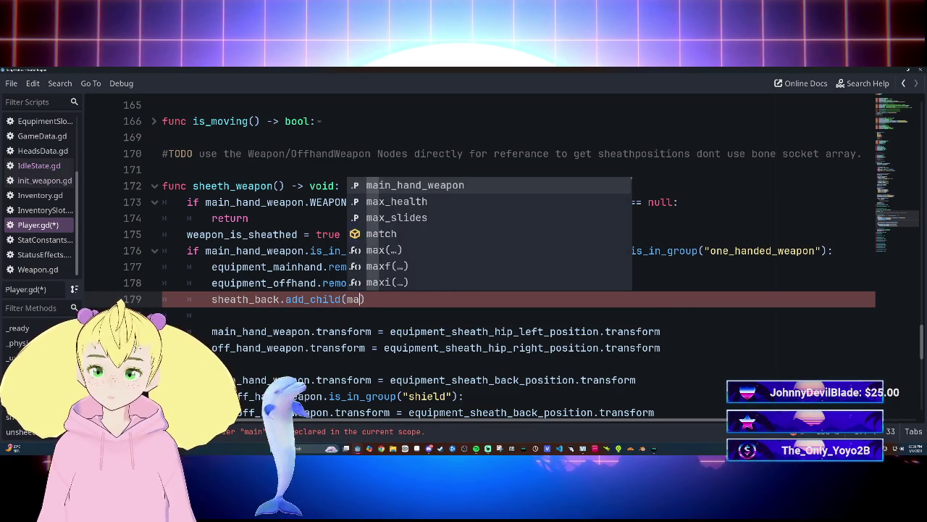
key(Left)
key(Left)
key(Left)
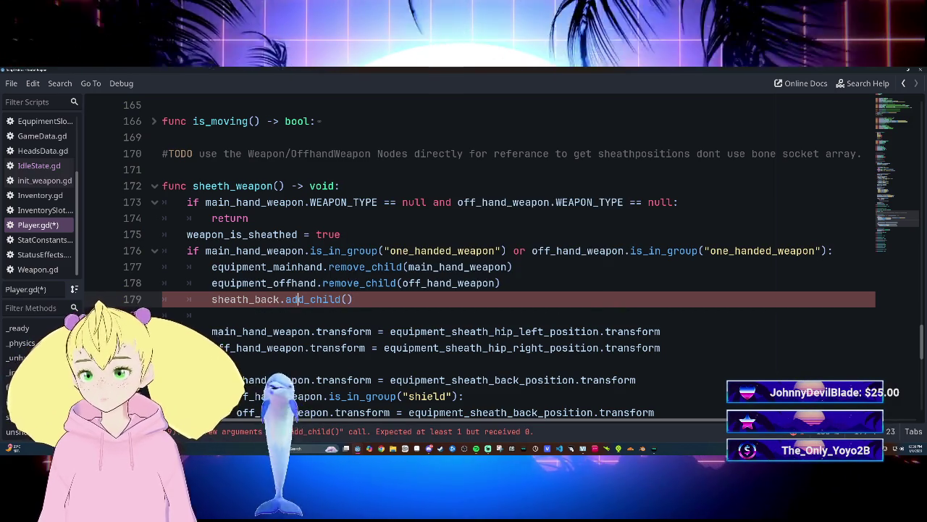
key(BackSpace)
key(BackSpace)
key(BackSpace)
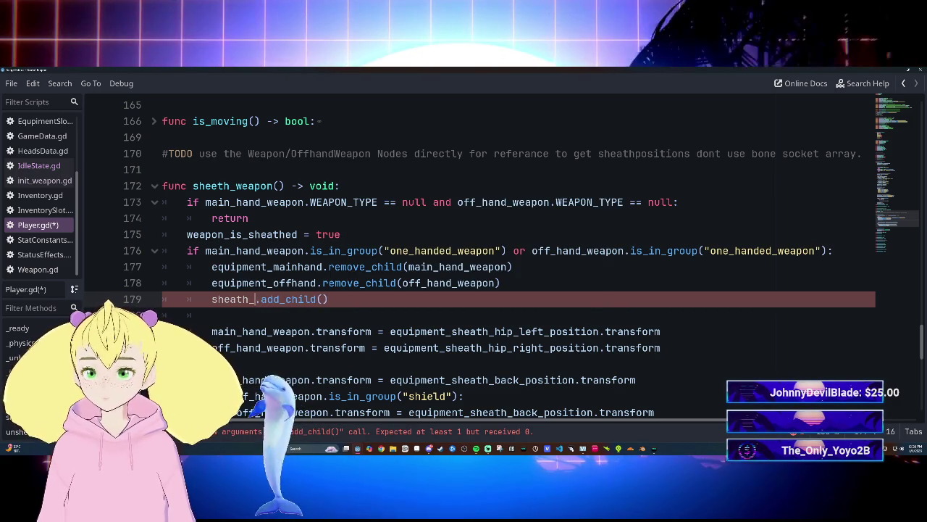
text(hi)
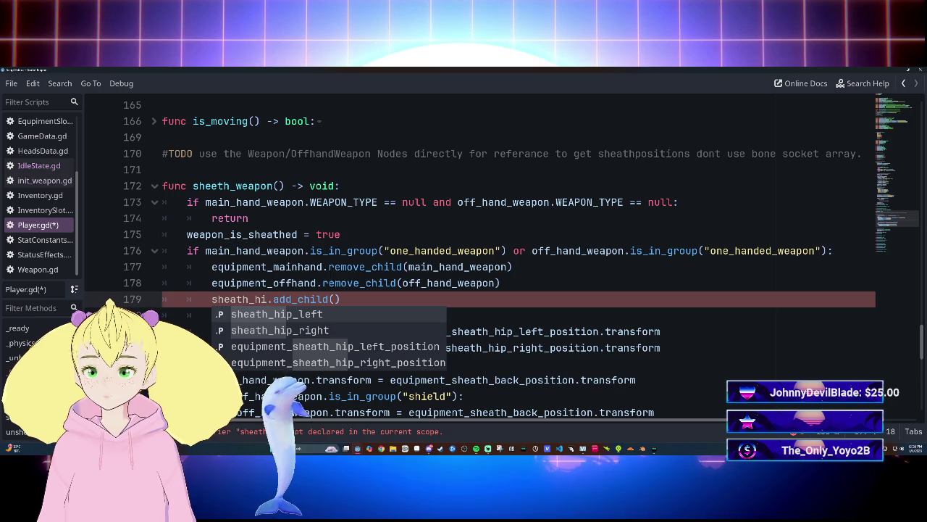
key(Return)
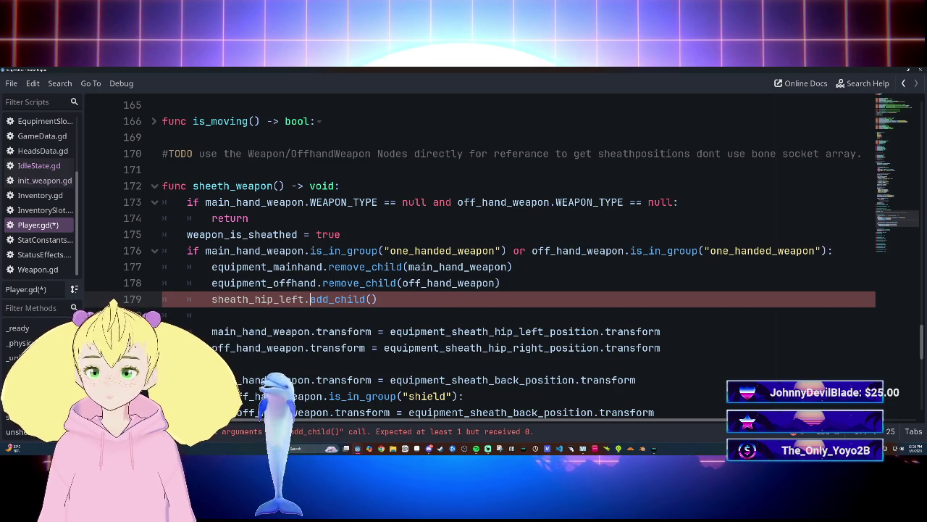
text(main)
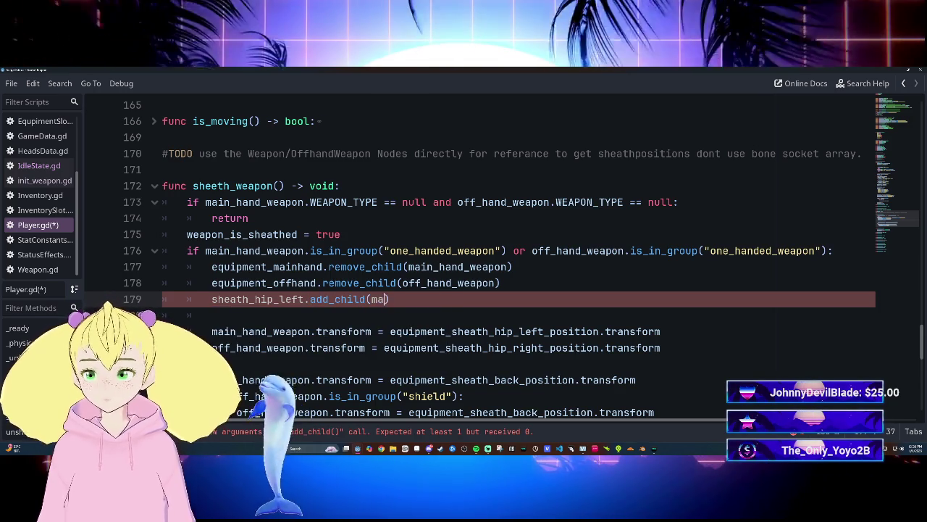
key(Return)
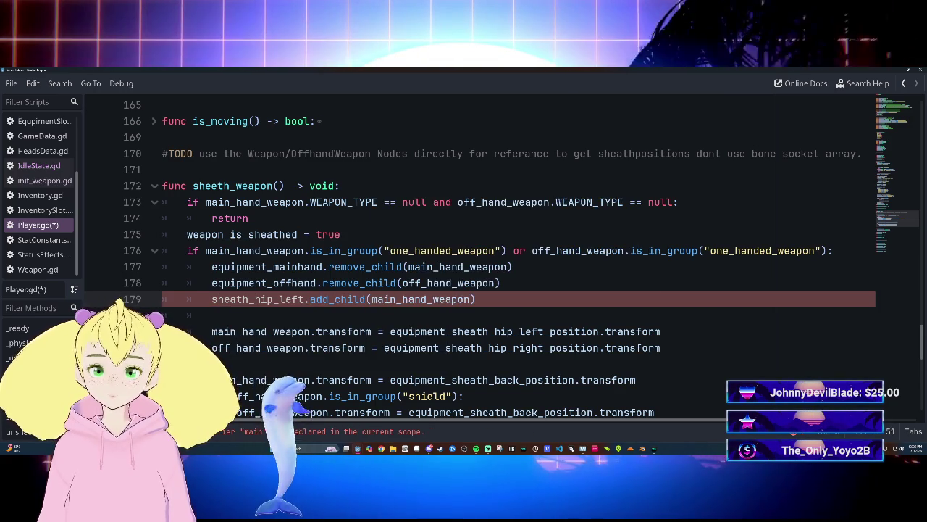
Add sheath_hip_right.add_child(off_hand_weapon) below it and save Player.gd.
key(Return)
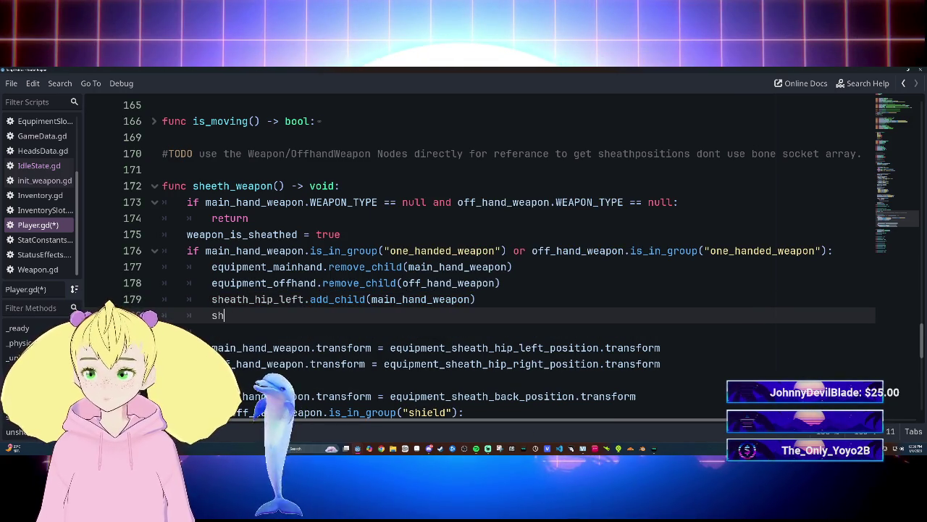
text(e)
key(Down)
key(Down)
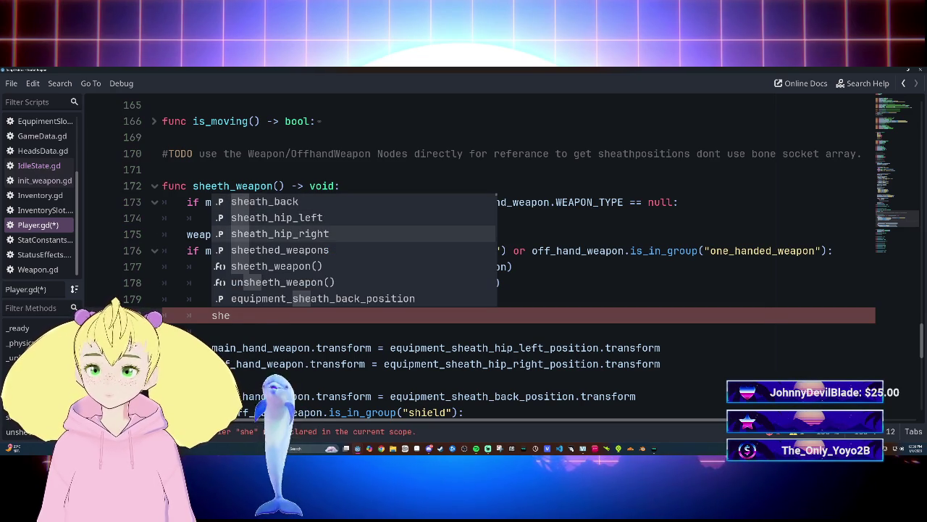
key(Return)
text(.add_)
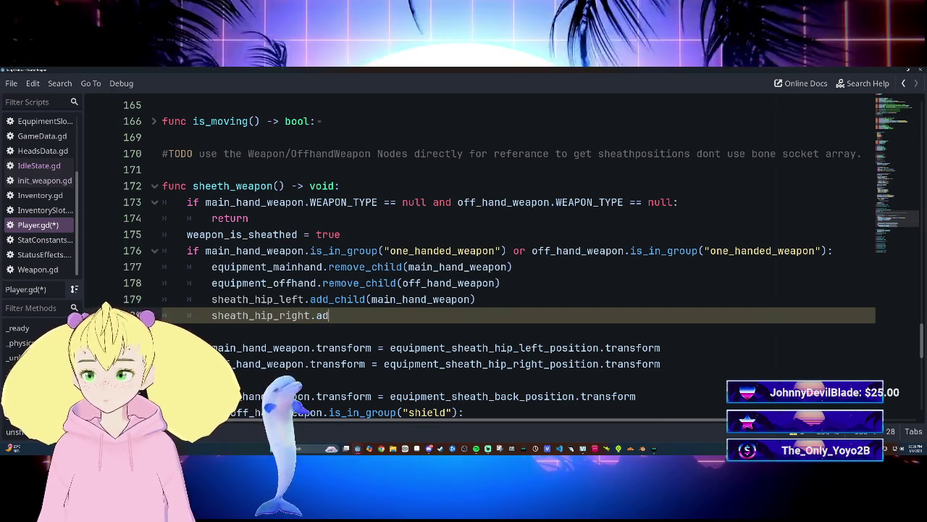
key(Down)
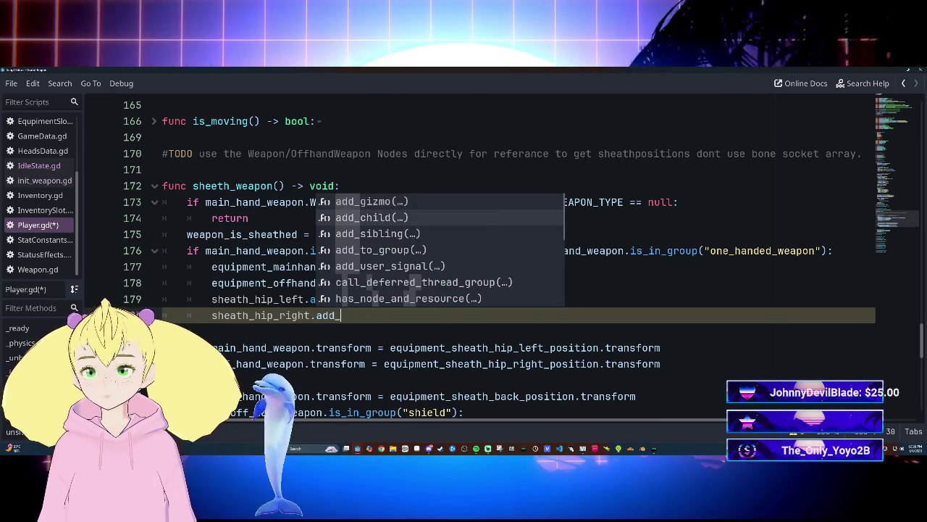
key(Return)
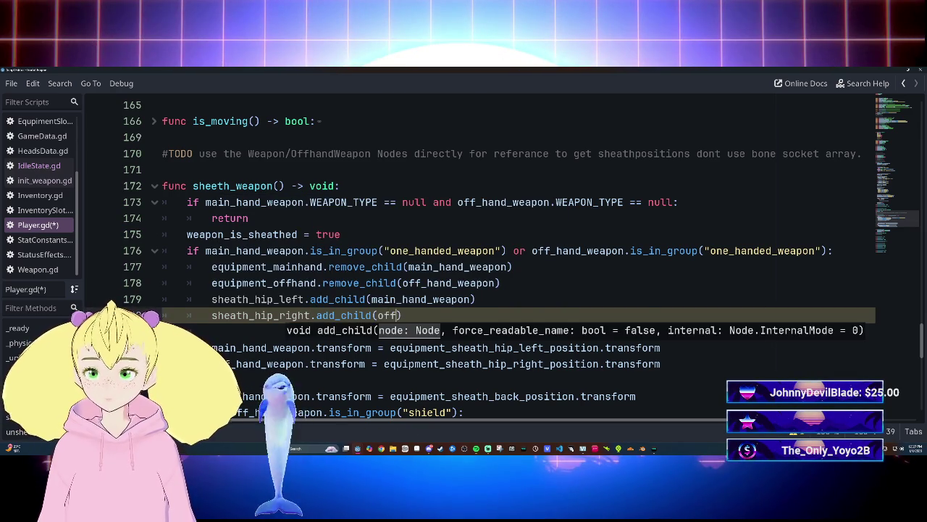
key(Return)
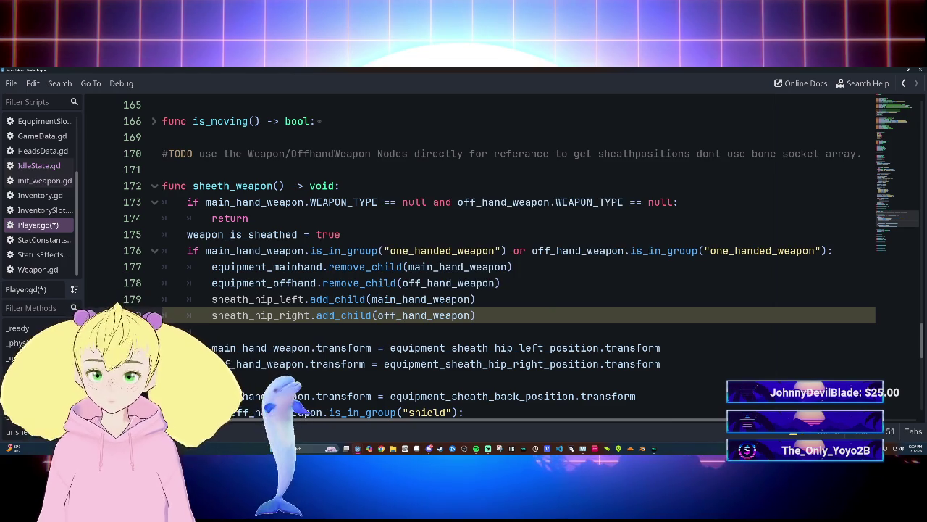
click(500, 282)
key(ctrl+s)
Delete the leftover empty line 181 so transforms follow the add_child calls.
scroll(507, 253, up, 2)
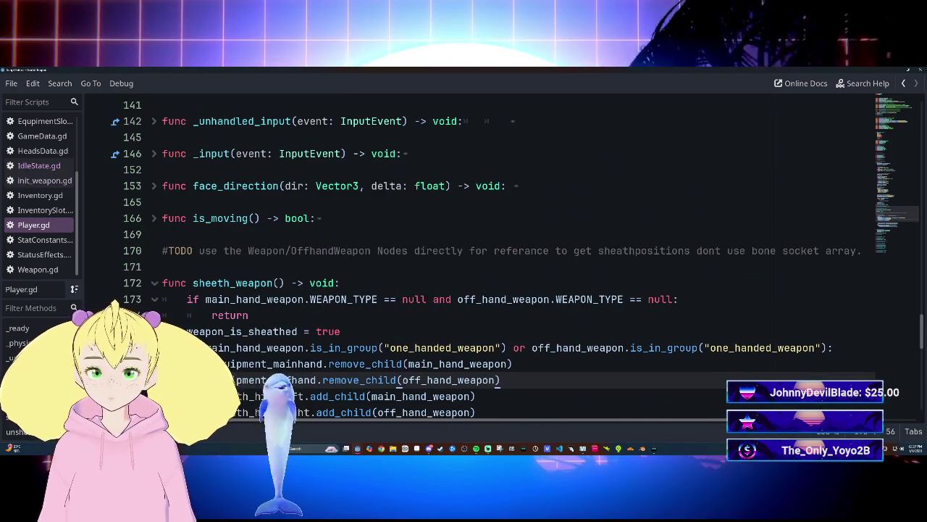
scroll(507, 253, down, 3)
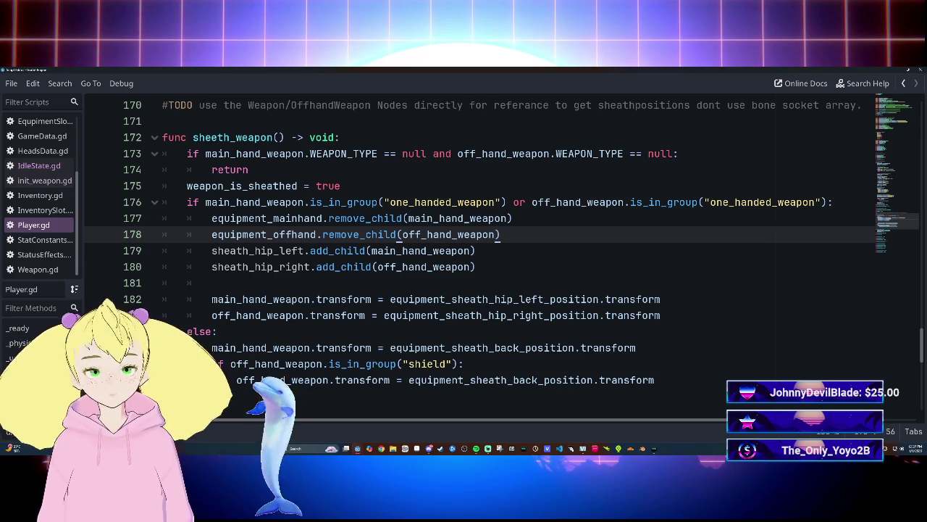
click(211, 298)
click(211, 282)
key(BackSpace)
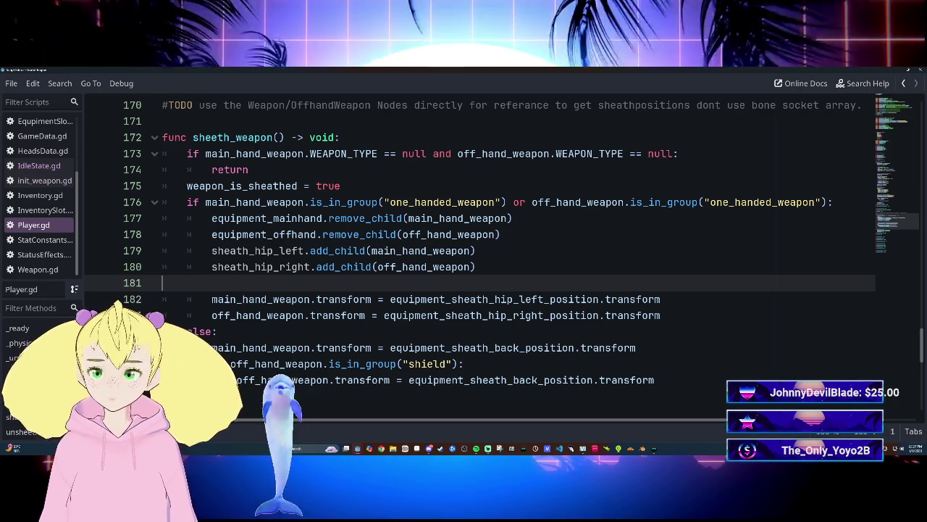
key(BackSpace)
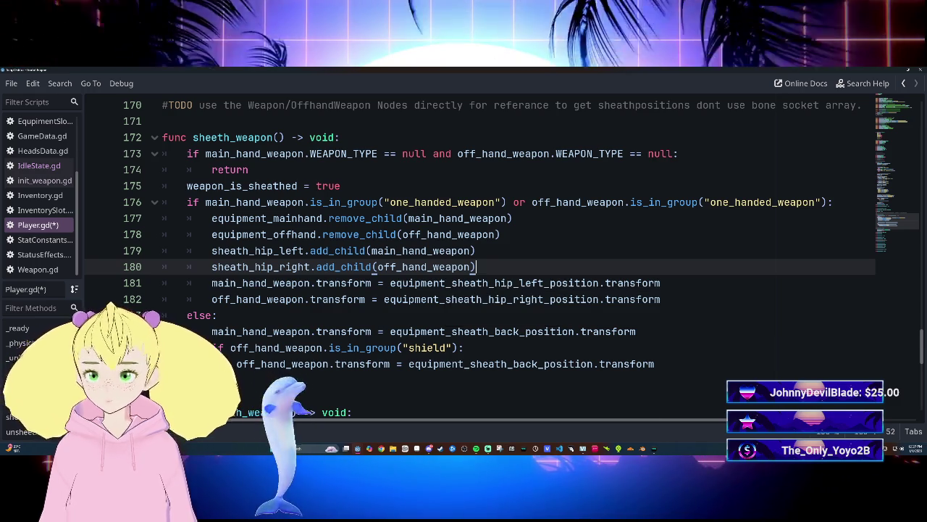
Copy the main-hand remove_child line into the else branch of sheeth_weapon.
mouse_move(211, 218)
mouse_down()
mouse_move(512, 219)
mouse_move(502, 234)
mouse_up()
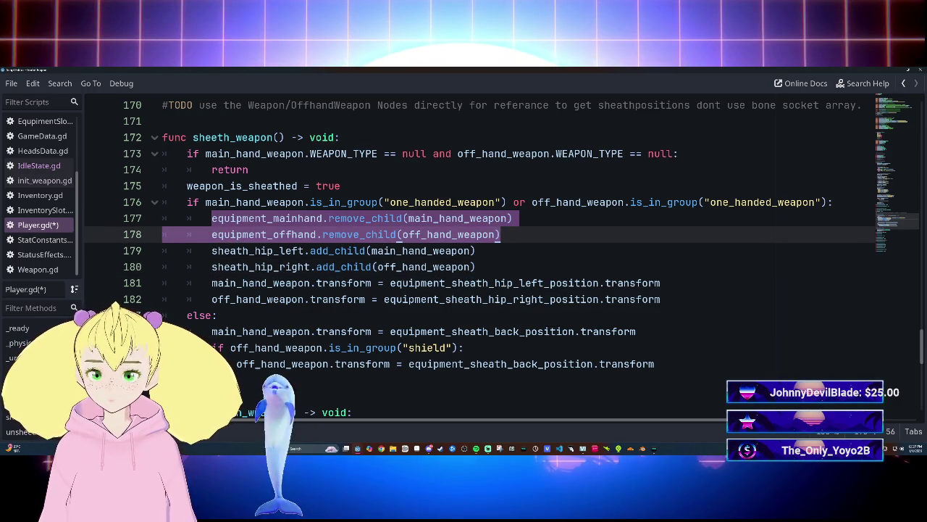
click(408, 218)
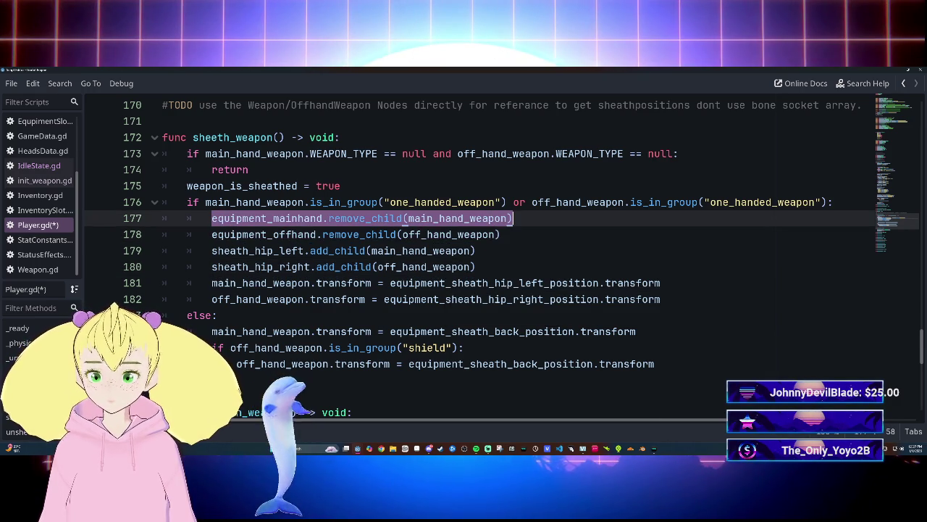
key(ctrl+c)
click(637, 331)
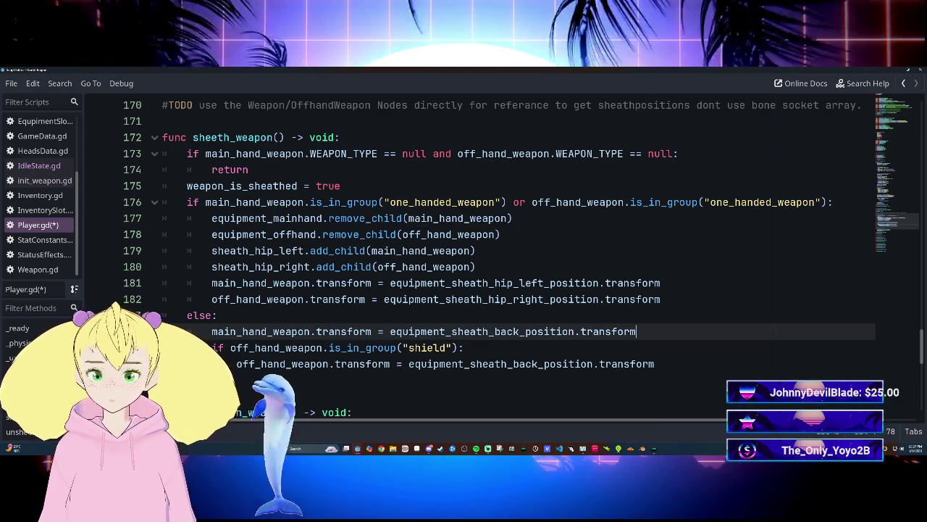
key(Return)
key(ctrl+v)
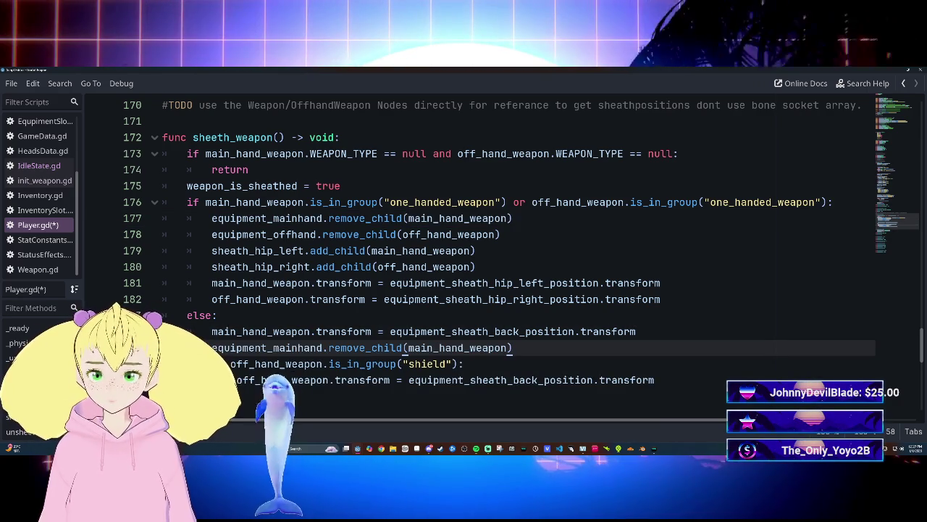
Paste the add_child line below it, renamed to sheath_back, then show the 3D view.
drag(211, 251, 439, 251)
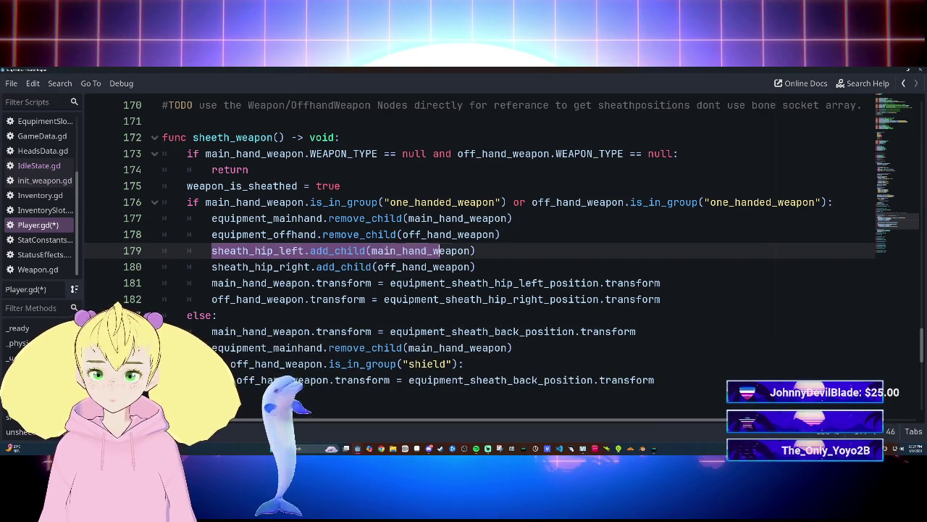
click(512, 347)
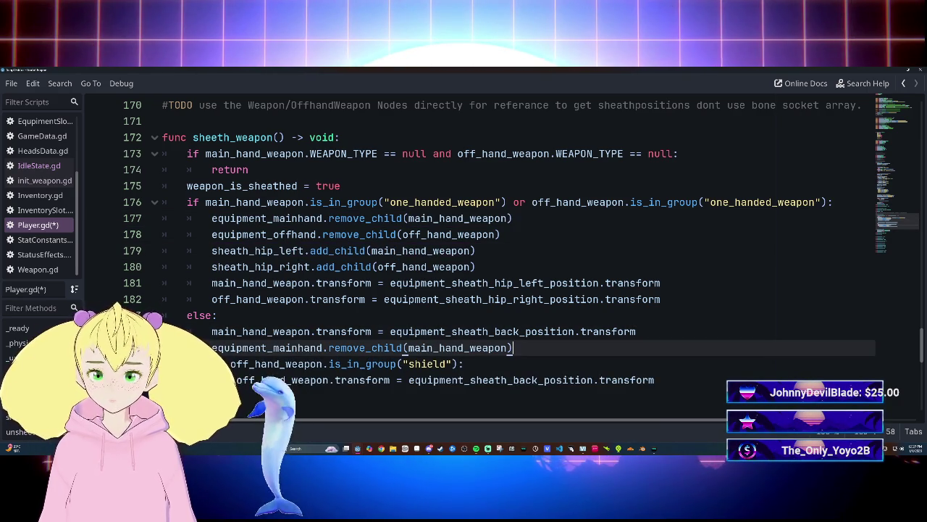
key(Return)
key(ctrl+v)
click(305, 364)
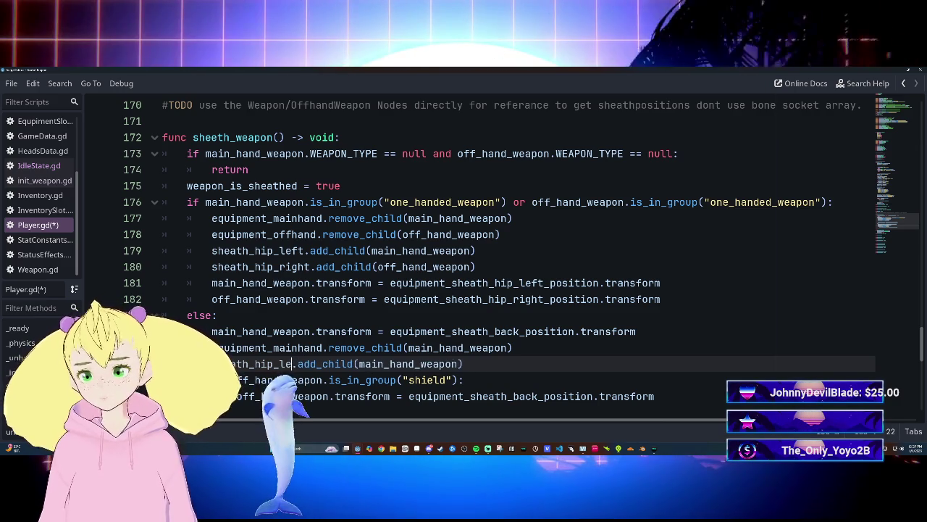
key(BackSpace)
key(BackSpace)
text(back)
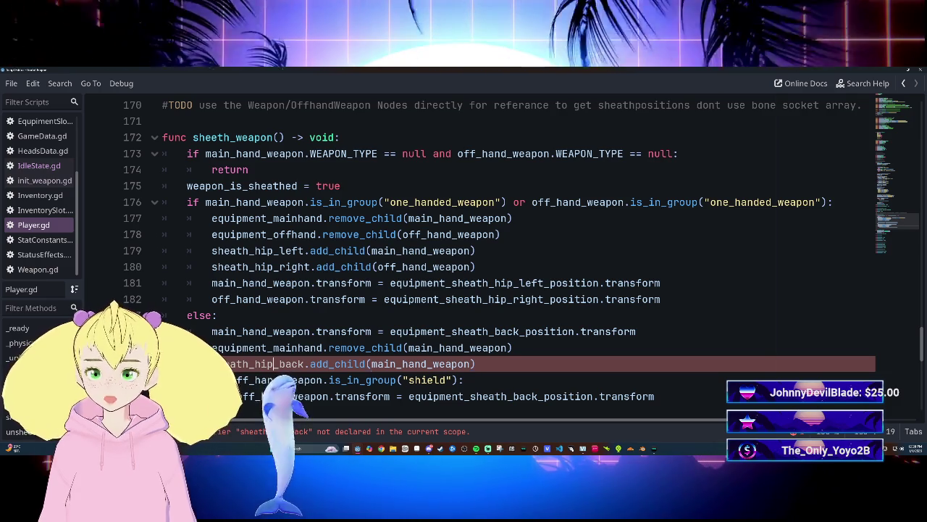
click(273, 364)
key(BackSpace)
key(BackSpace)
key(BackSpace)
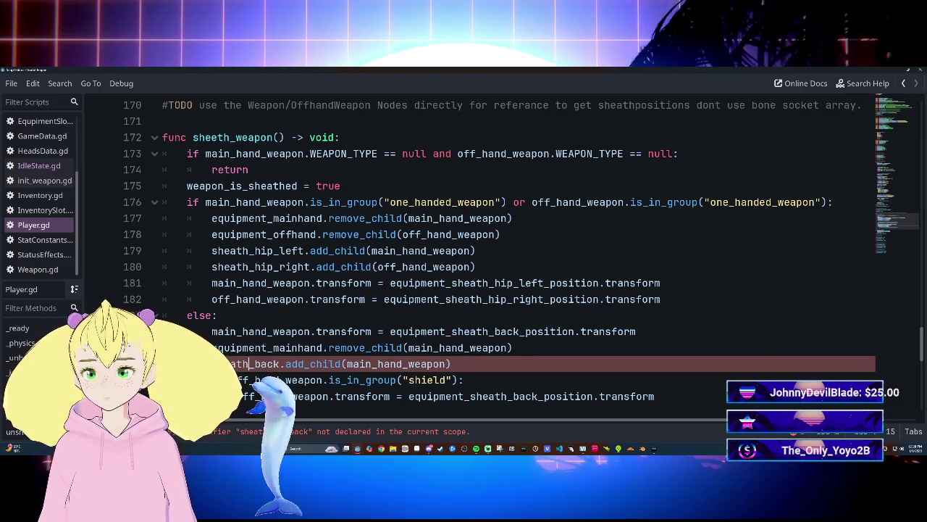
click(451, 364)
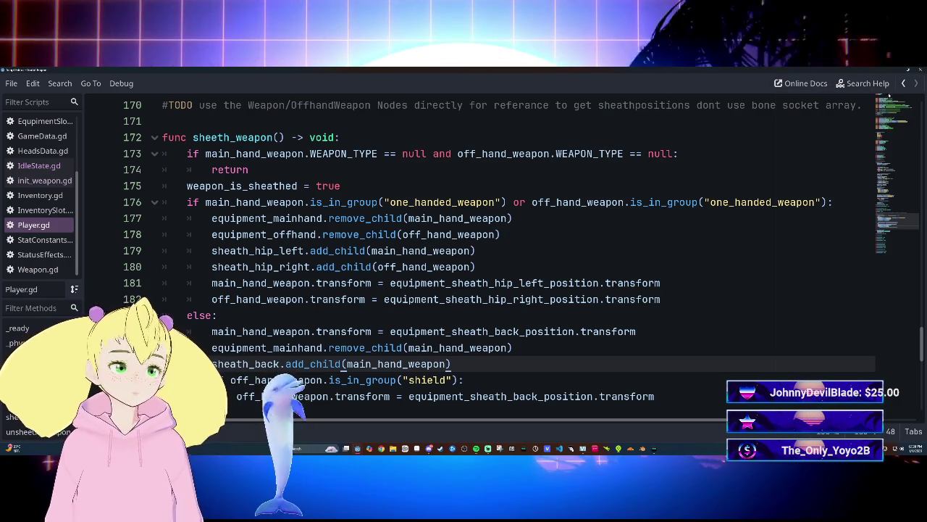
key(ctrl+F2)
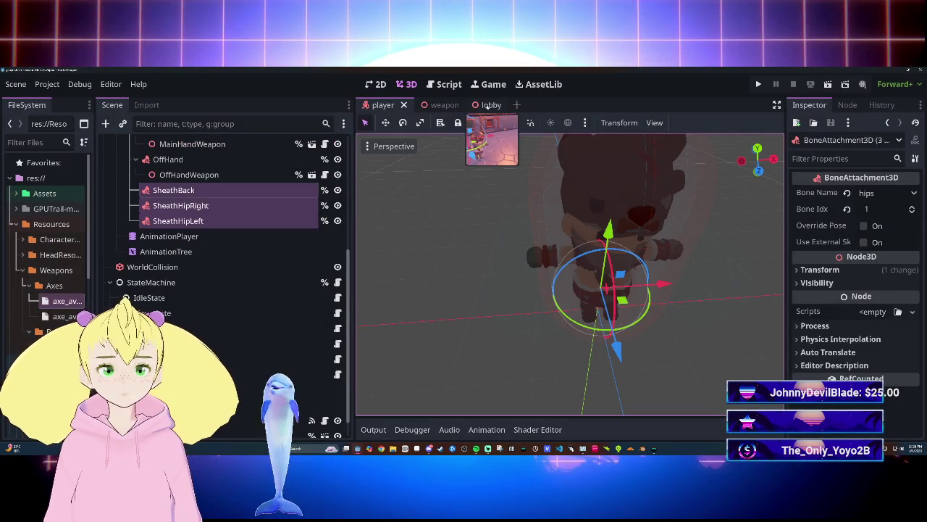
Open the lobby scene and run the game with F5.
click(488, 105)
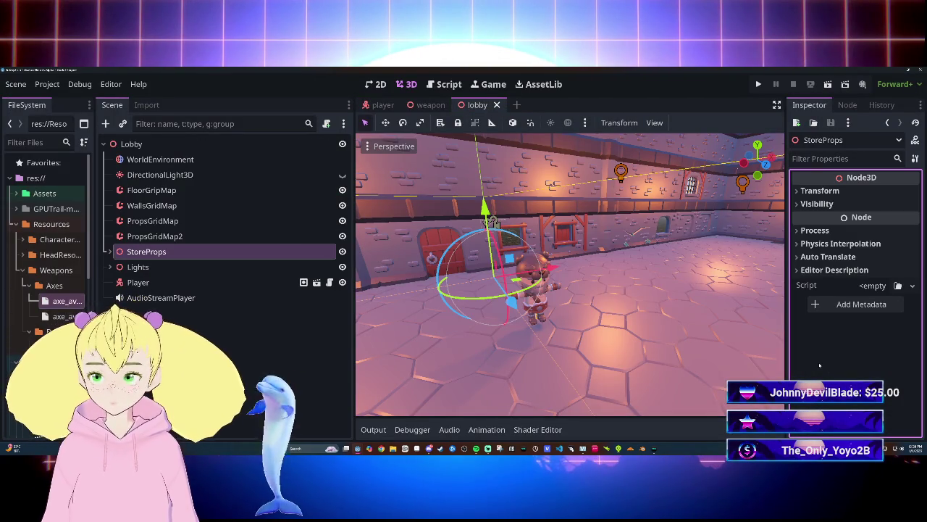
key(ctrl+d)
key(F5)
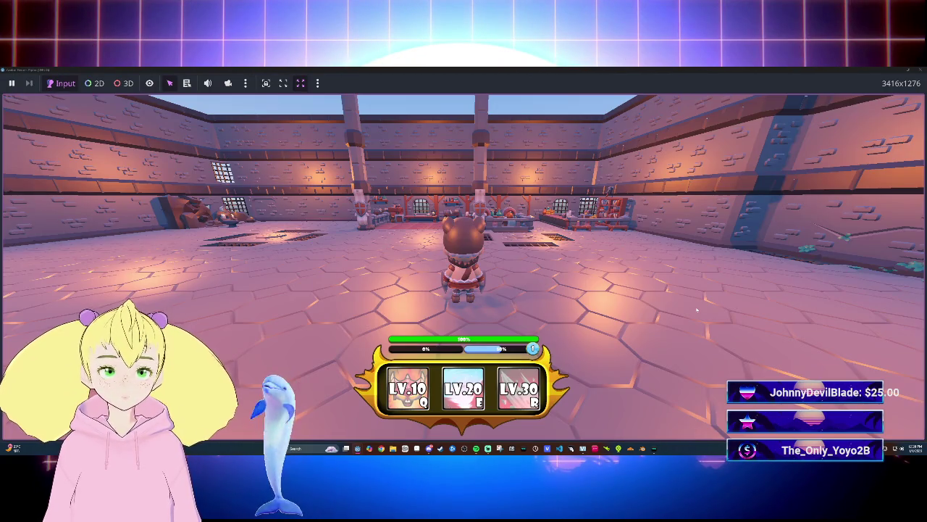
Walk the character around the room with WASD, then attack to trigger the AttackState error.
key(w)
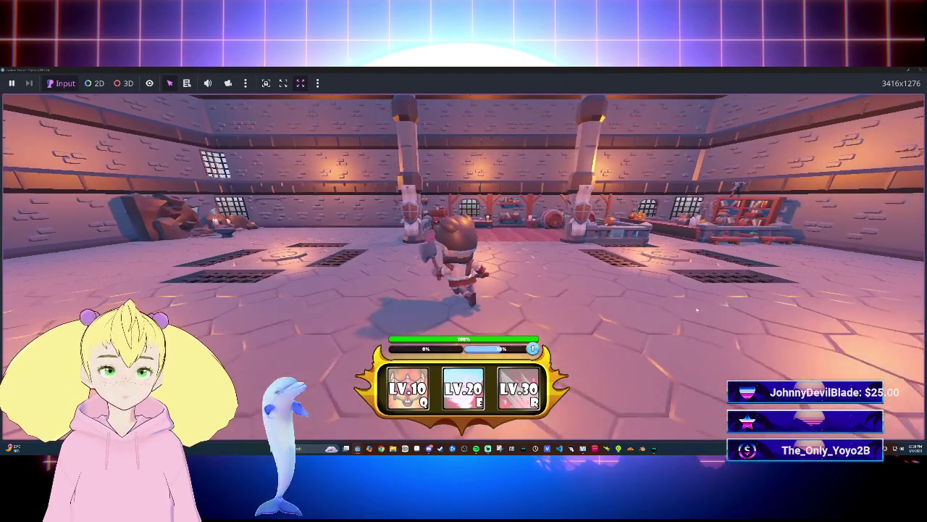
key(w)
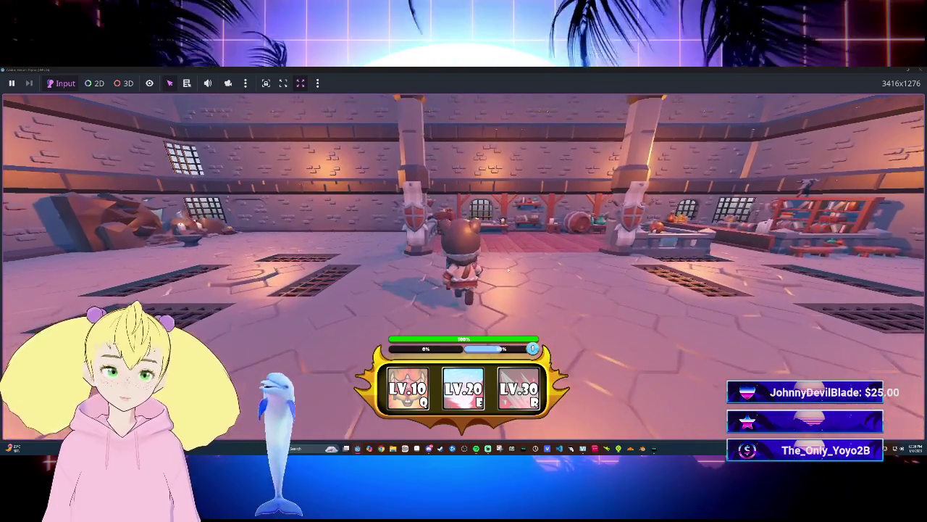
key(s)
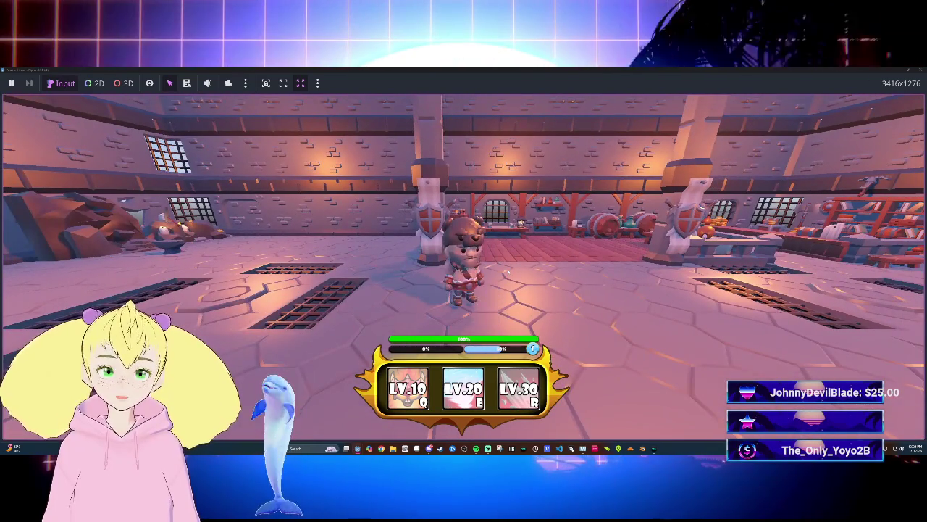
key(a)
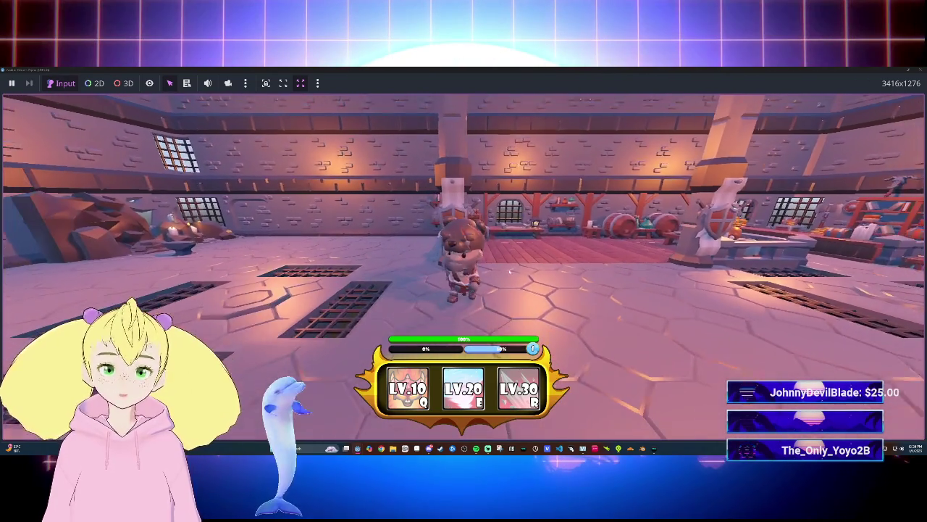
key(d)
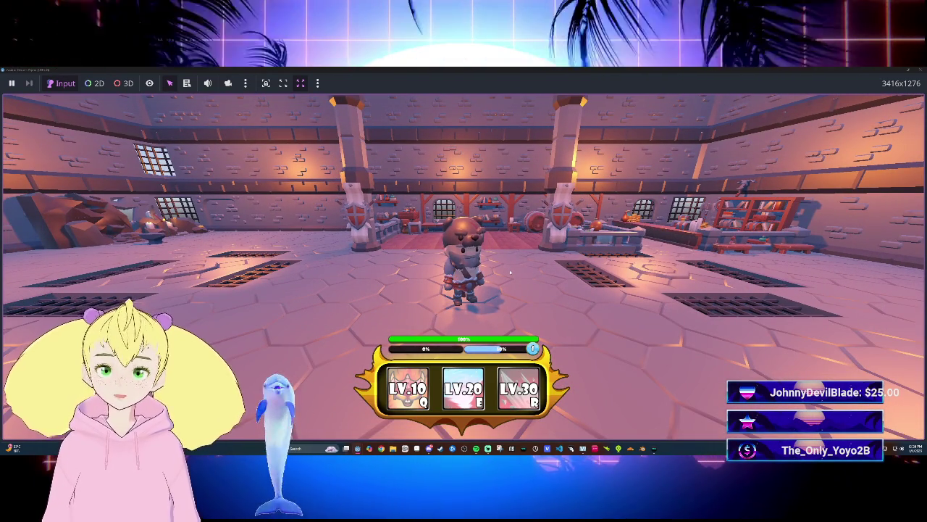
click(510, 272)
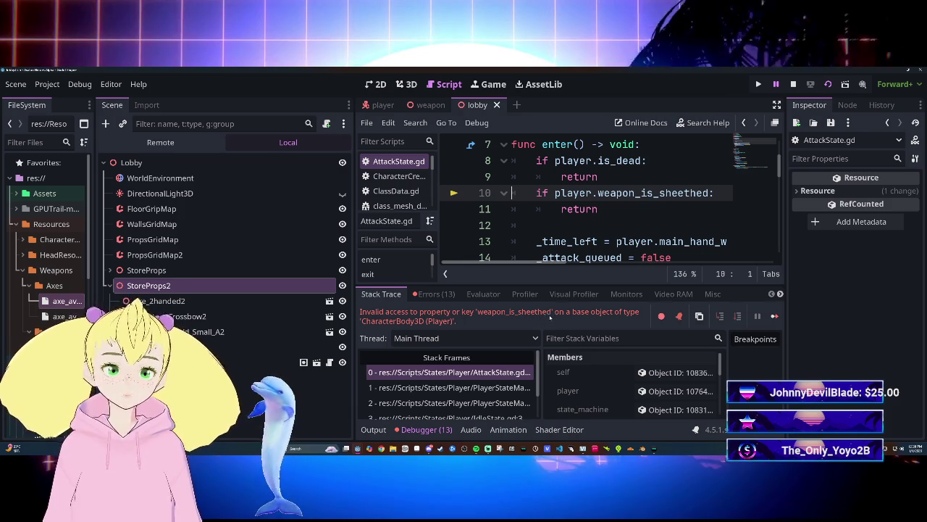
Review the weapon_is_sheethed check on line 10 of AttackState.gd, save, and stop the game.
click(701, 192)
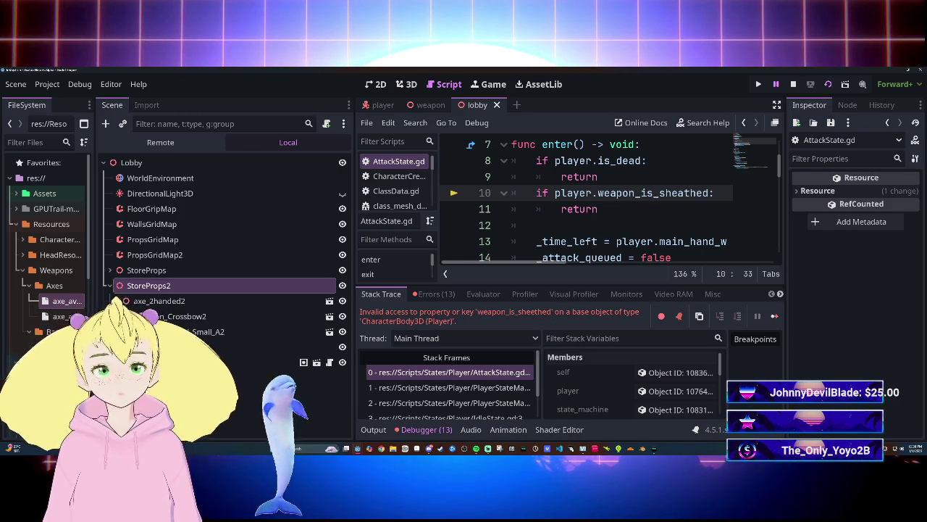
click(598, 209)
key(ctrl+s)
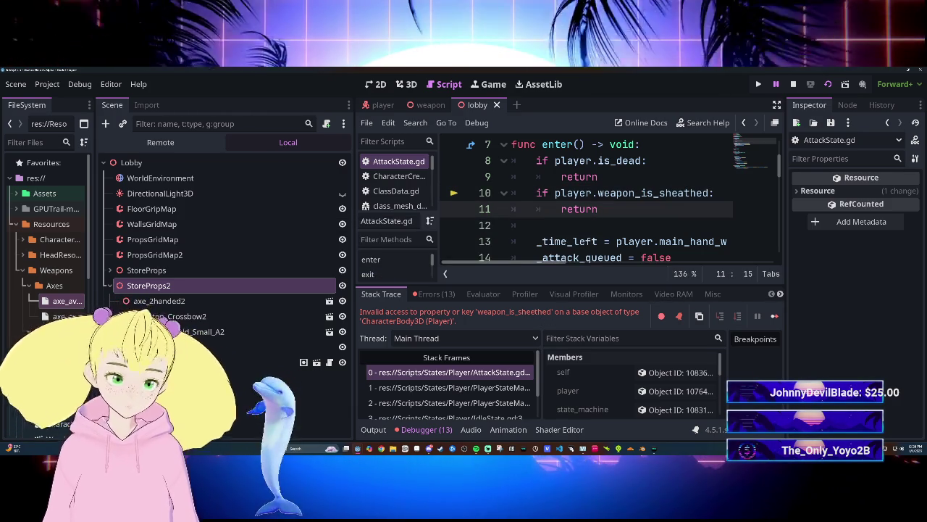
scroll(609, 203, down, 2)
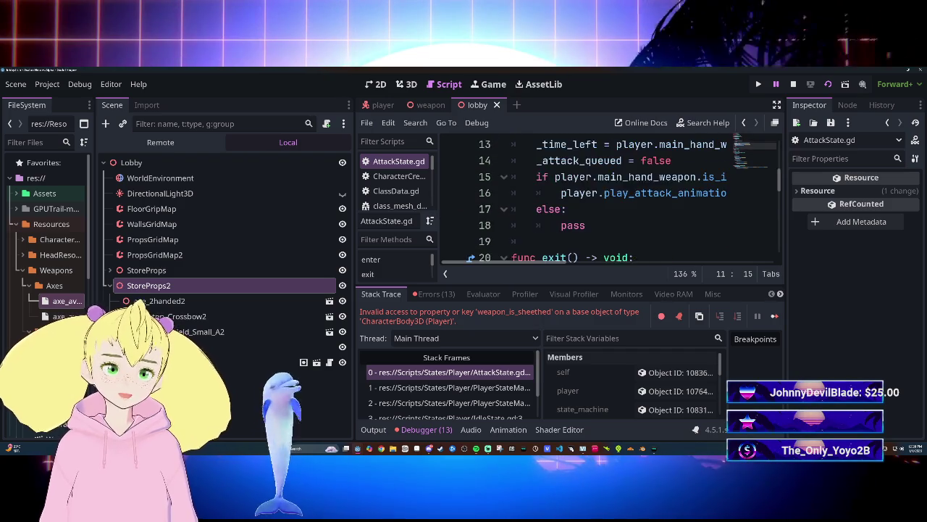
scroll(608, 196, up, 2)
scroll(608, 196, down, 1)
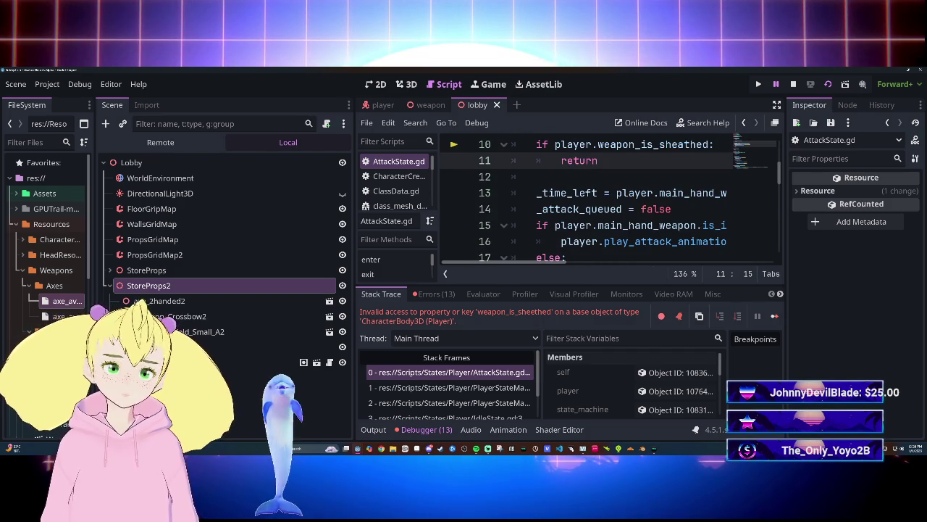
scroll(609, 195, down, 1)
scroll(609, 196, up, 1)
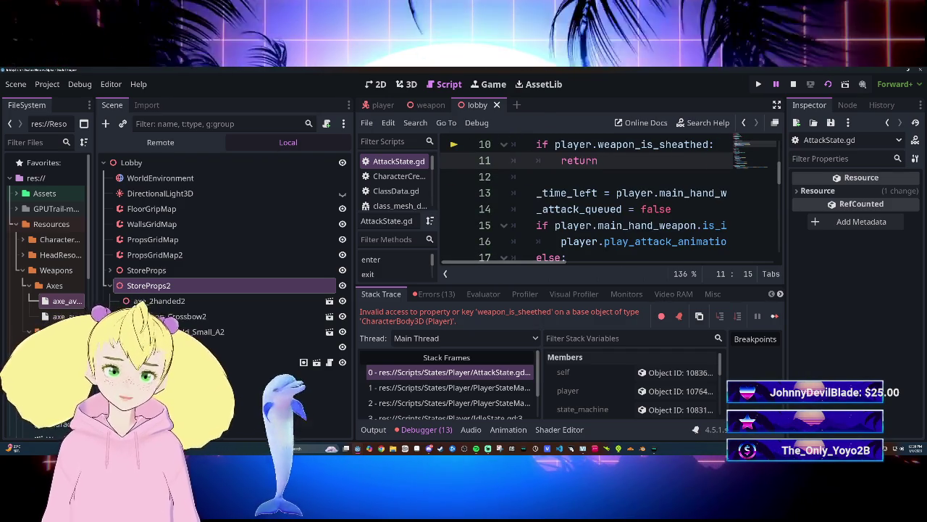
click(794, 85)
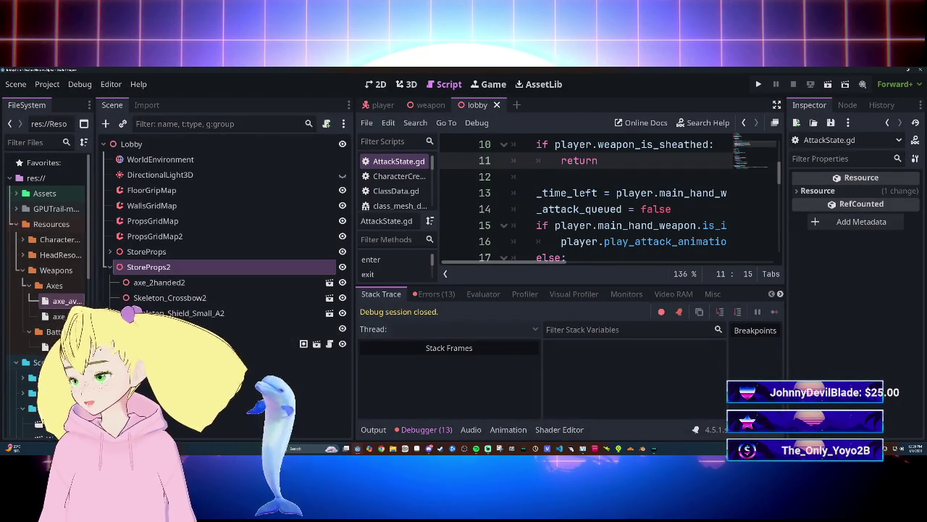
Show the Errors list, maximize the bottom panel and narrow the Scene dock to read 13 errors.
click(434, 294)
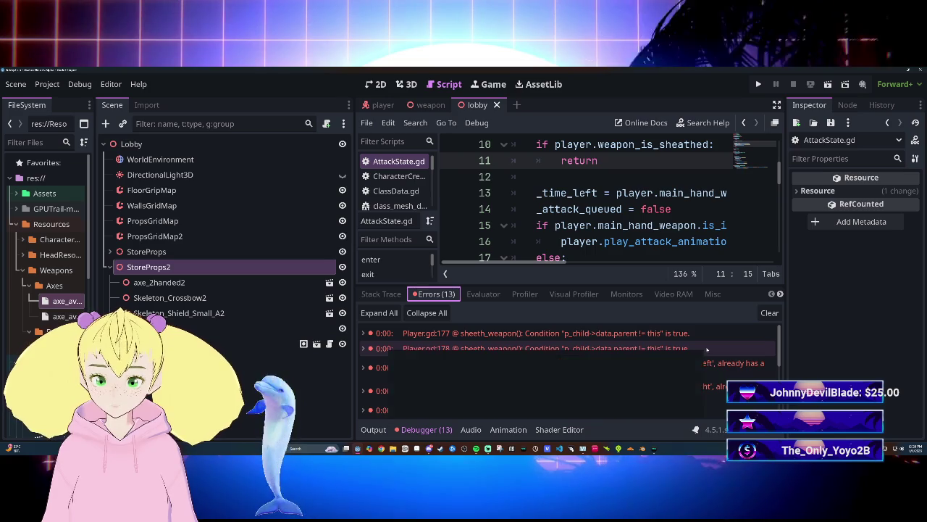
mouse_move(740, 373)
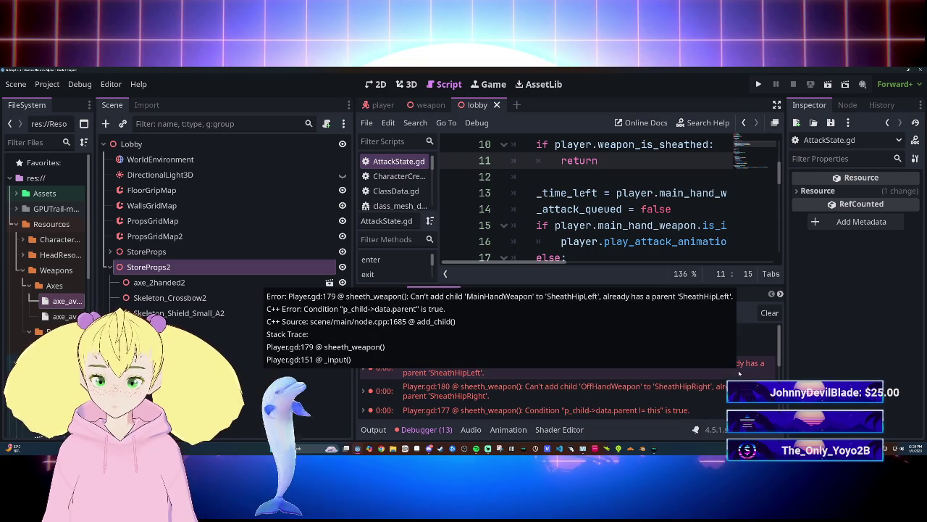
scroll(725, 384, down, 3)
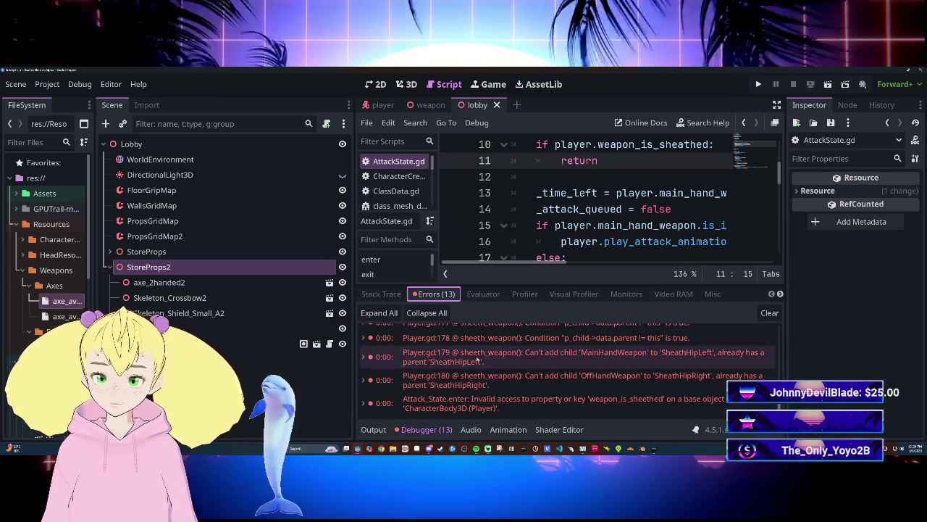
click(427, 429)
click(427, 429)
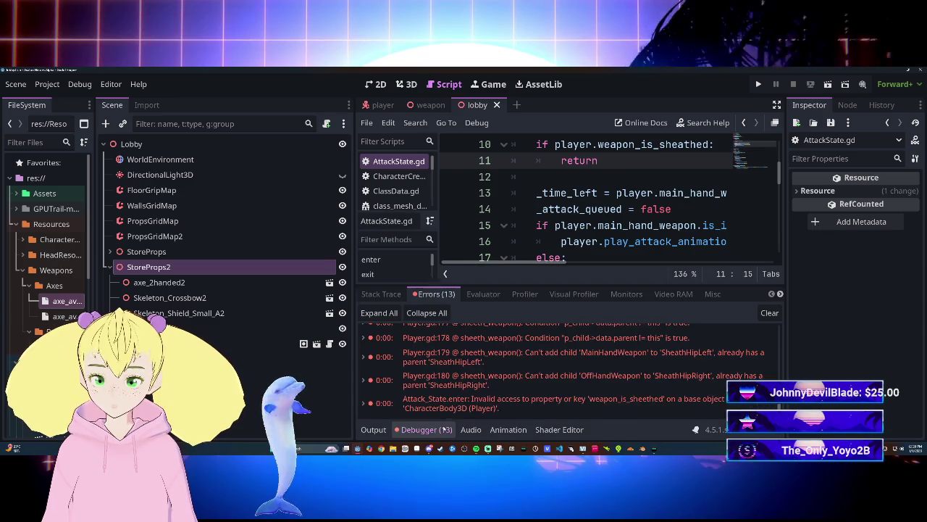
click(780, 294)
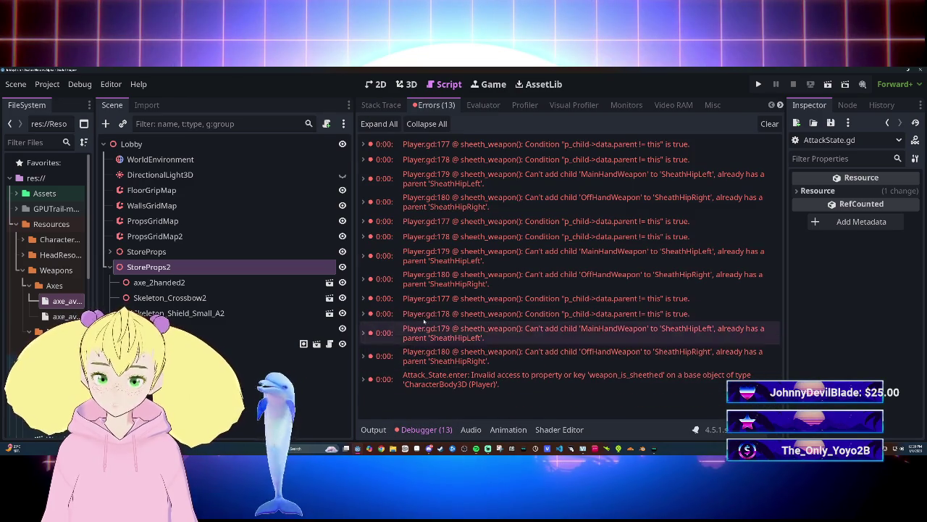
drag(355, 293, 190, 293)
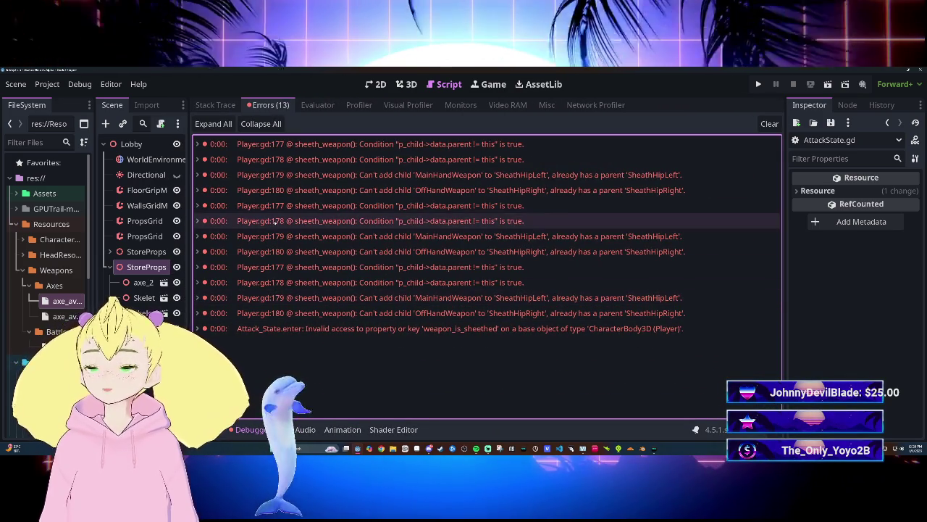
mouse_move(266, 178)
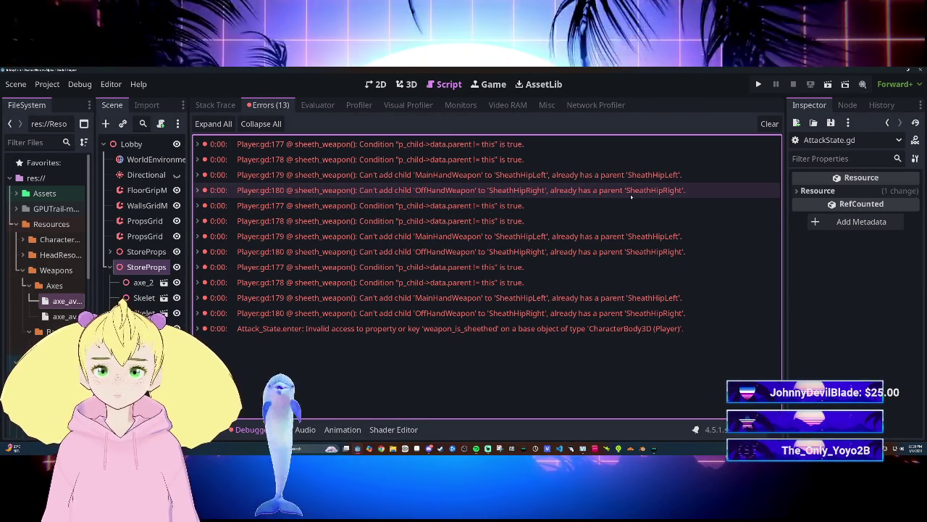
mouse_move(630, 194)
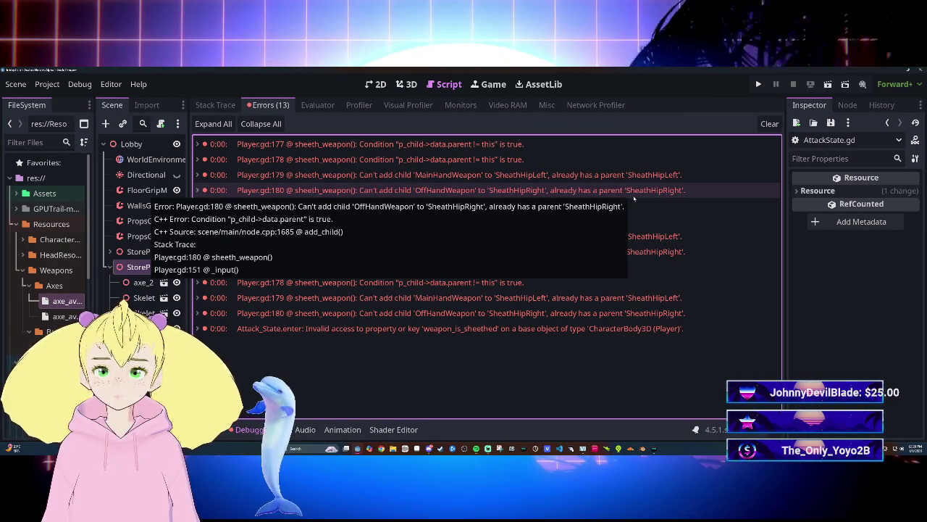
mouse_move(659, 195)
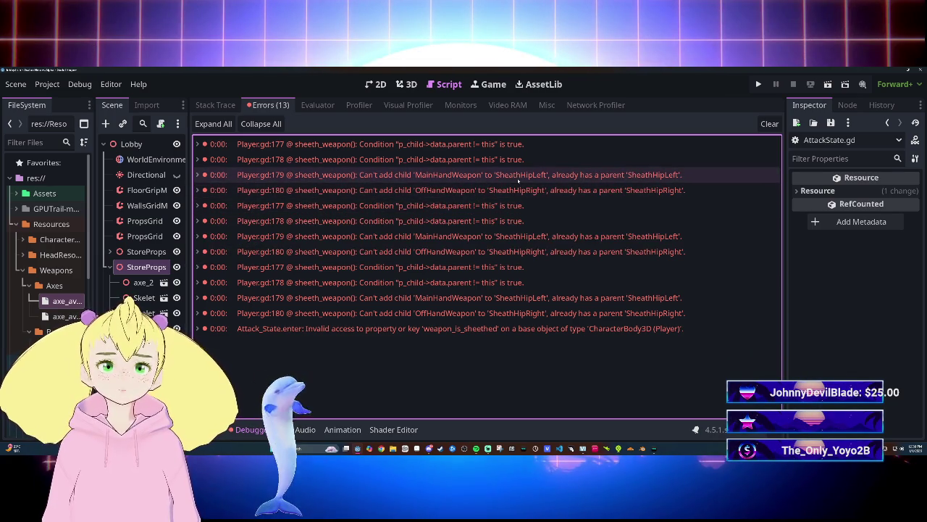
Expand and collapse the first error's stack trace, then clear all 13 errors.
mouse_move(544, 182)
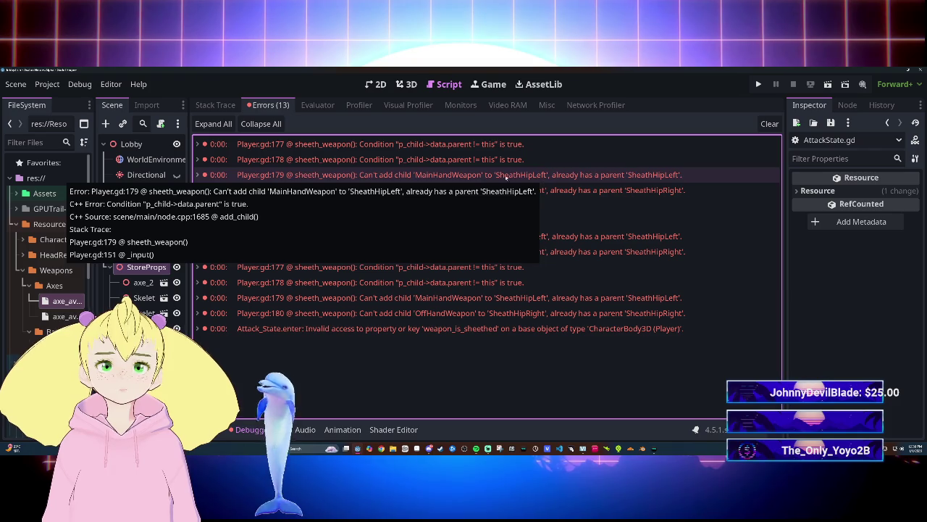
mouse_move(500, 167)
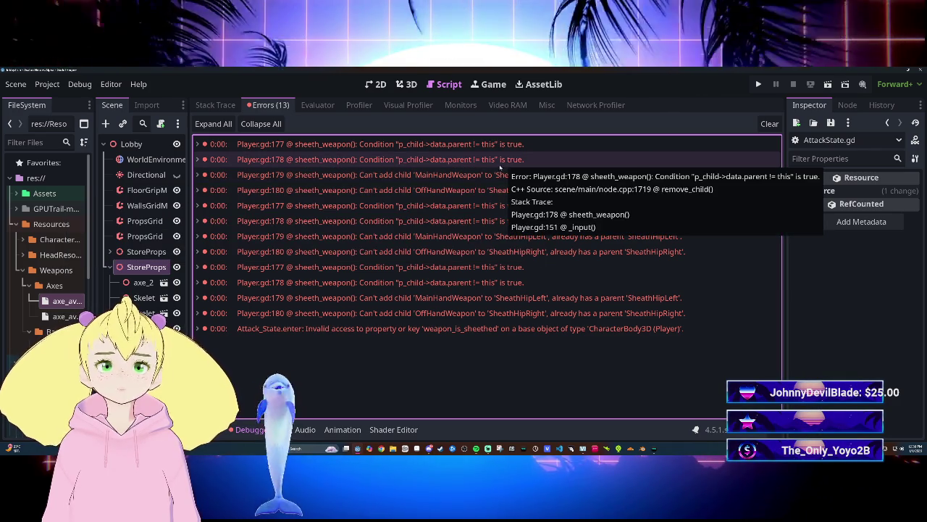
mouse_move(457, 152)
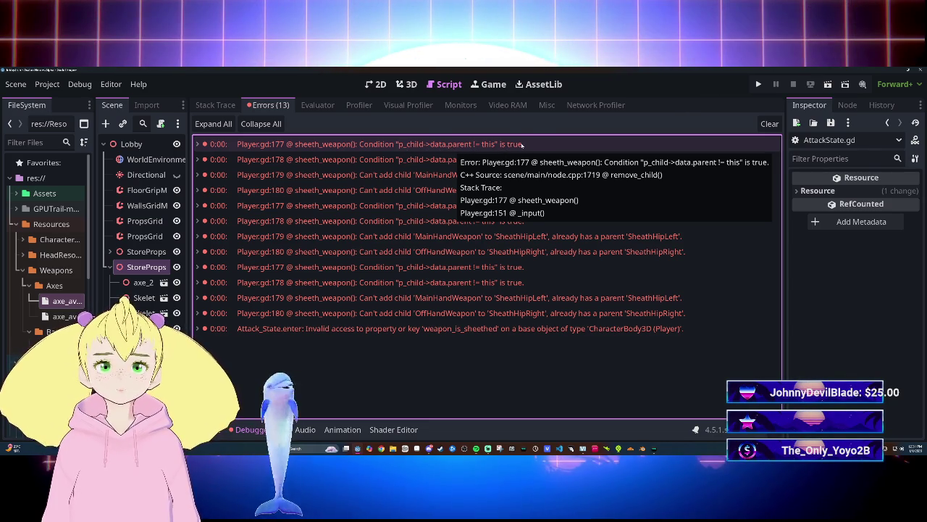
double_click(312, 144)
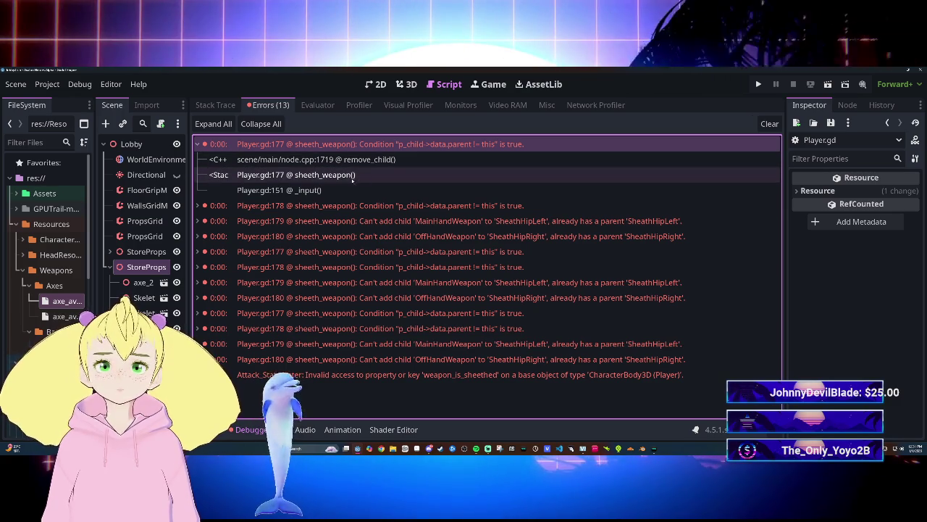
double_click(247, 145)
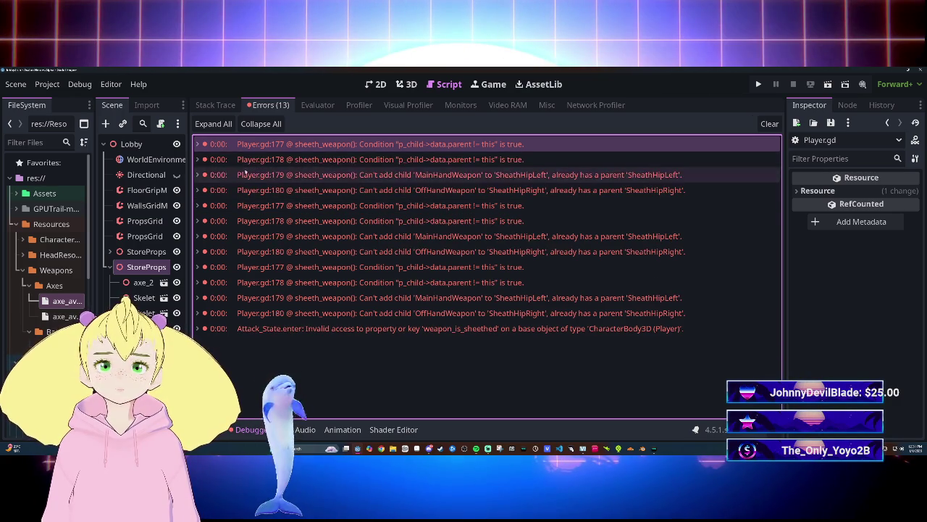
click(770, 123)
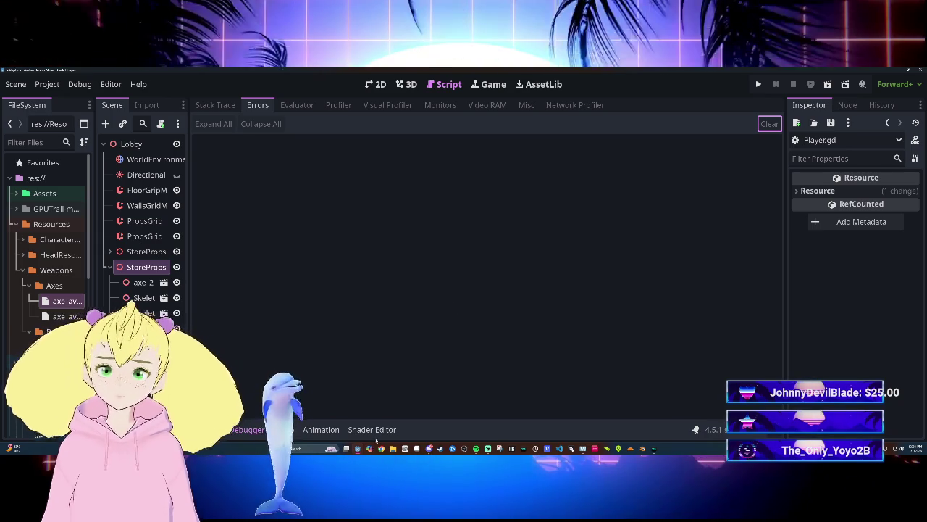
Restore Player.gd above the errors, switch to the player scene and resize the Scene dock.
mouse_move(357, 448)
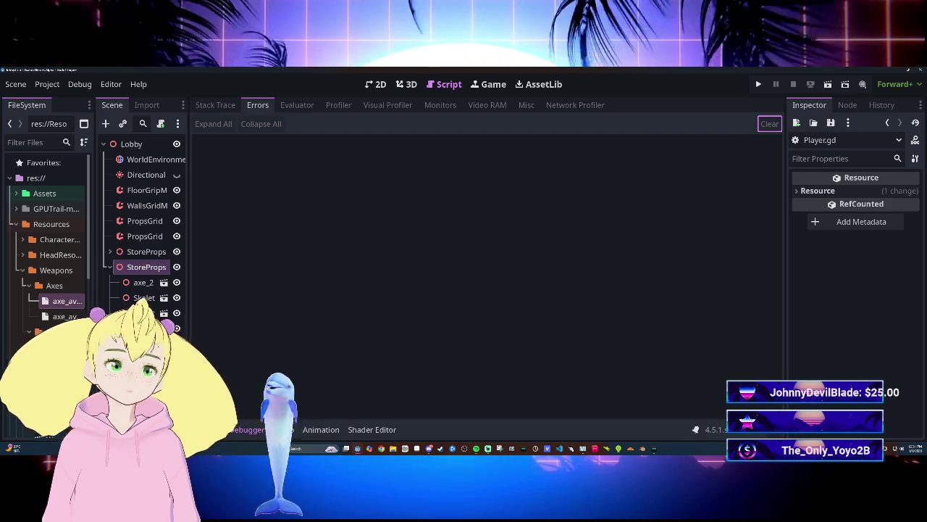
key(shift+F12)
click(216, 104)
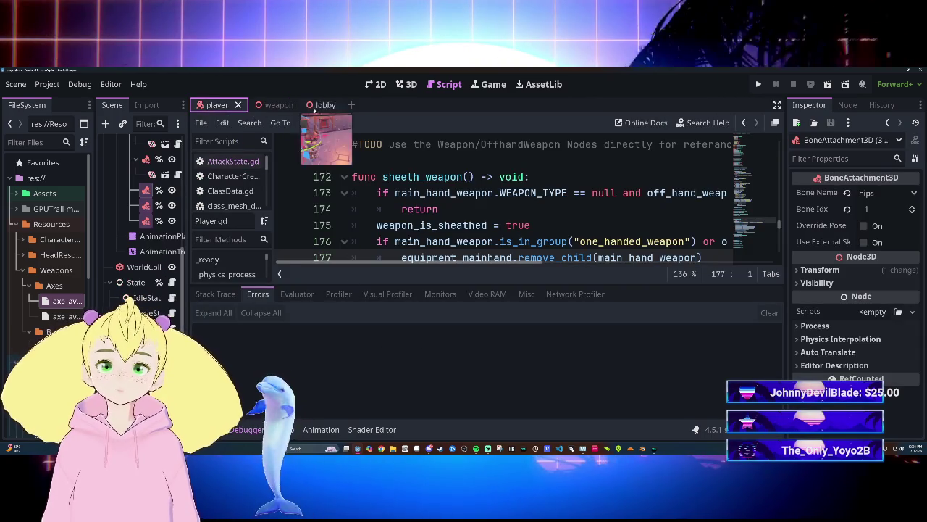
drag(189, 217, 463, 217)
click(217, 327)
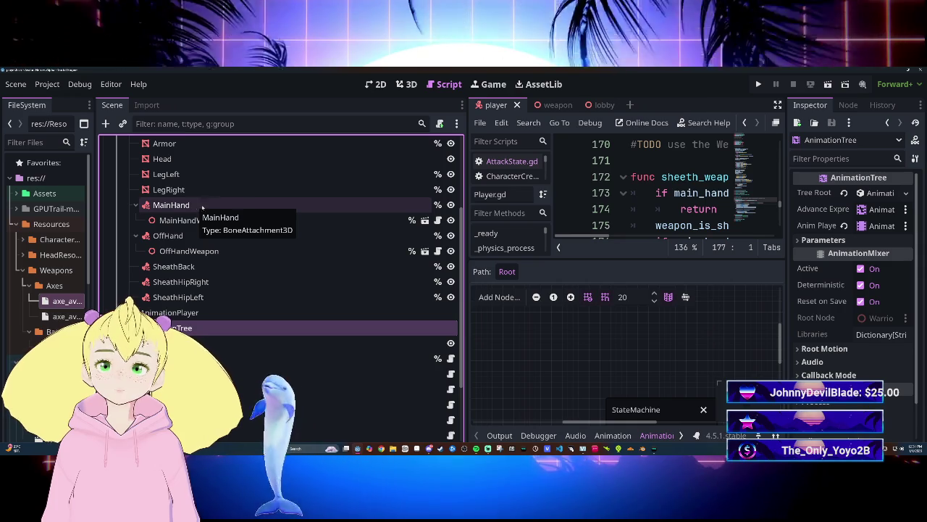
drag(462, 229, 313, 229)
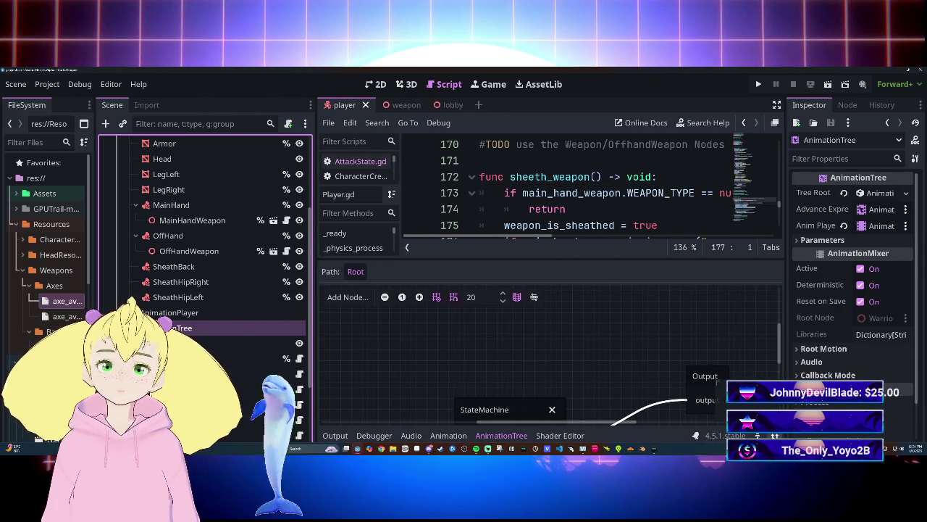
Collapse the bottom panel and hide all docks to show sheeth_weapon full-width.
key(shift+F12)
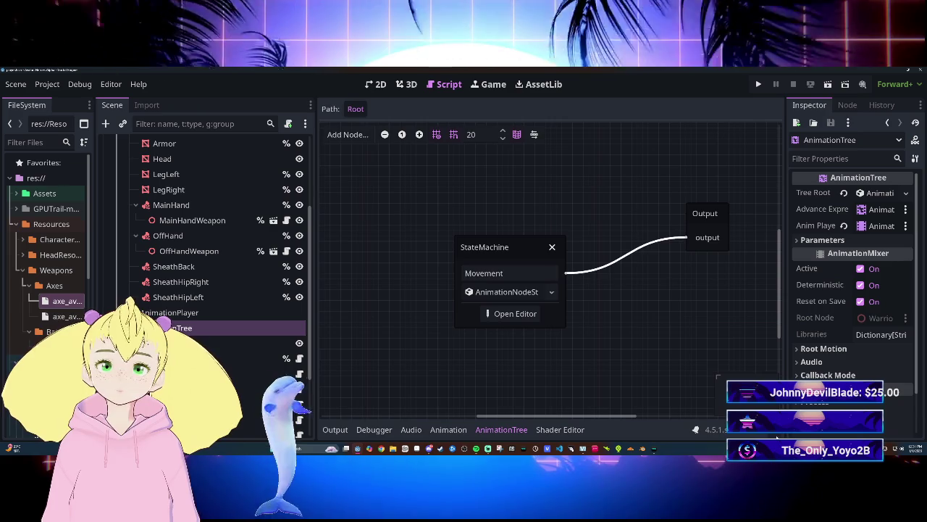
key(shift+F12)
key(ctrl+j)
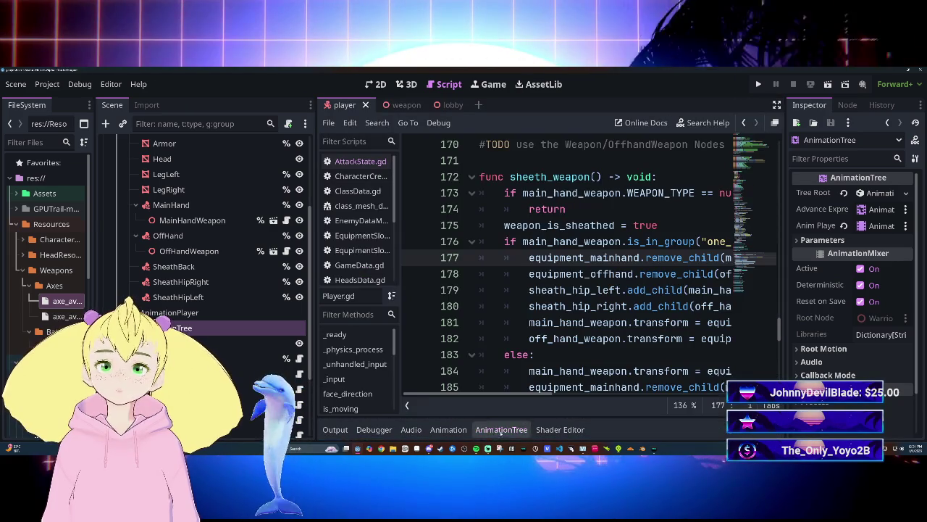
scroll(226, 297, up, 3)
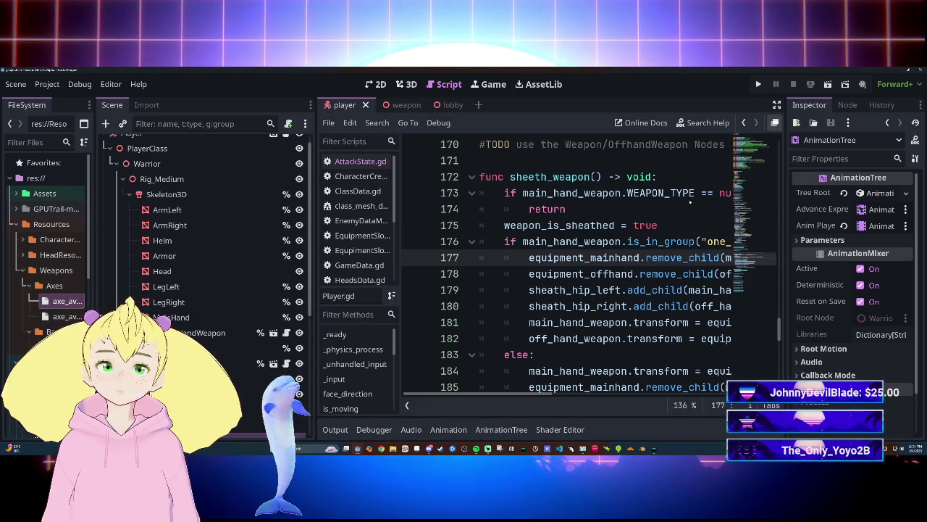
key(ctrl+shift+F11)
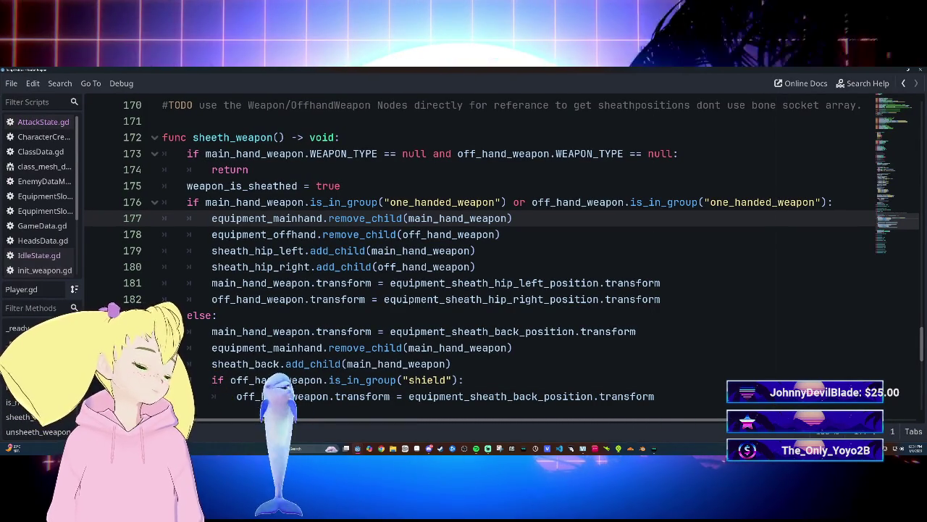
scroll(478, 254, up, 3)
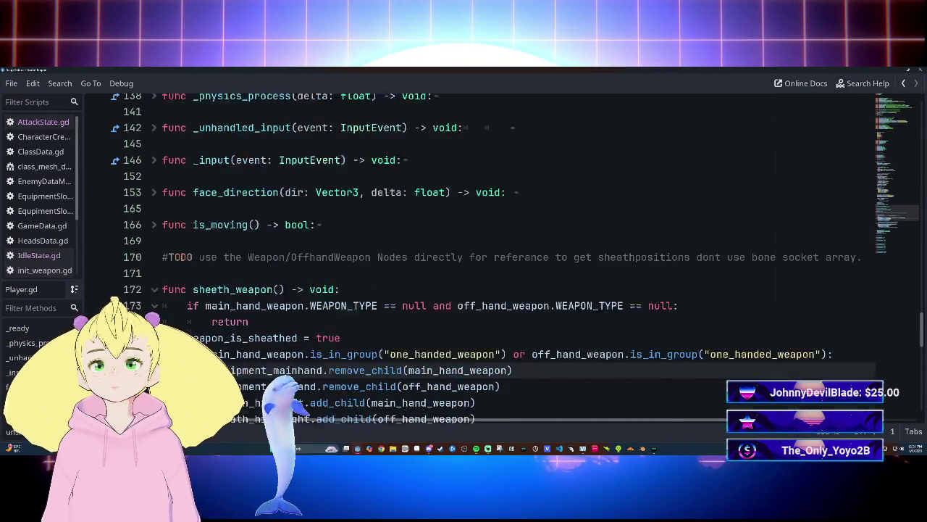
scroll(478, 253, up, 1)
scroll(479, 254, down, 4)
scroll(478, 254, up, 2)
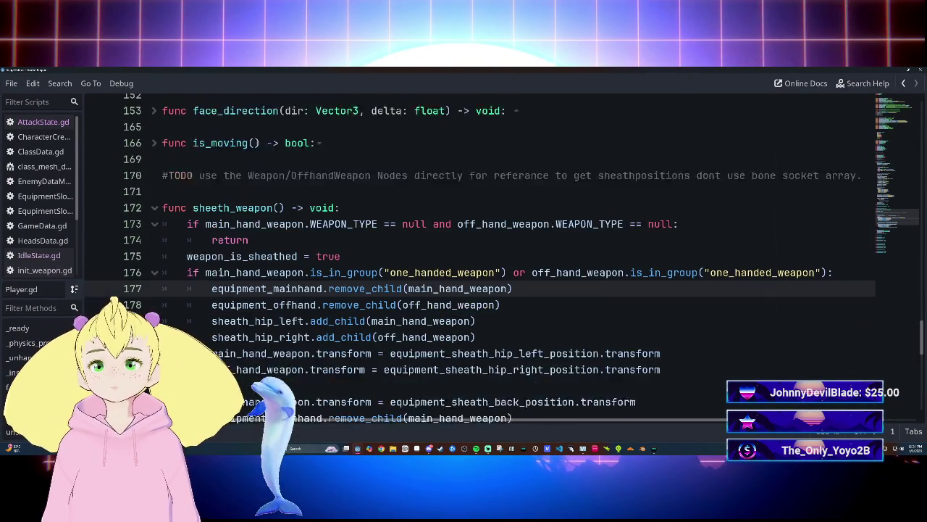
scroll(478, 254, down, 1)
scroll(478, 253, down, 2)
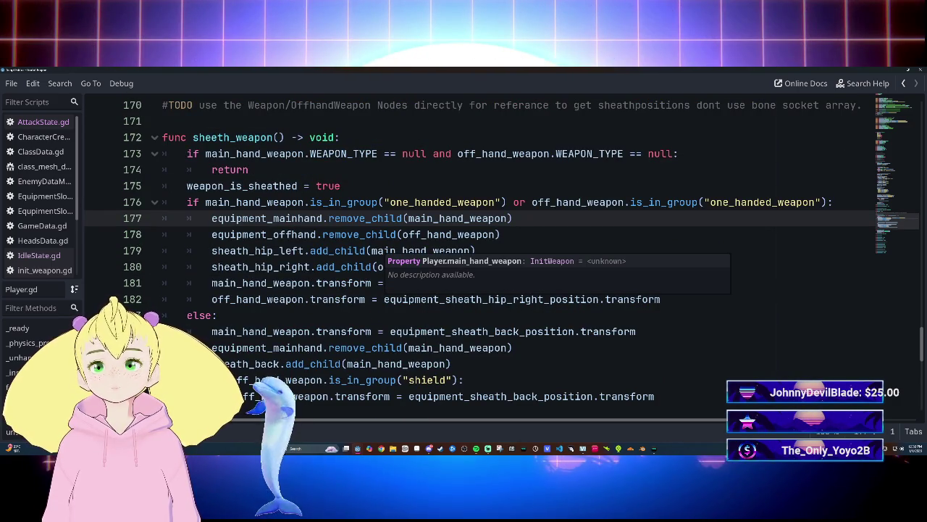
drag(211, 250, 476, 250)
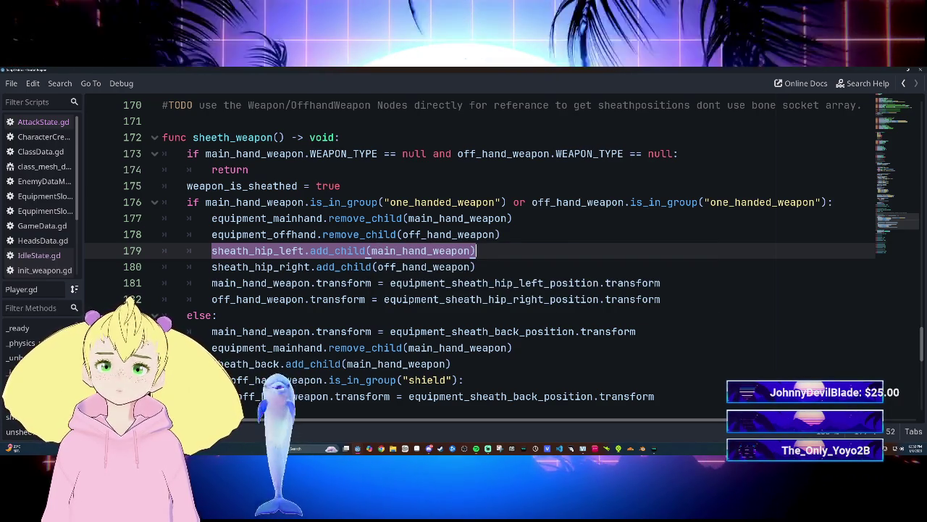
scroll(478, 254, up, 2)
scroll(478, 254, down, 2)
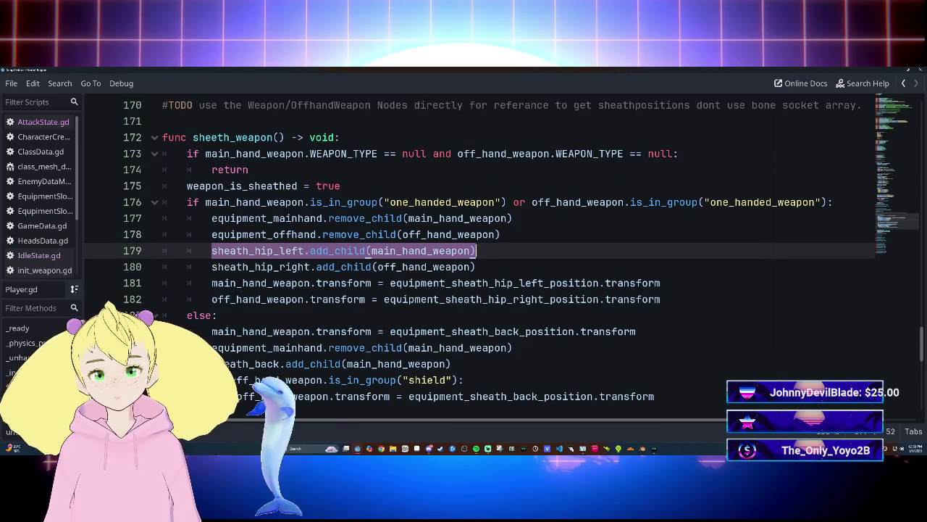
scroll(478, 253, up, 15)
scroll(478, 253, down, 18)
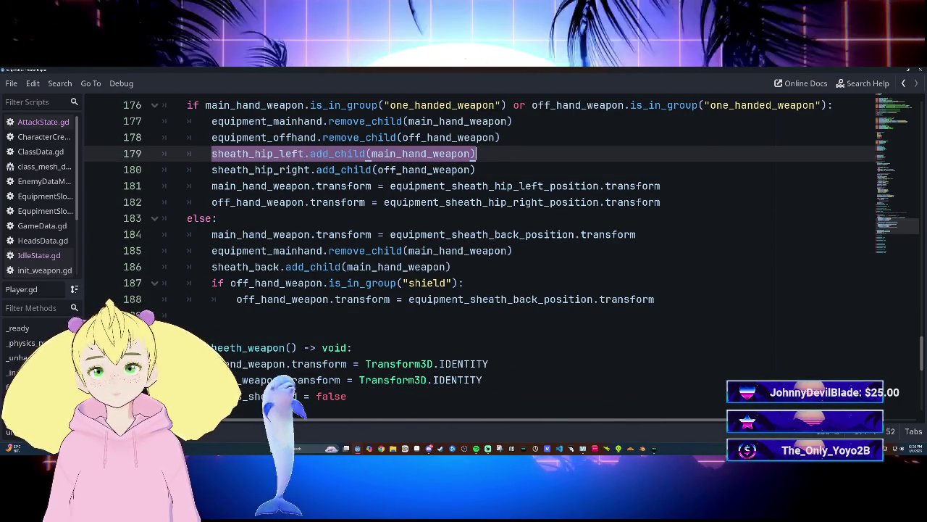
mouse_move(554, 234)
scroll(507, 239, up, 3)
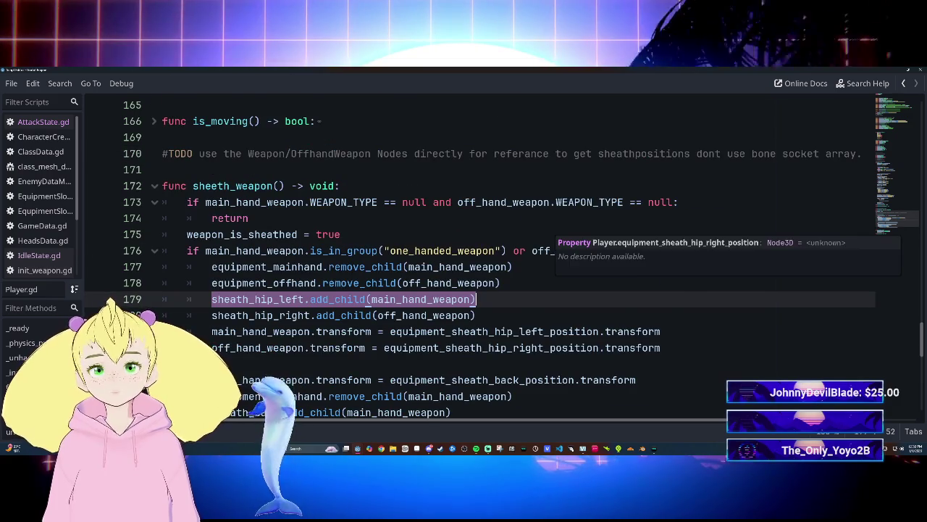
scroll(507, 240, up, 2)
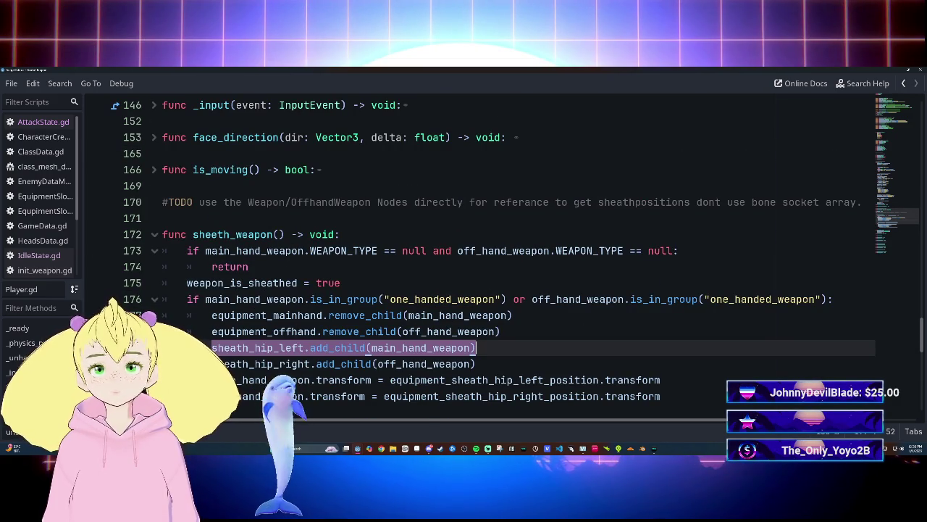
scroll(507, 254, up, 8)
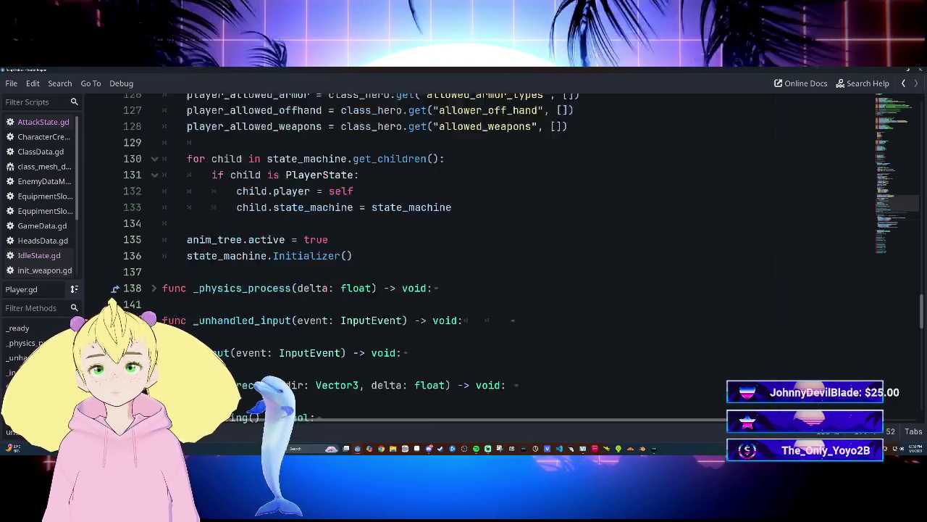
scroll(508, 254, up, 6)
scroll(507, 253, down, 20)
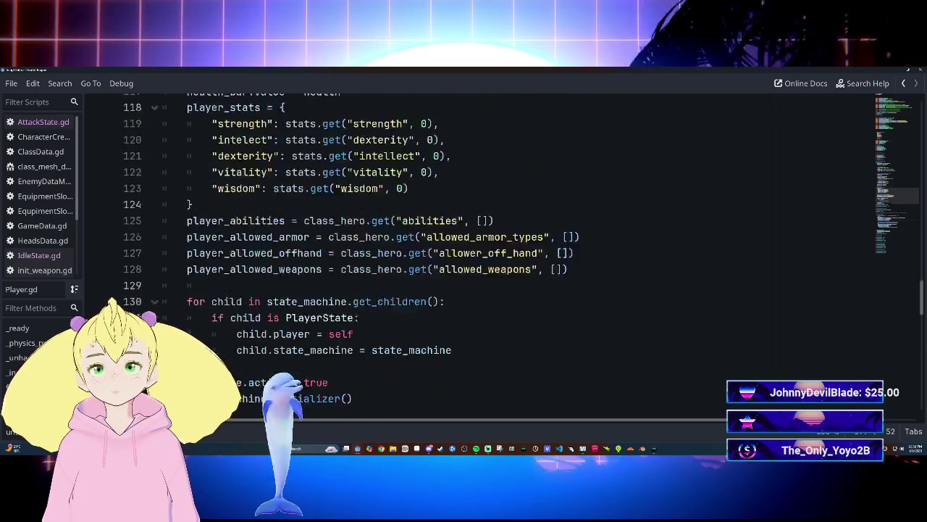
scroll(507, 254, down, 2)
scroll(507, 253, up, 3)
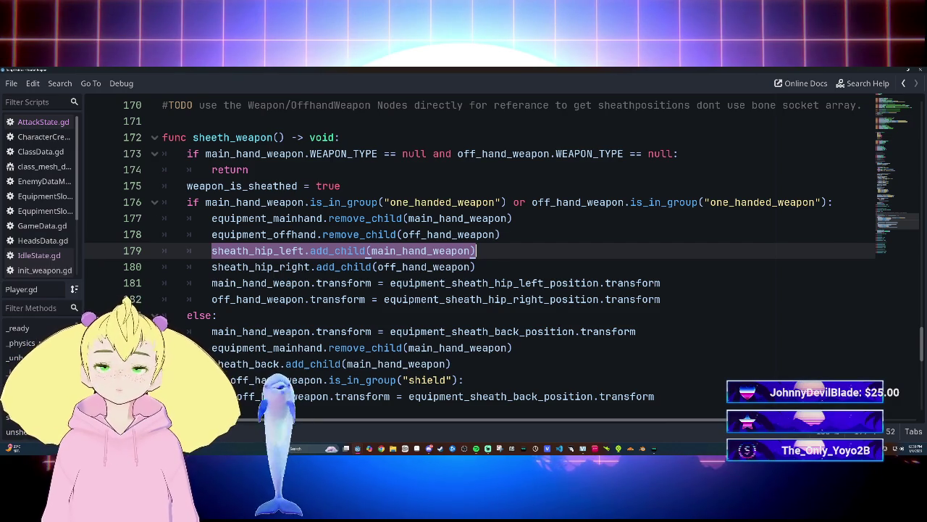
click(476, 267)
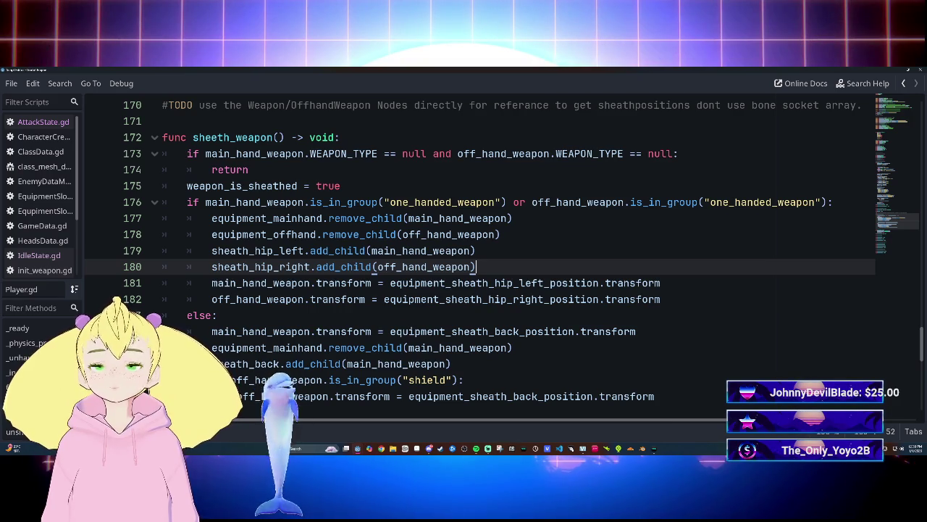
mouse_move(355, 234)
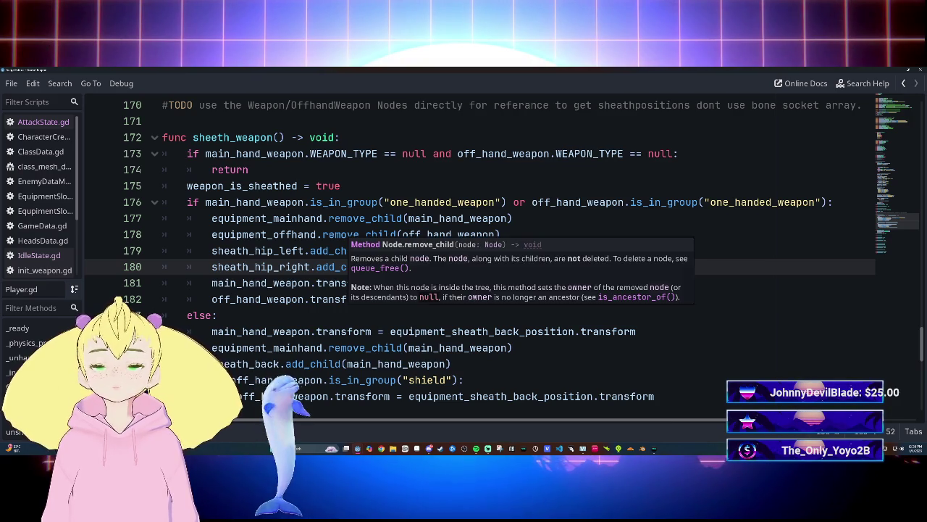
mouse_move(435, 235)
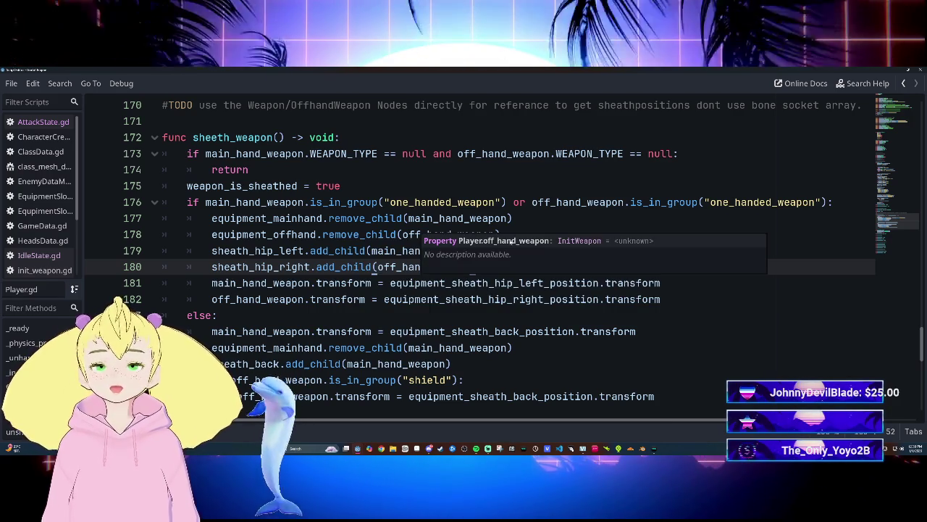
scroll(435, 239, down, 3)
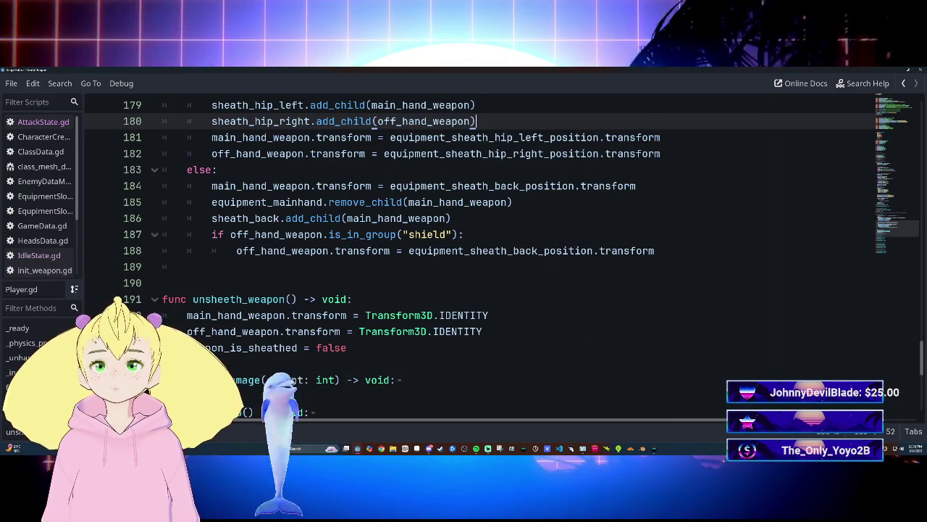
scroll(435, 239, up, 1)
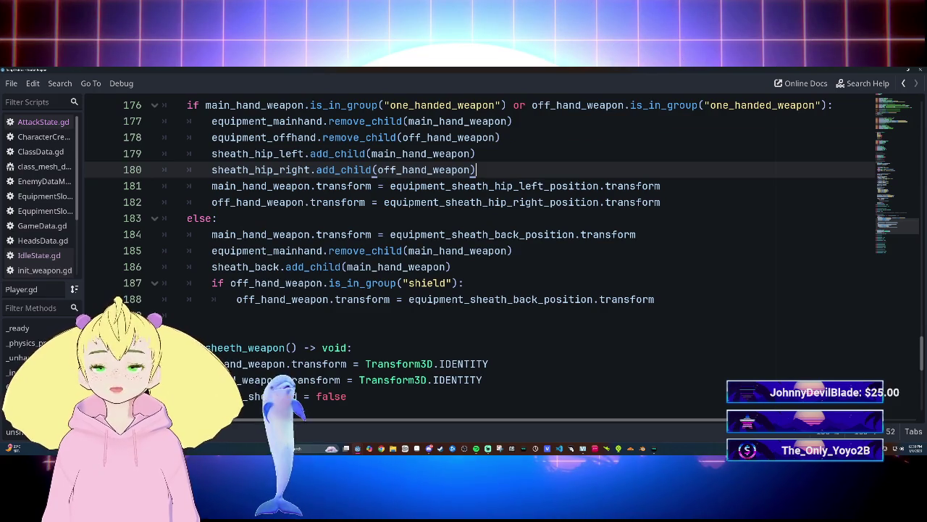
scroll(479, 254, down, 3)
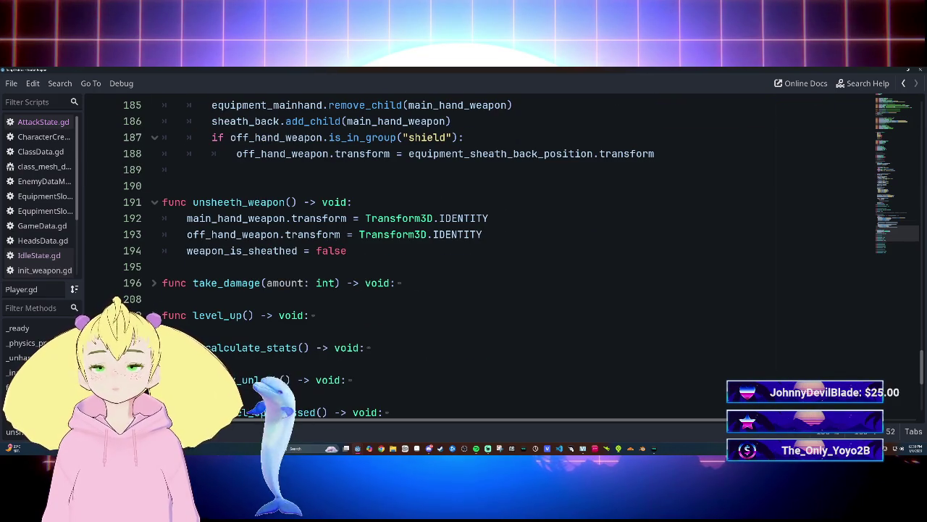
scroll(420, 234, up, 3)
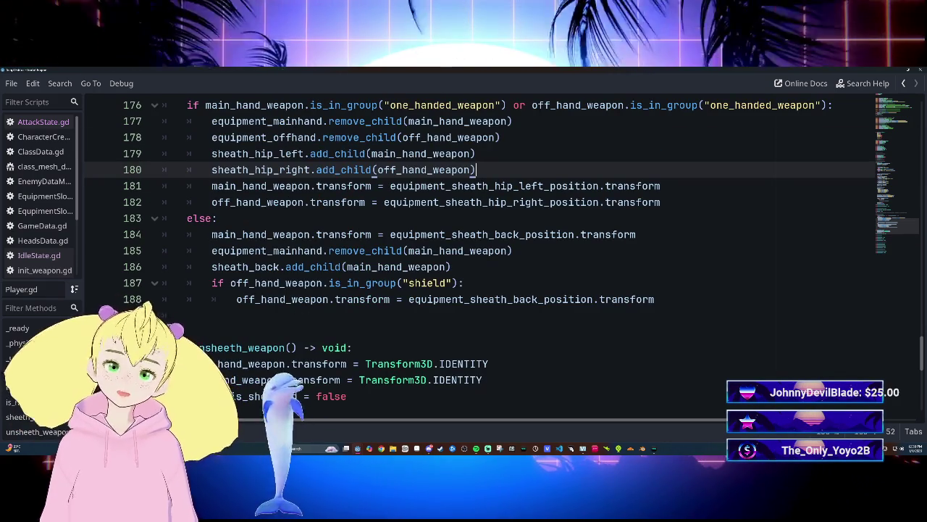
scroll(478, 254, up, 1)
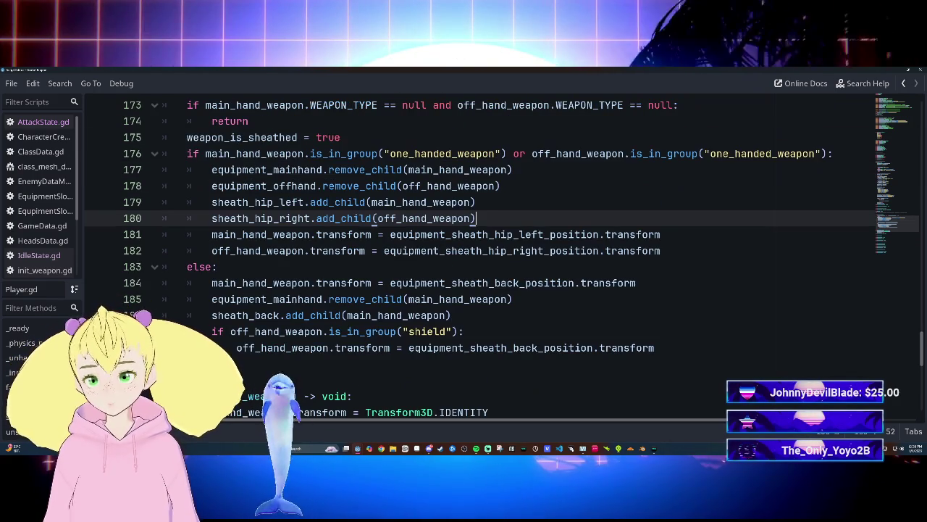
mouse_move(212, 170)
mouse_down()
mouse_move(500, 186)
mouse_move(476, 218)
mouse_up()
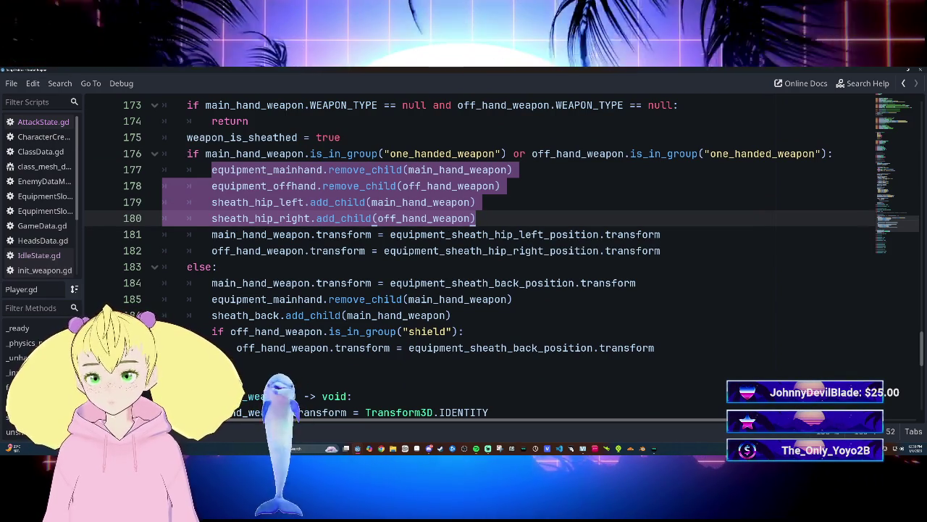
scroll(478, 253, down, 3)
click(352, 251)
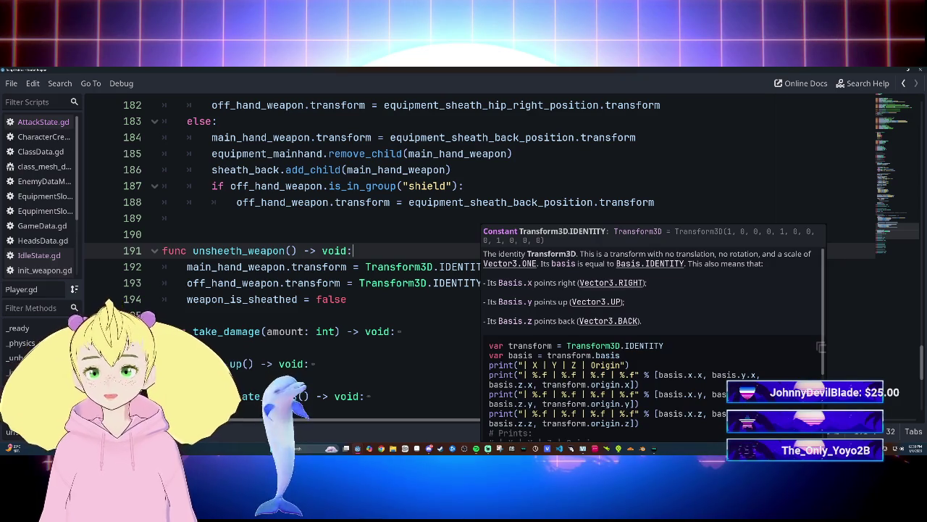
Write sheath_back.remove_children() as the first line of unsheeth_weapon.
key(Return)
text(remo)
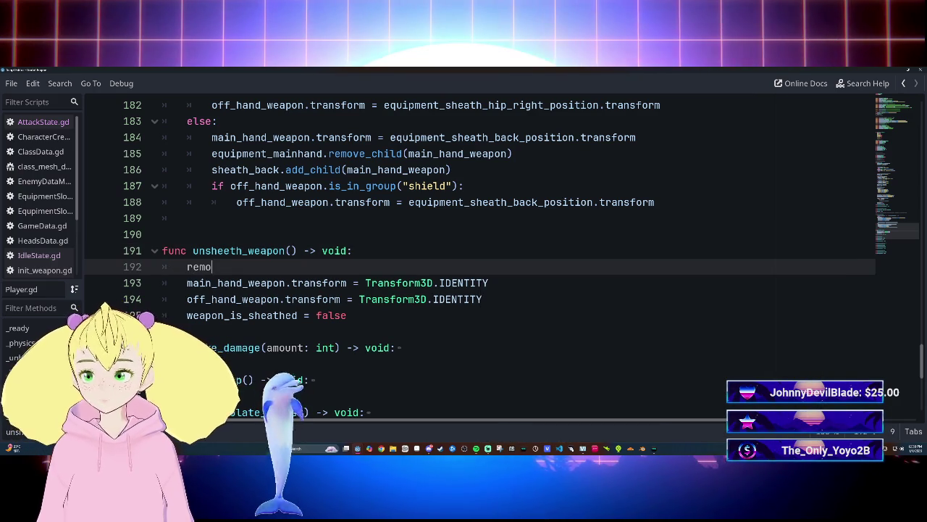
text(ve)
key(BackSpace)
key(BackSpace)
key(BackSpace)
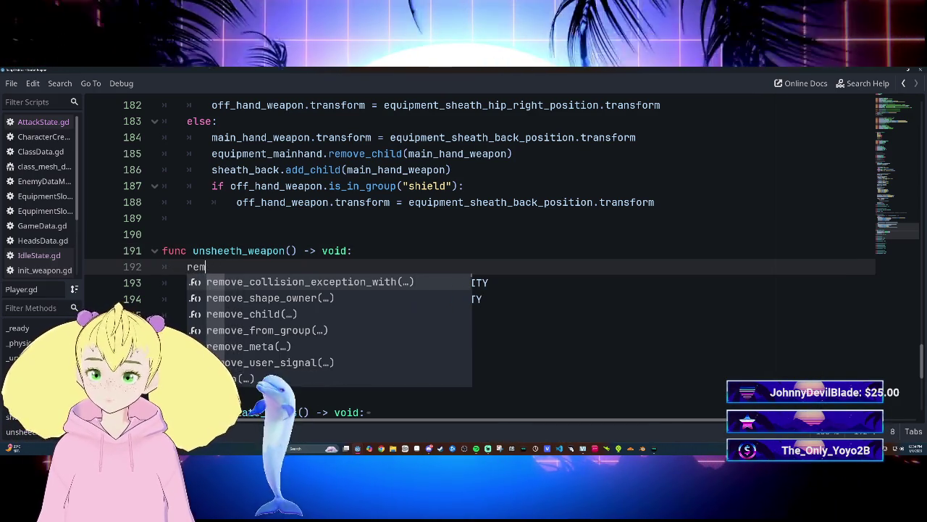
key(BackSpace)
text(i)
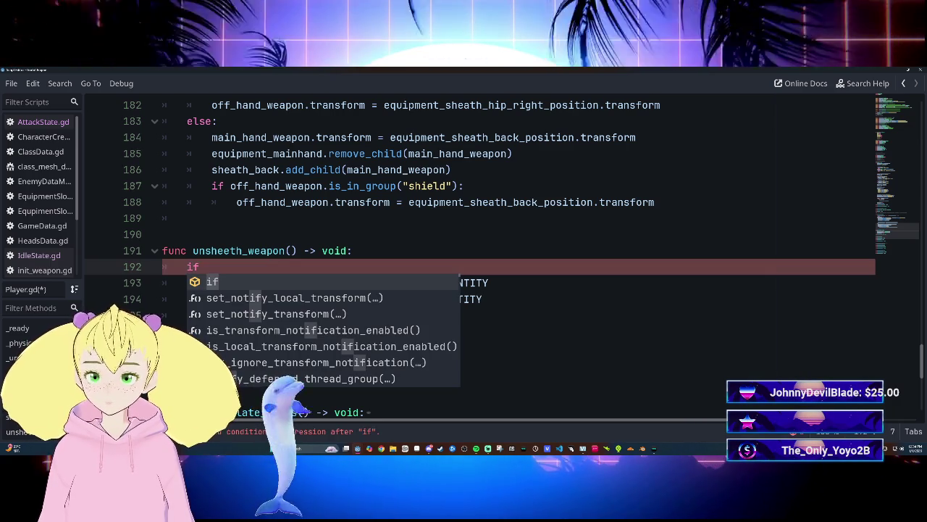
key(Escape)
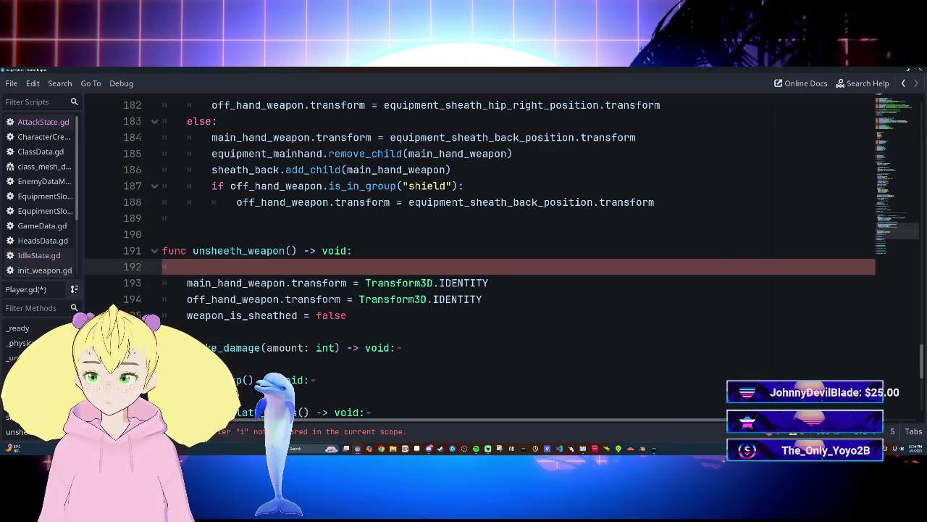
text(ifbac)
key(ctrl+space)
key(BackSpace)
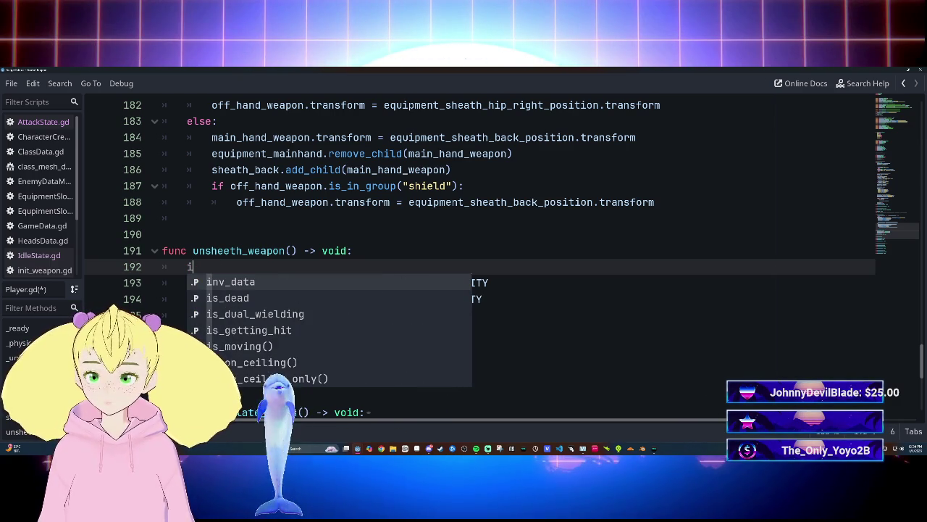
text(f Ba)
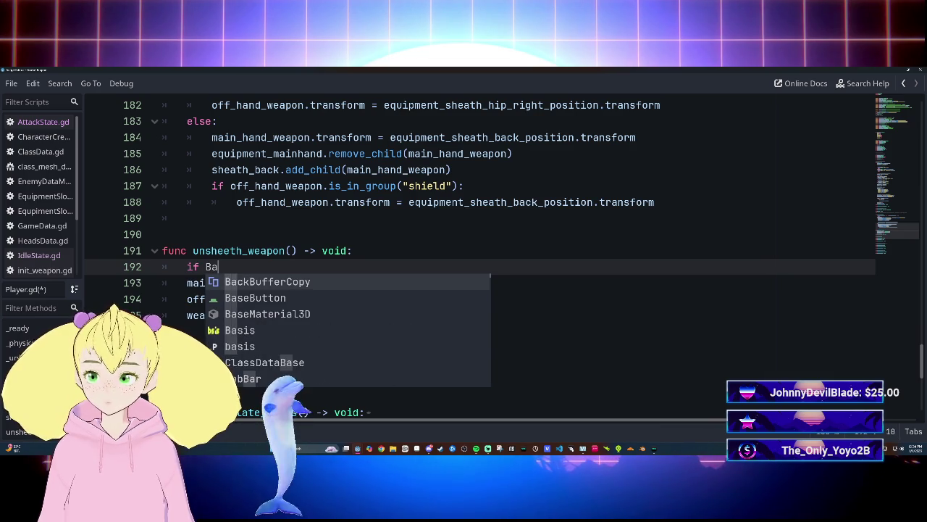
text(ck)
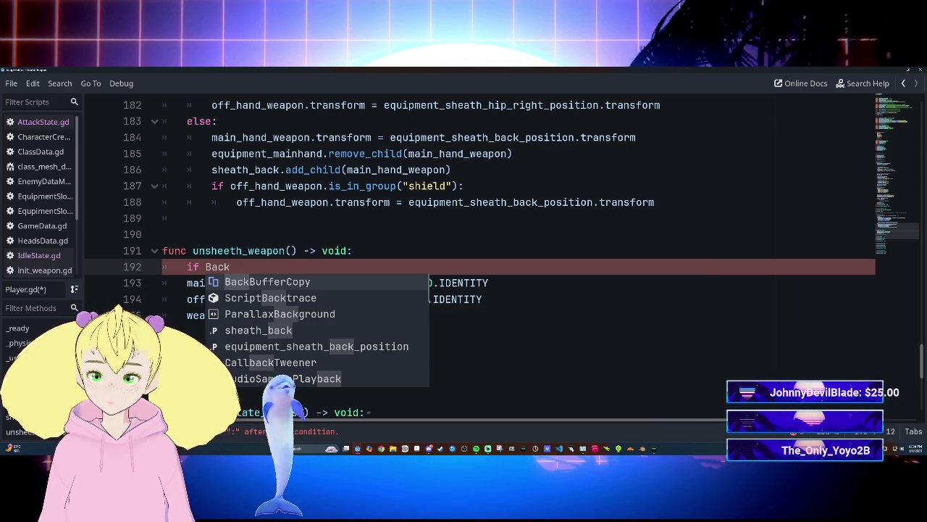
key(BackSpace)
key(BackSpace)
key(BackSpace)
key(BackSpace)
key(BackSpace)
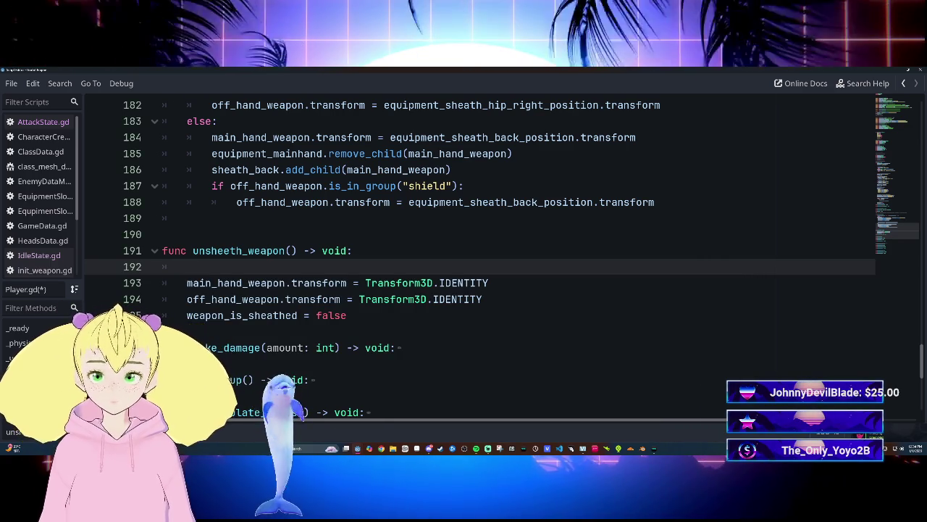
text(back)
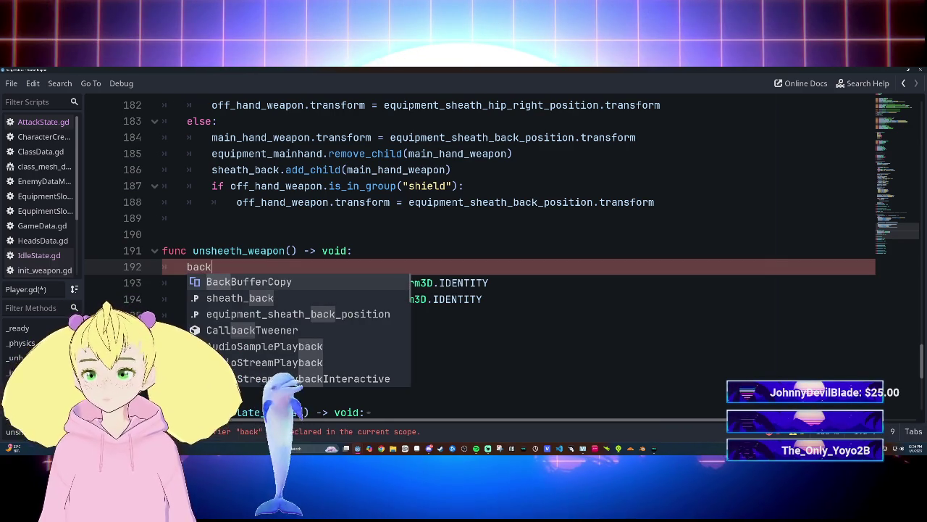
key(Down)
key(Return)
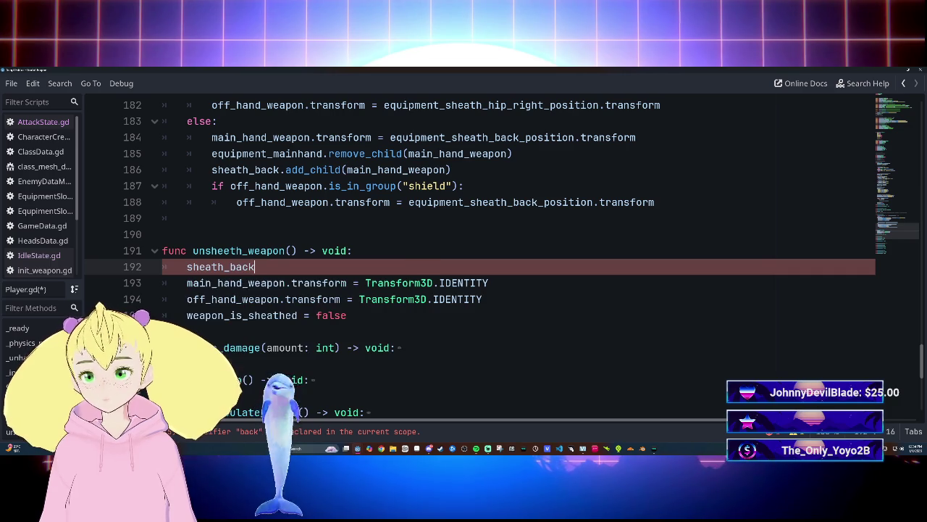
text(.reo)
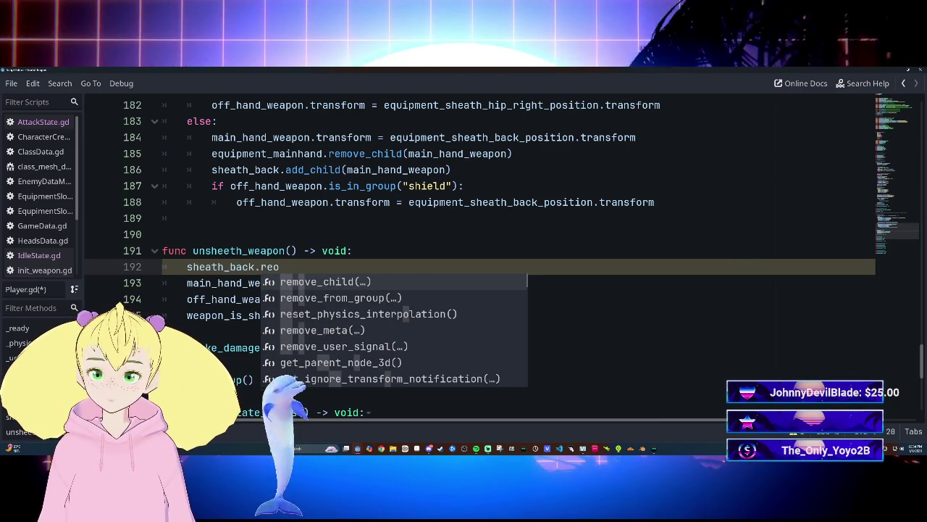
key(BackSpace)
key(BackSpace)
key(BackSpace)
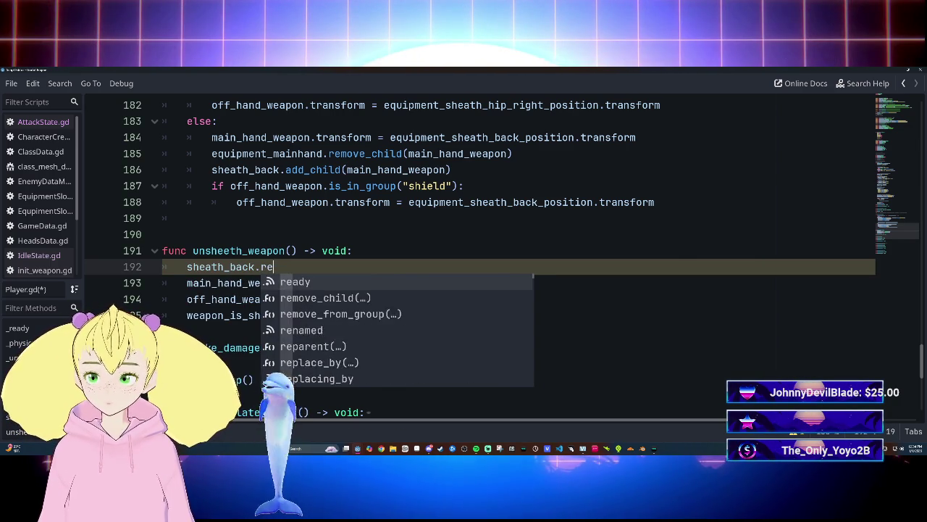
text(move)
key(Return)
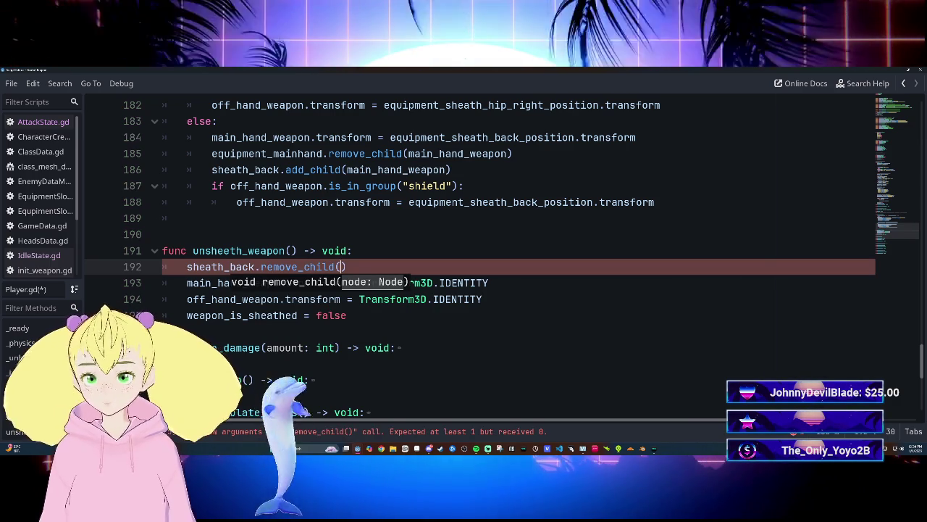
click(347, 266)
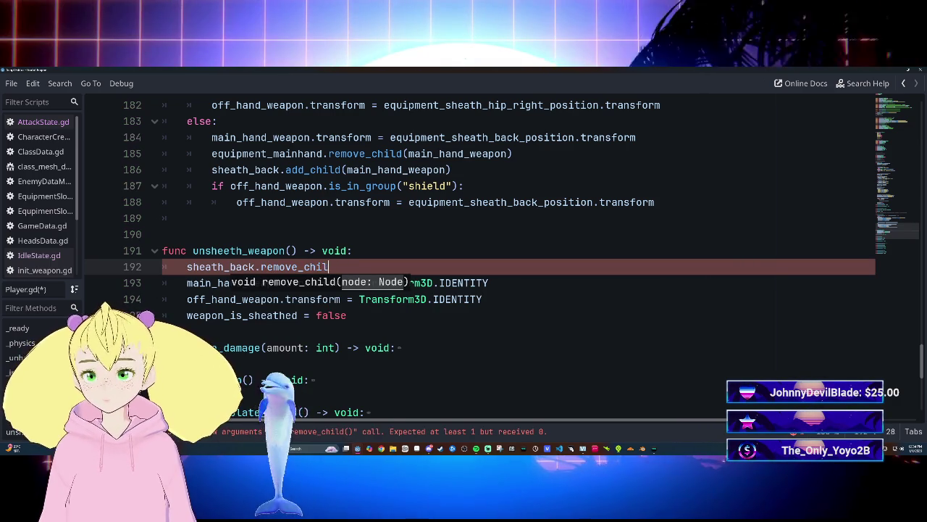
key(BackSpace)
key(BackSpace)
key(BackSpace)
text(ch)
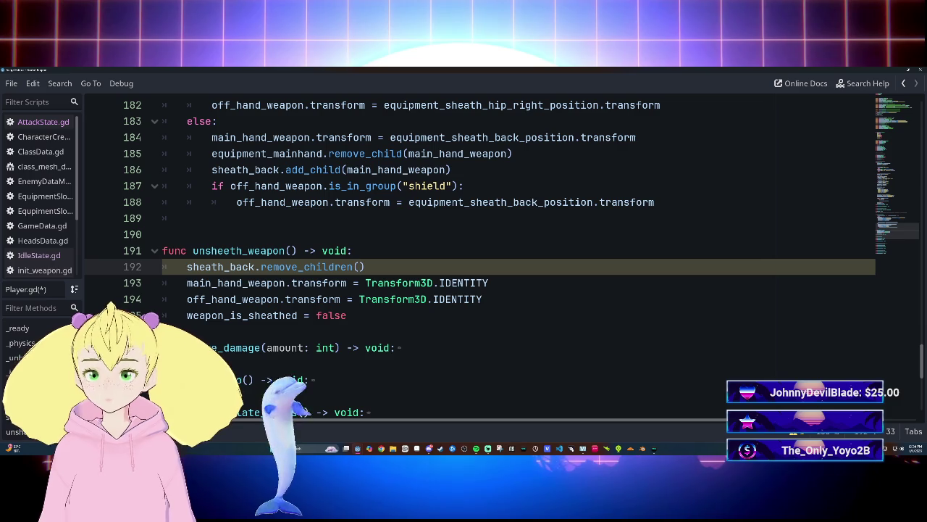
Add sheath_hip_left.child(main_hand_weapon) on the line below it.
key(End)
key(Return)
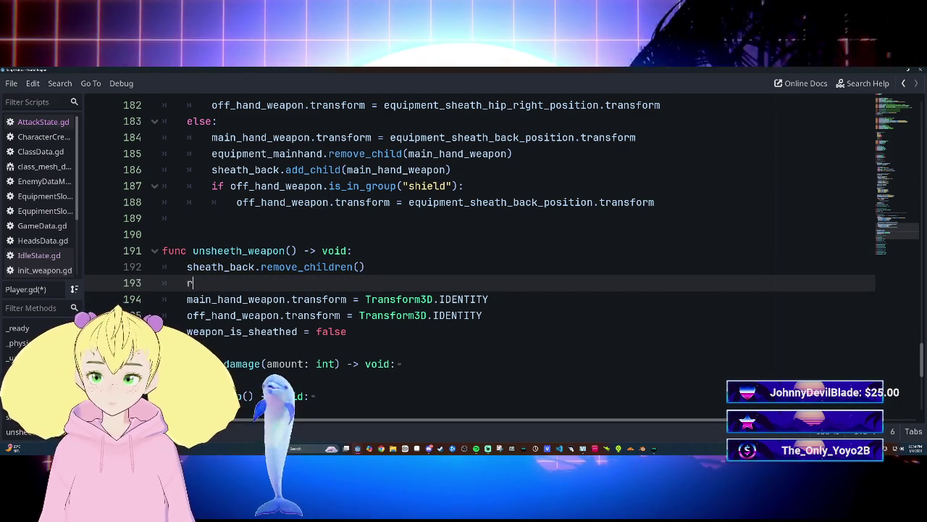
text(ight)
key(BackSpace)
key(BackSpace)
key(BackSpace)
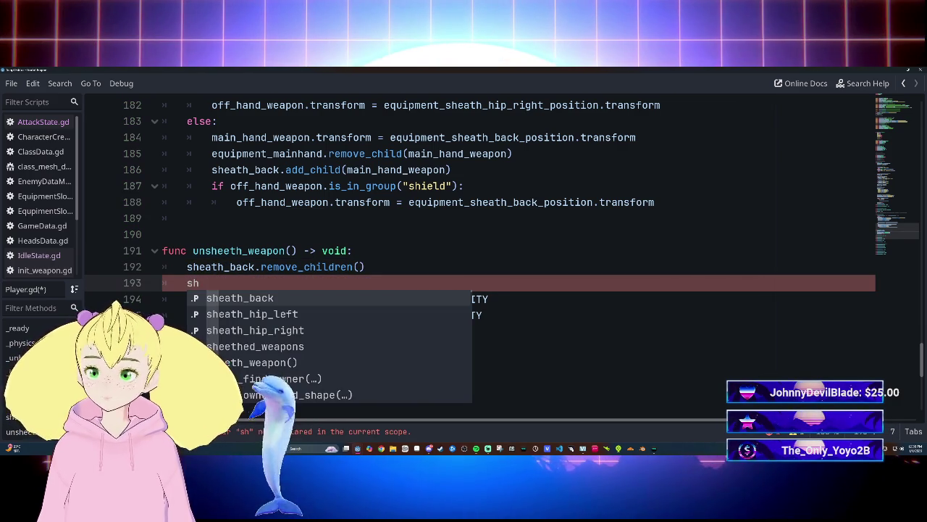
key(Down)
key(Return)
text(.)
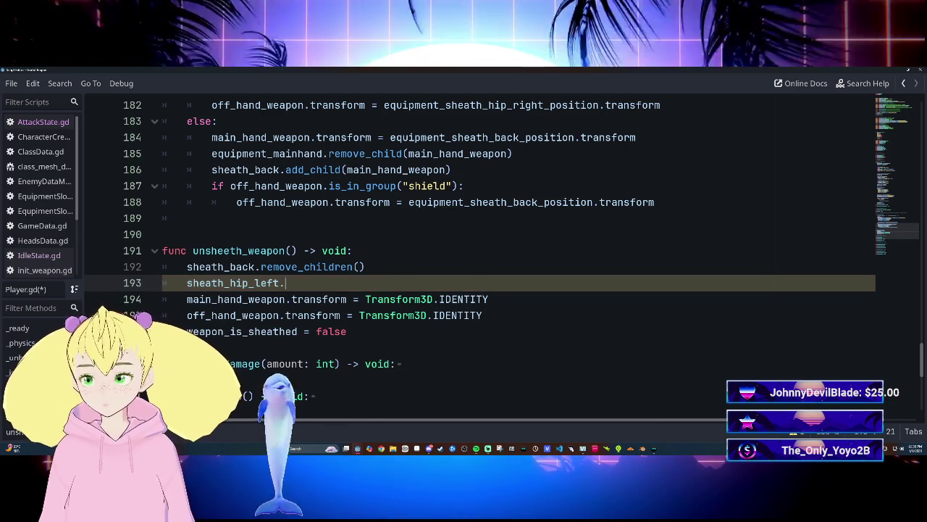
text(remove)
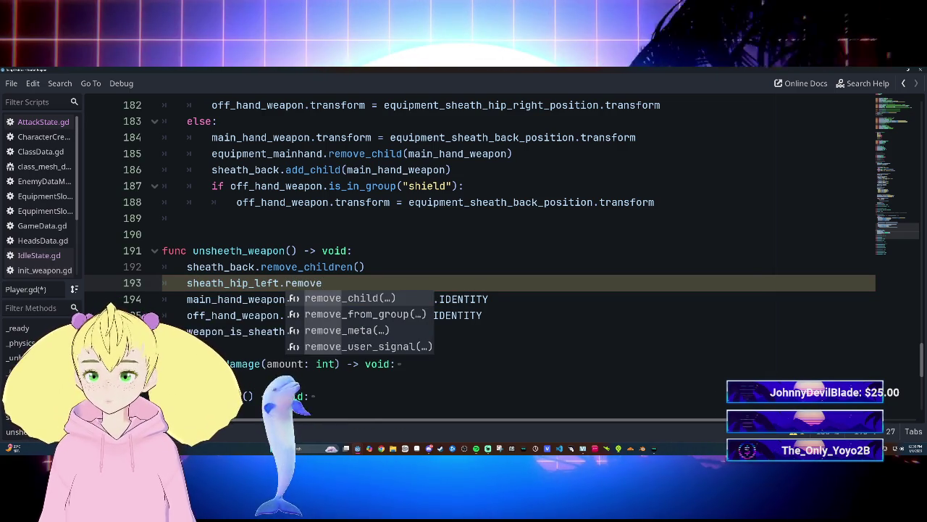
text(_?)
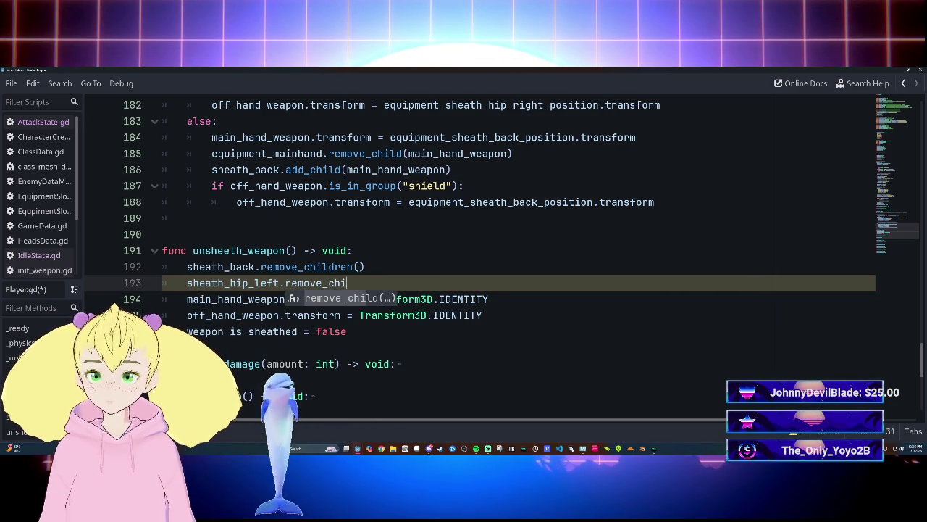
key(BackSpace)
key(BackSpace)
key(BackSpace)
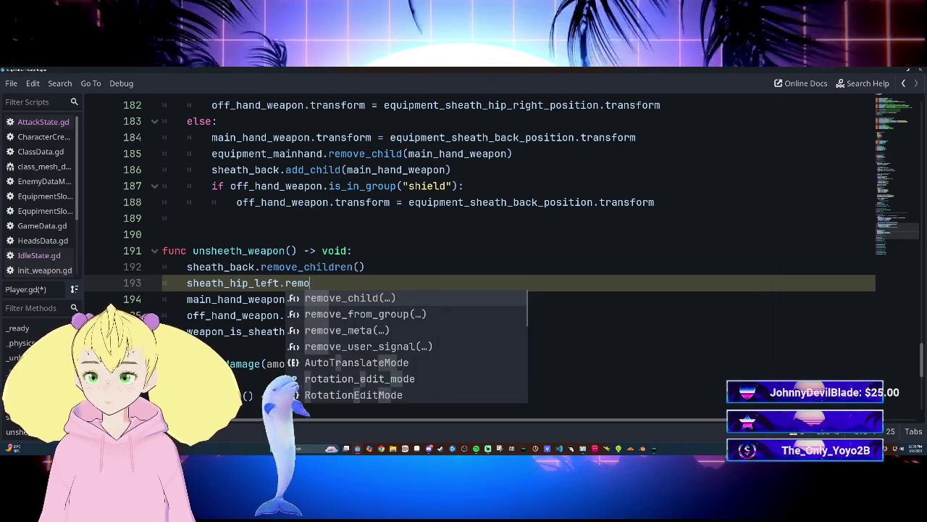
key(BackSpace)
text(child)
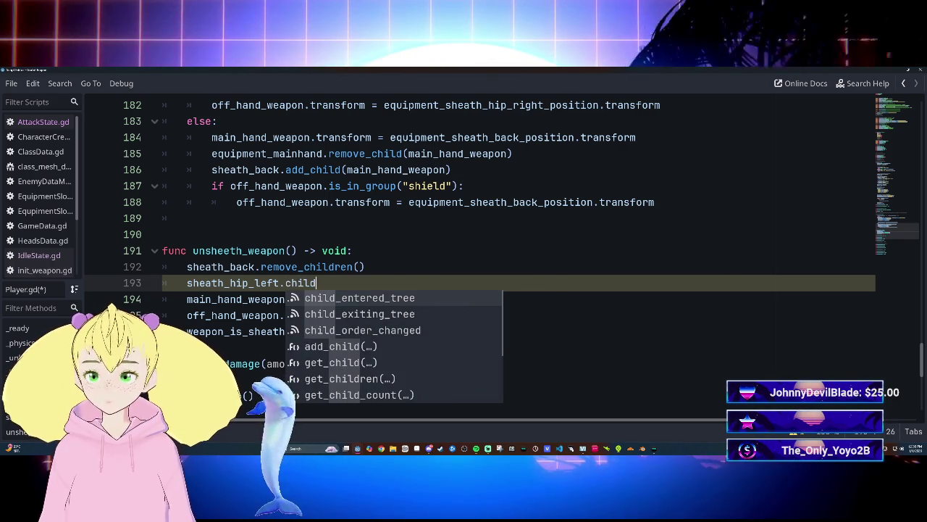
text((ma)
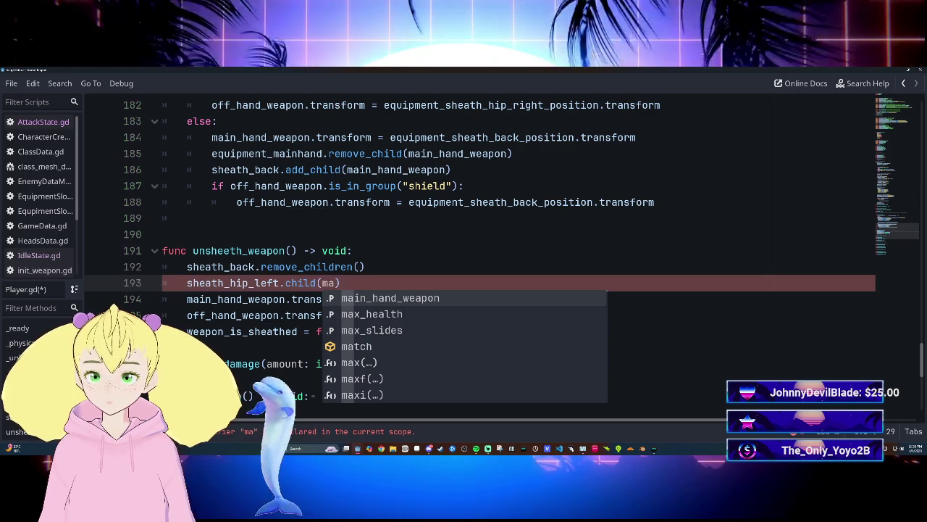
key(Return)
key(End)
key(Return)
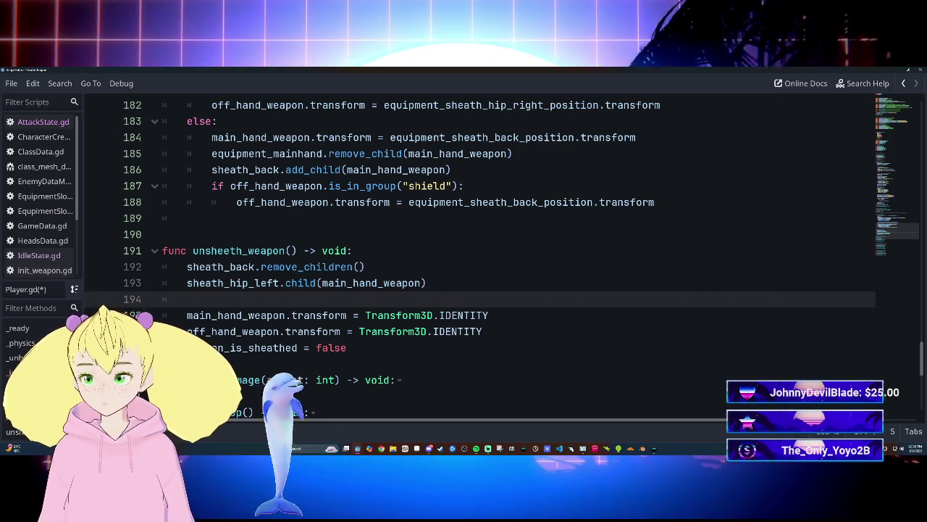
Fix line 193 to remove_child and add sheath_hip_right.remove_child(off_hand_weapon).
text(she)
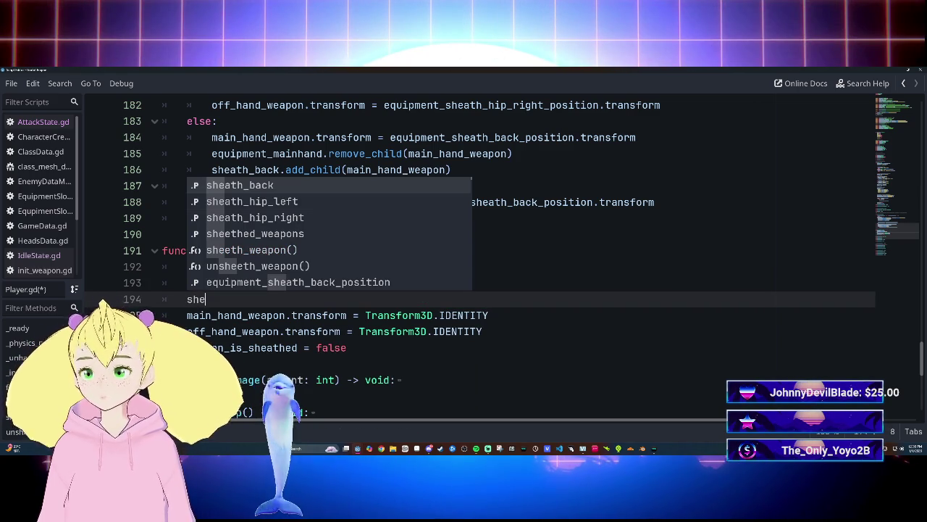
key(Down)
key(Down)
key(Up)
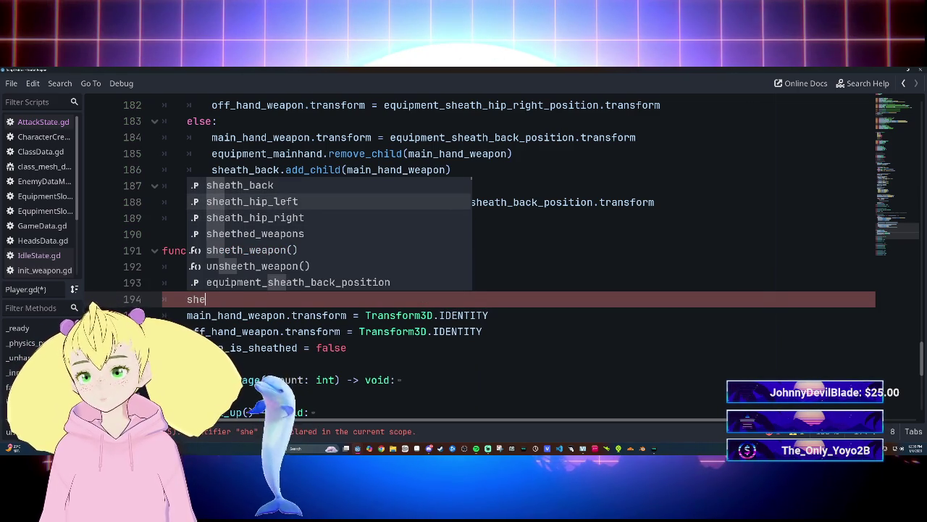
key(Down)
key(Return)
text(.)
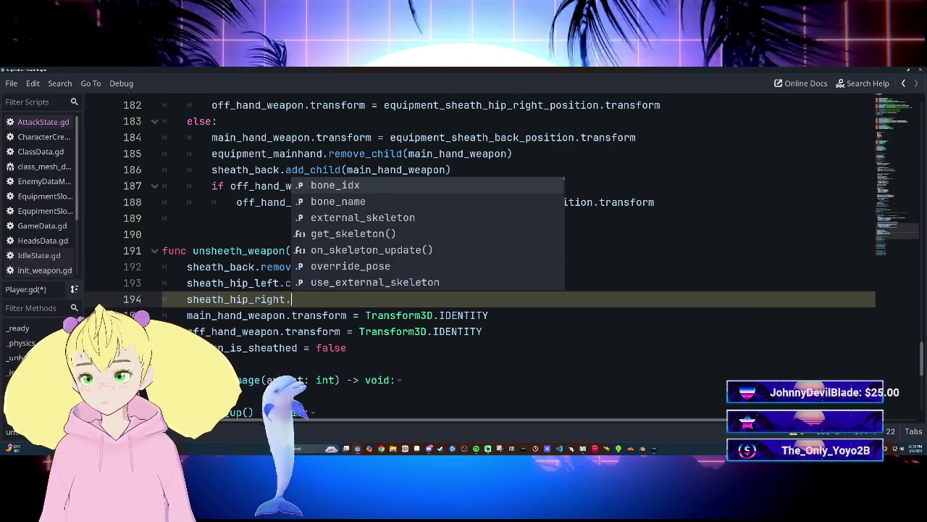
key(Escape)
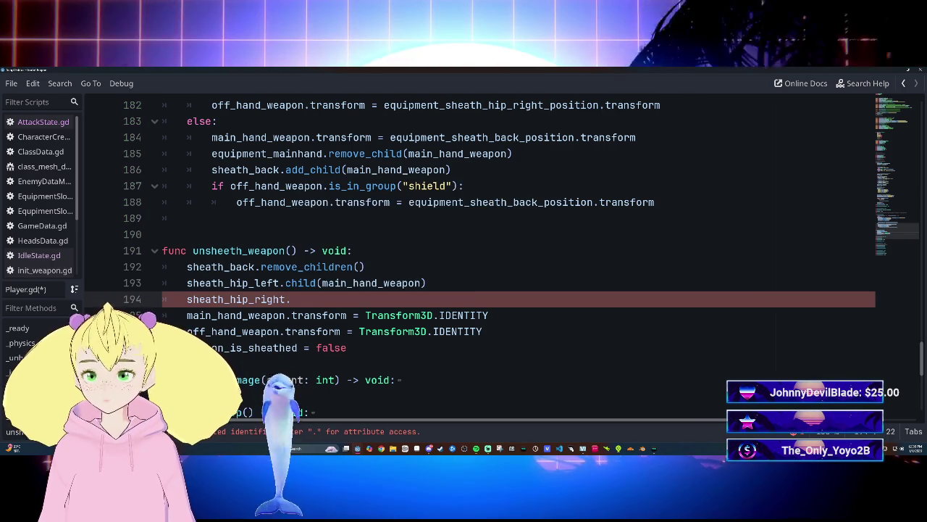
click(286, 283)
text(remove)
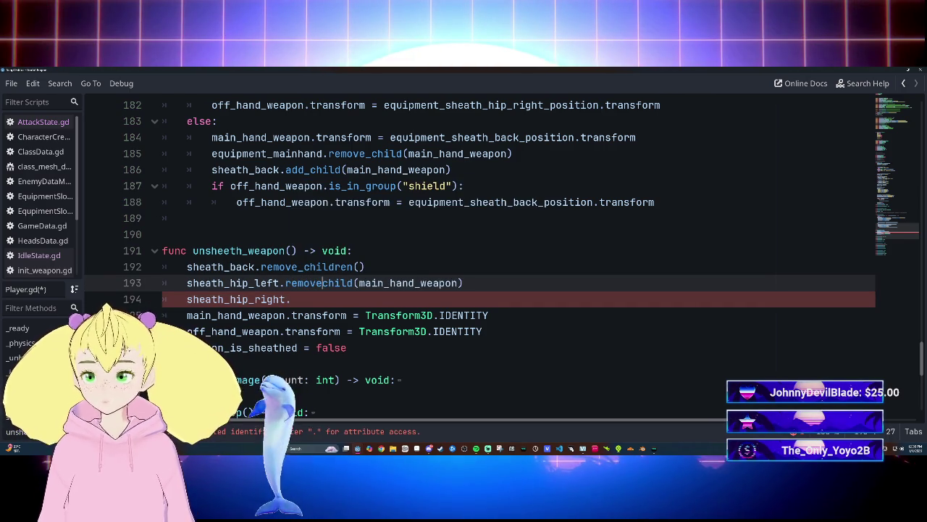
text(_)
click(394, 301)
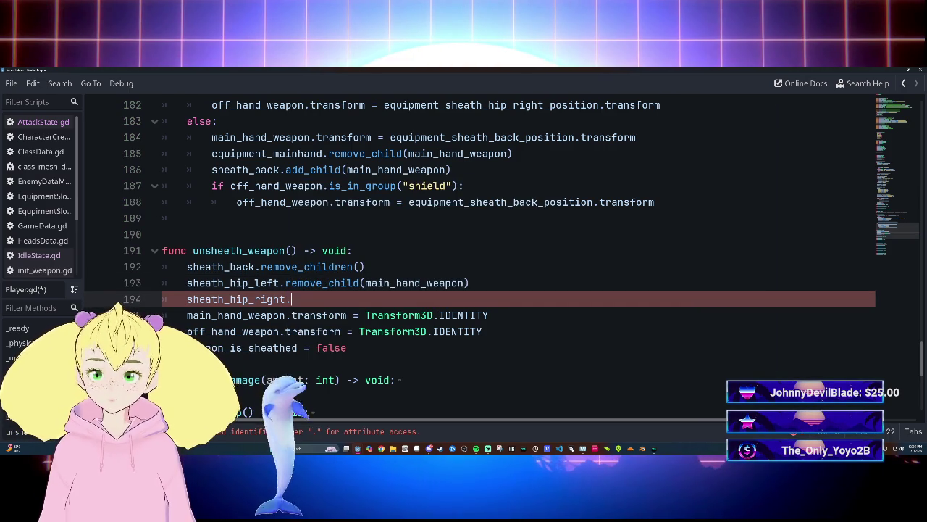
text(remove_child(")
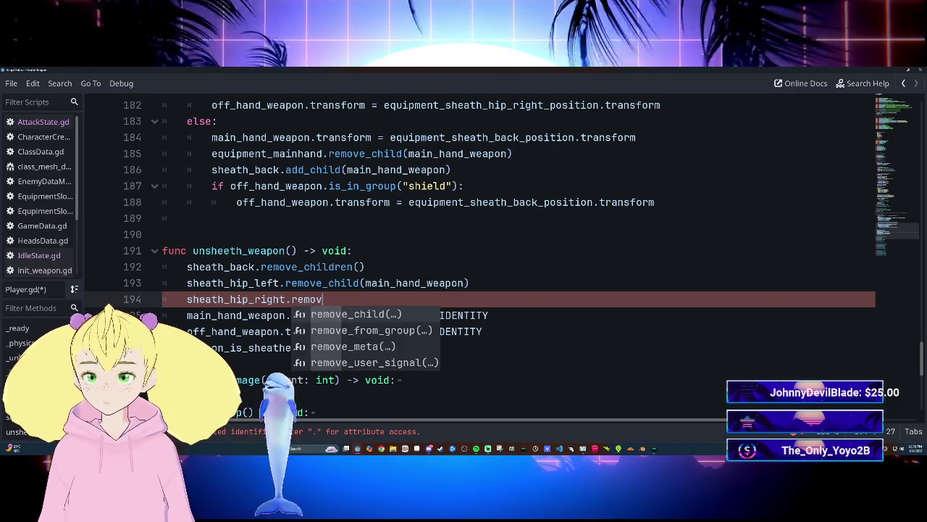
key(BackSpace)
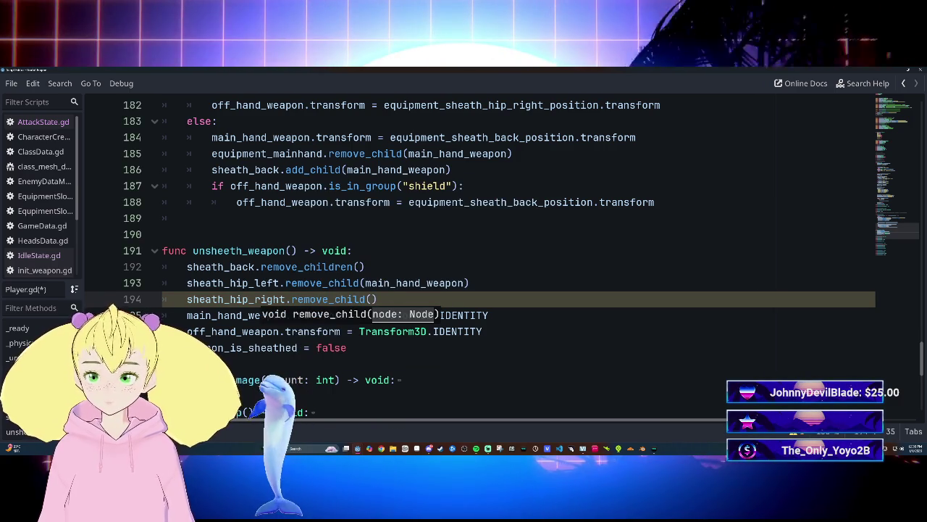
text(off)
key(Return)
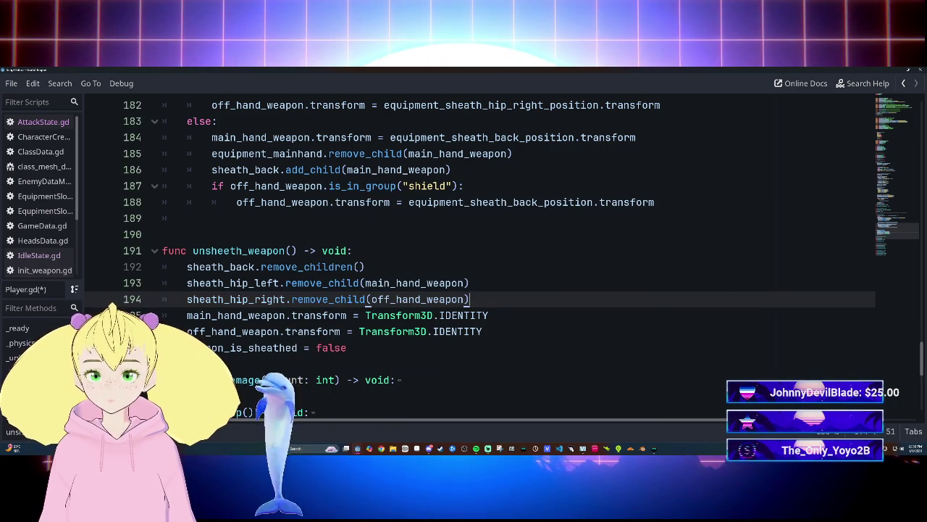
Add equipment_mainhand.add_child(main_hand_weapon) on the next line.
key(Return)
text(main)
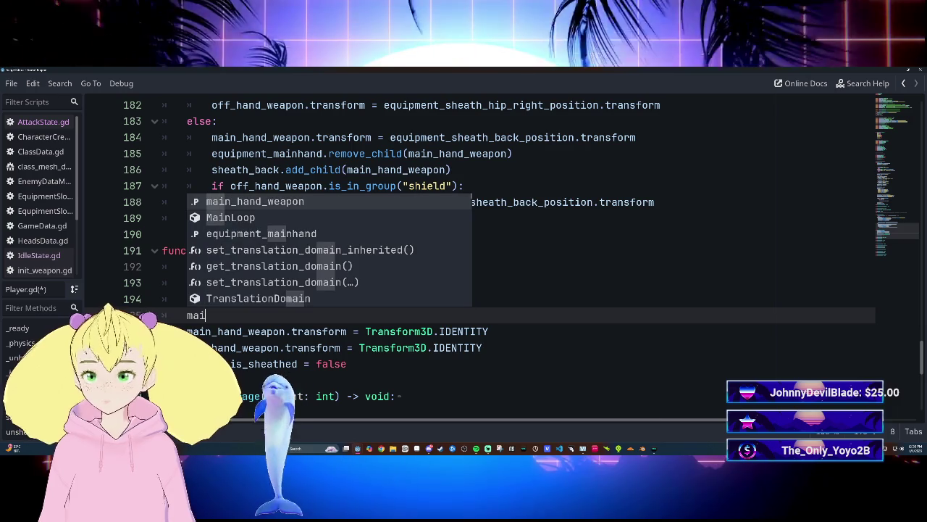
key(Down)
key(Down)
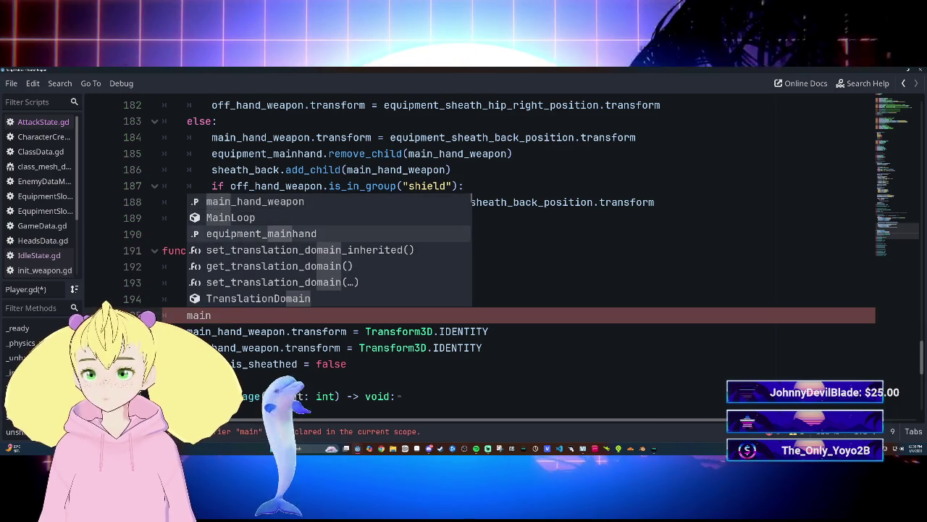
key(Return)
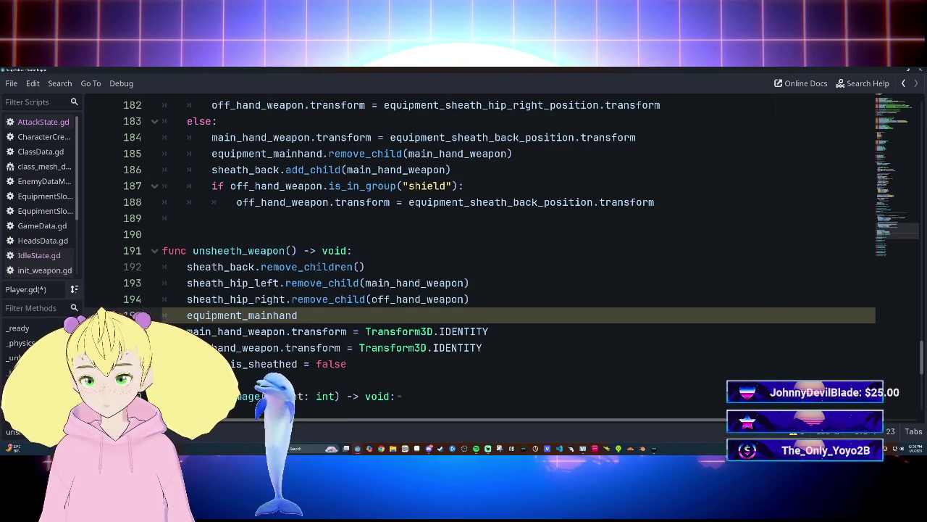
text(dd)
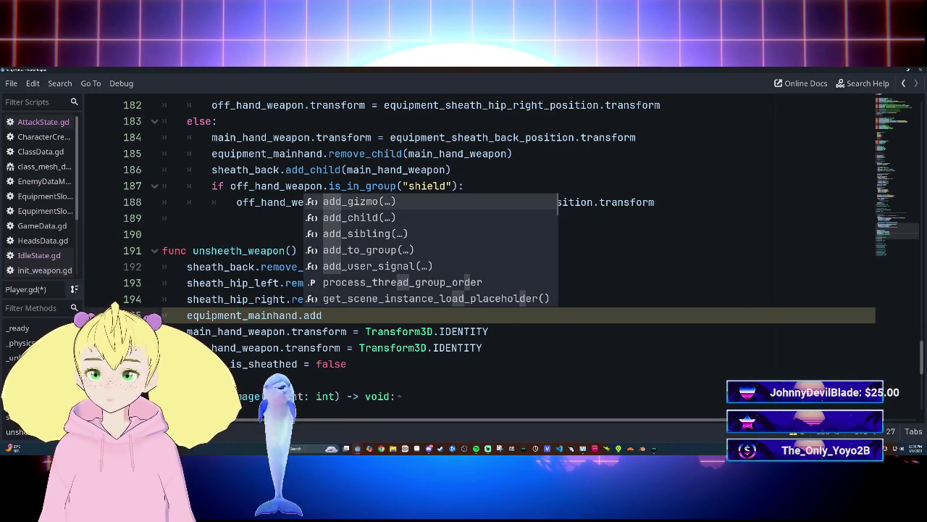
key(Down)
key(Return)
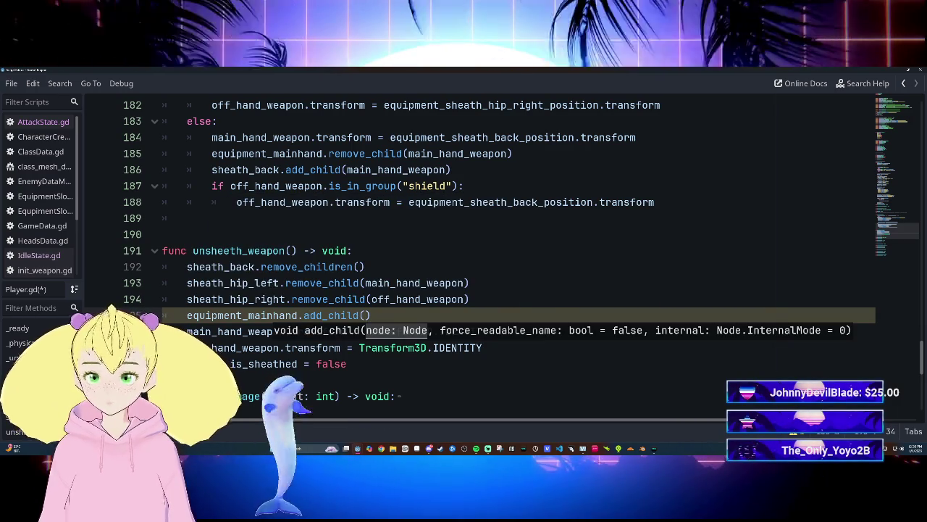
text(main)
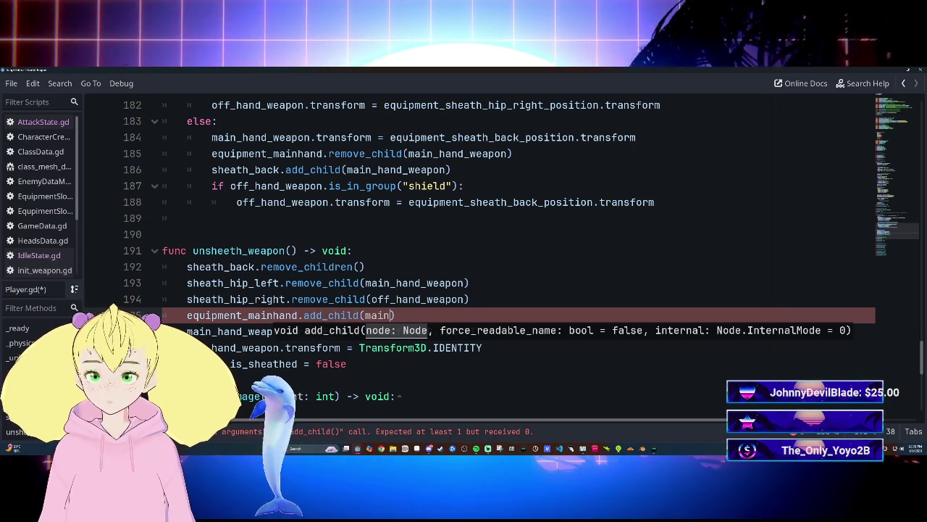
key(Return)
key(End)
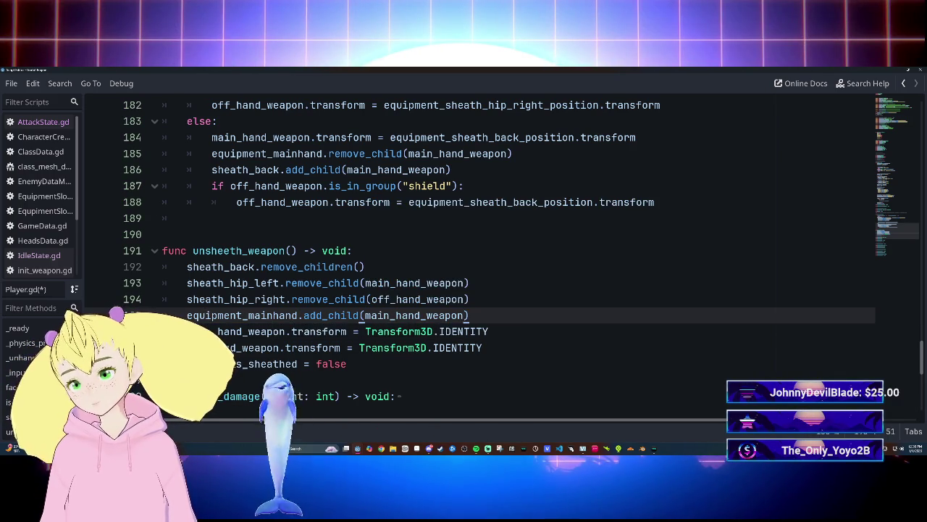
key(Return)
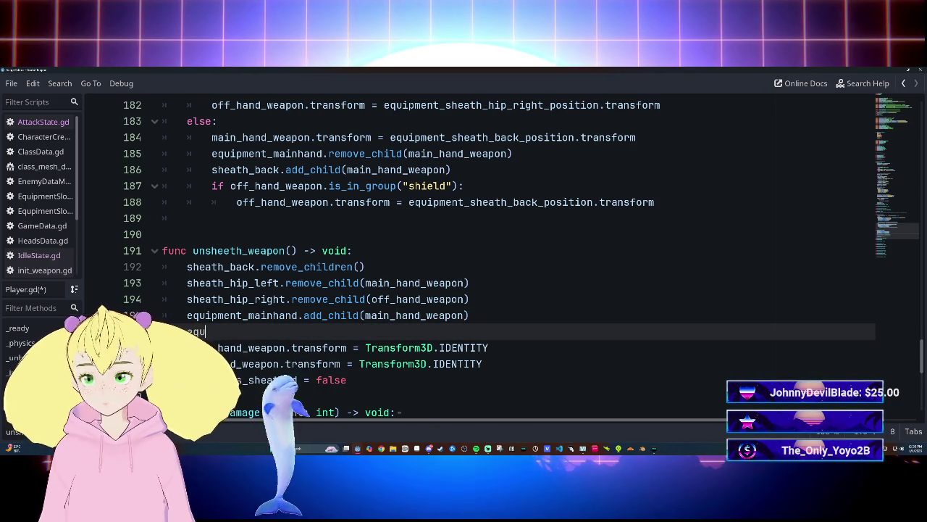
Add equipment_offhand.add_child(off_hand_weapon) to unsheeth_weapon.
text(i)
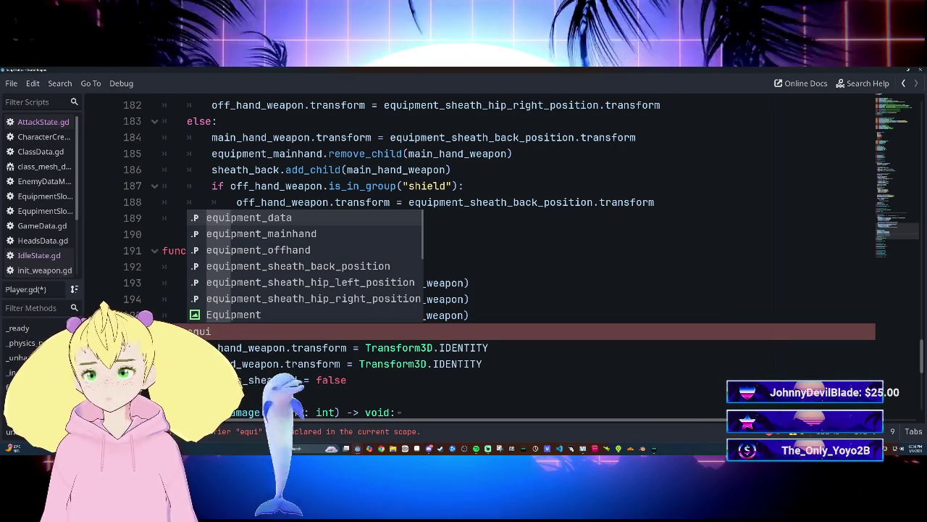
key(Down)
key(Down)
key(Return)
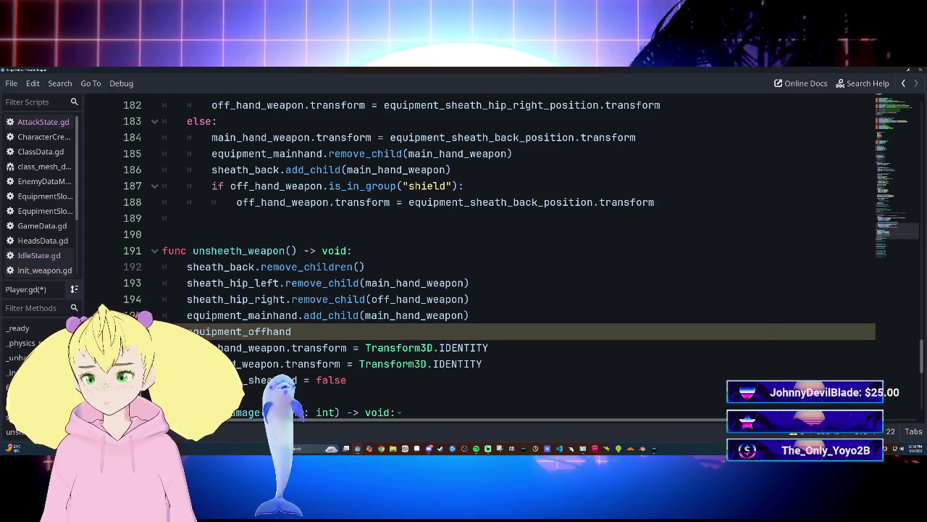
text(.add)
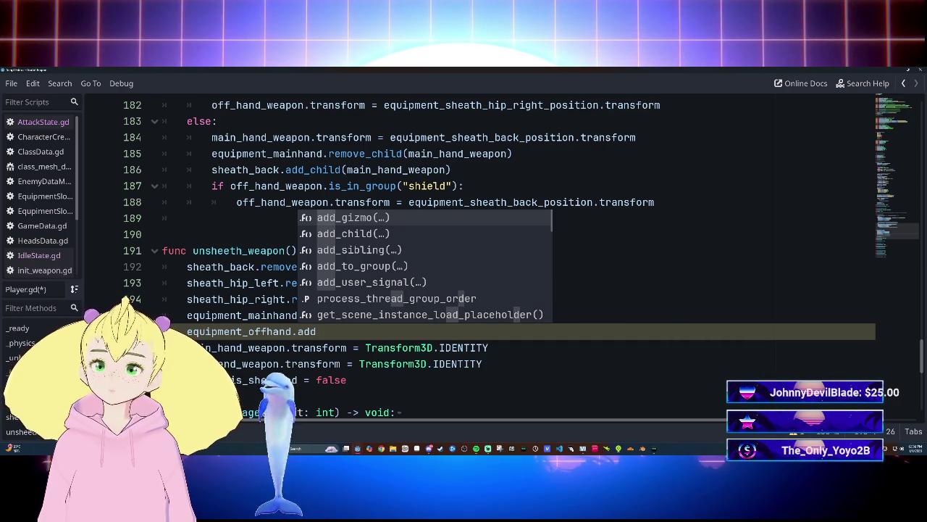
text(ch)
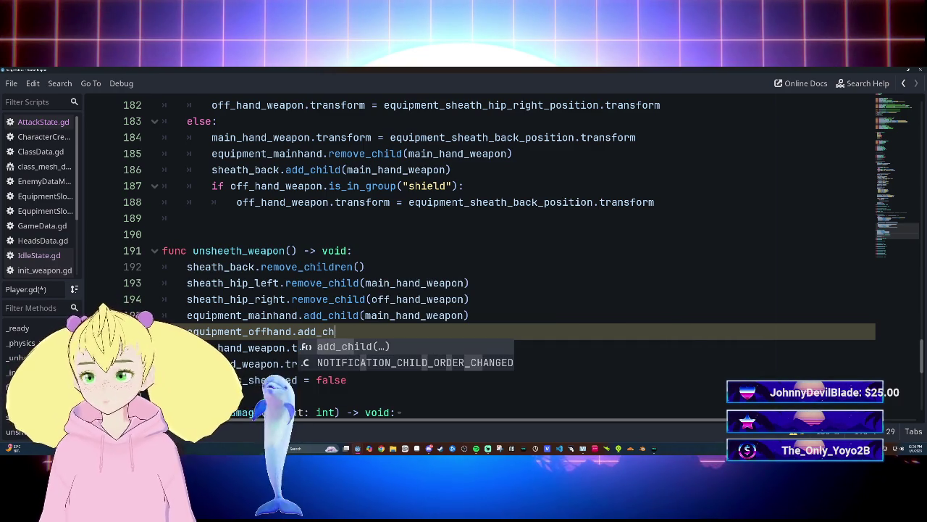
key(Return)
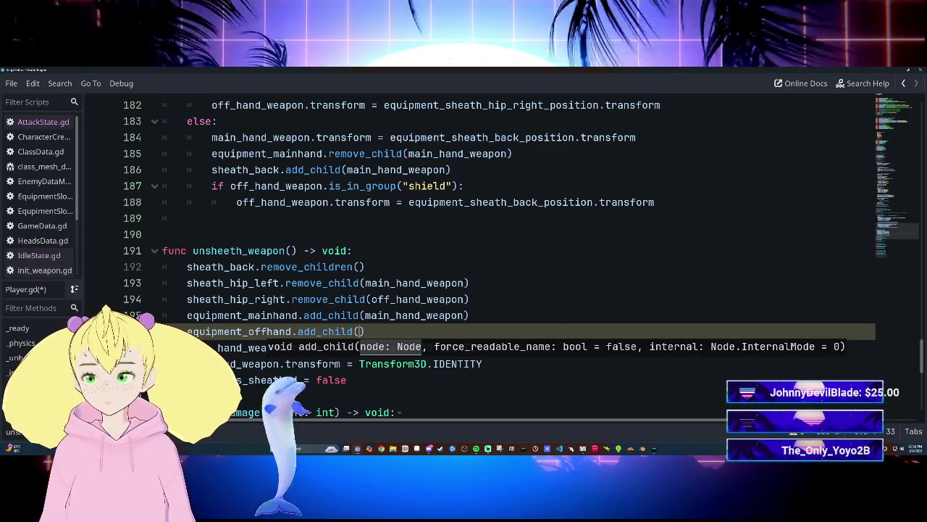
text(off)
key(Return)
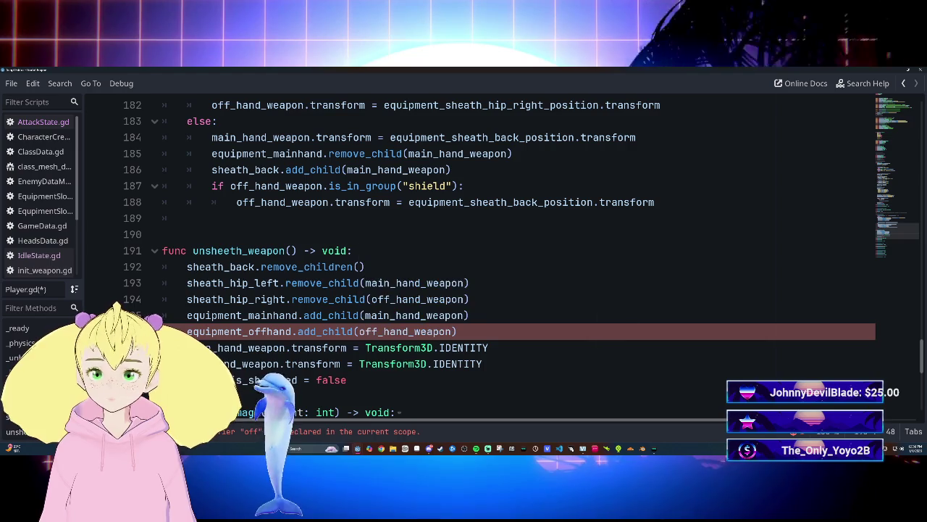
key(End)
Save Player.gd, leave distraction-free mode and switch to the lobby scene.
key(ctrl+s)
click(471, 300)
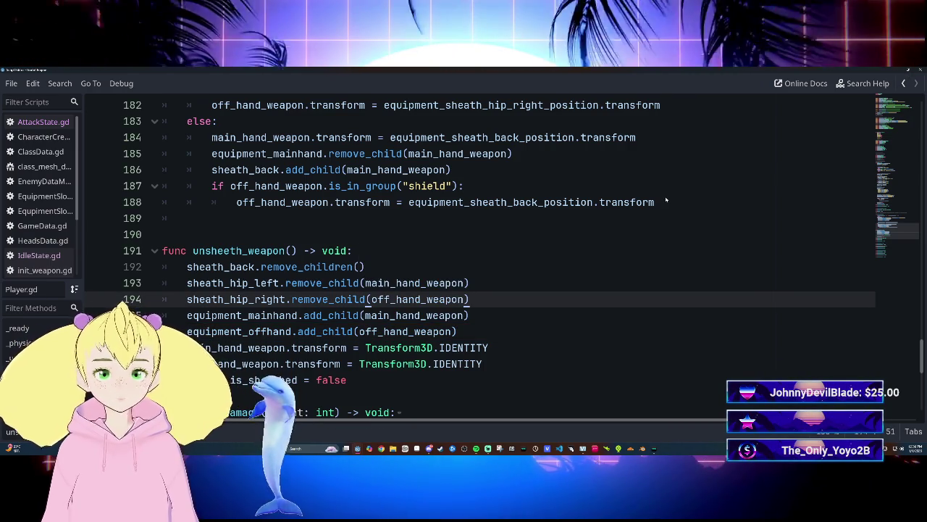
key(ctrl+F2)
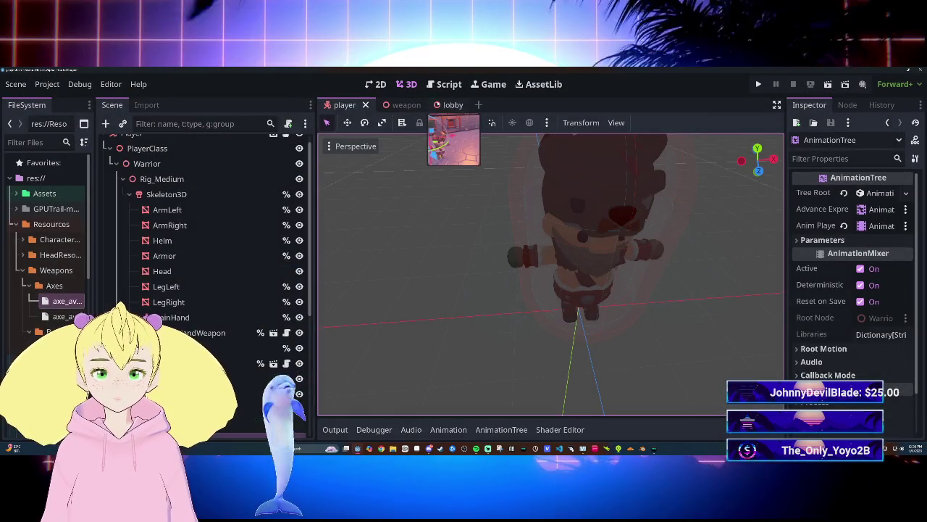
click(444, 105)
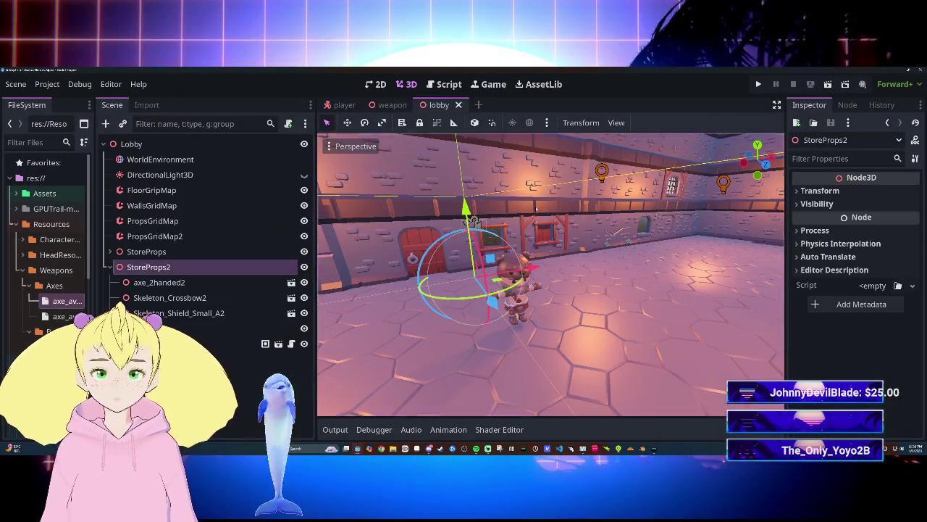
Run the game with F5 and walk the character around the hall using W and S.
key(F5)
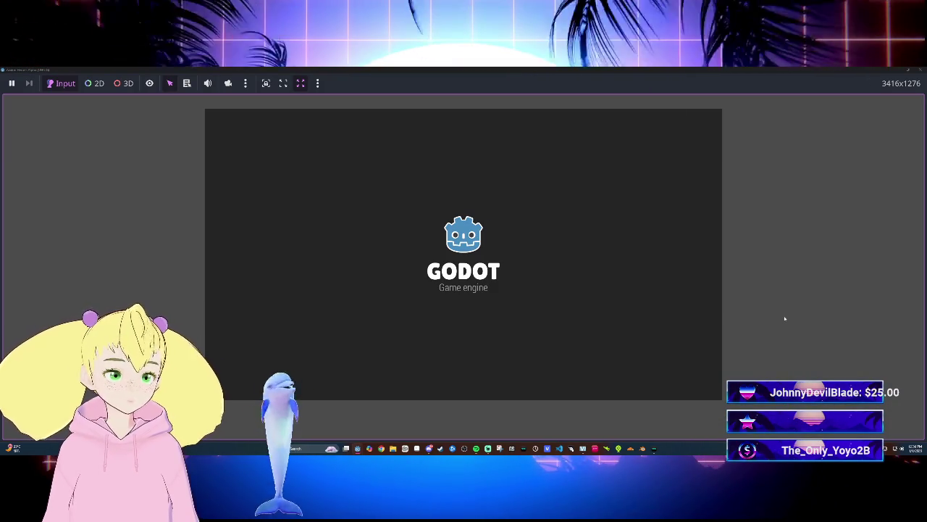
key(s)
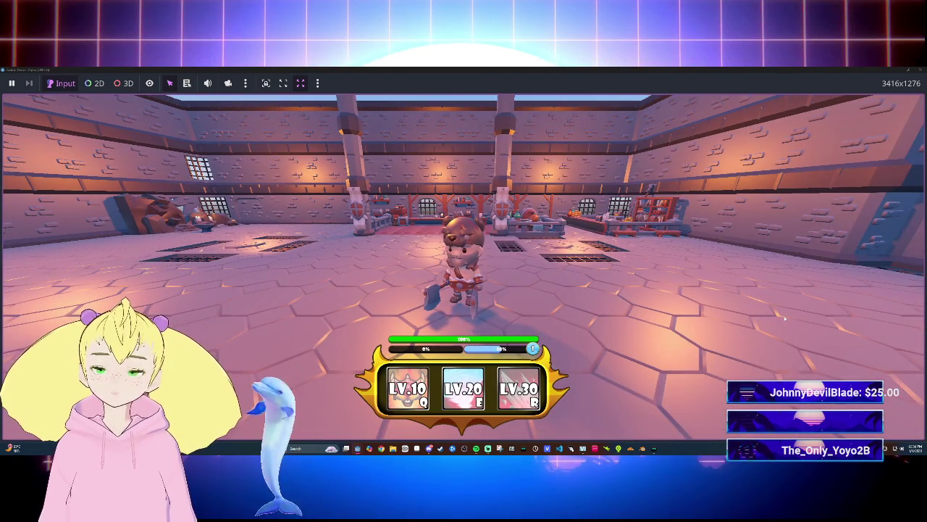
key(w)
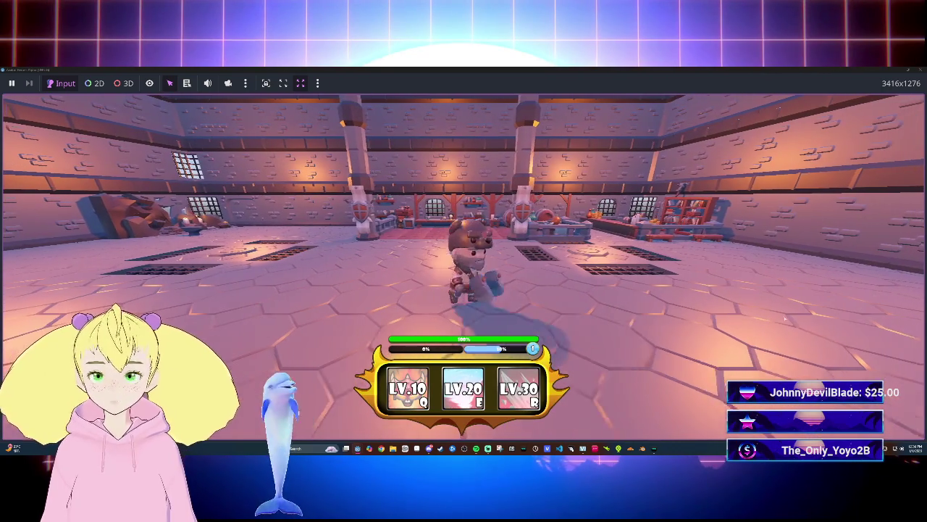
key(w)
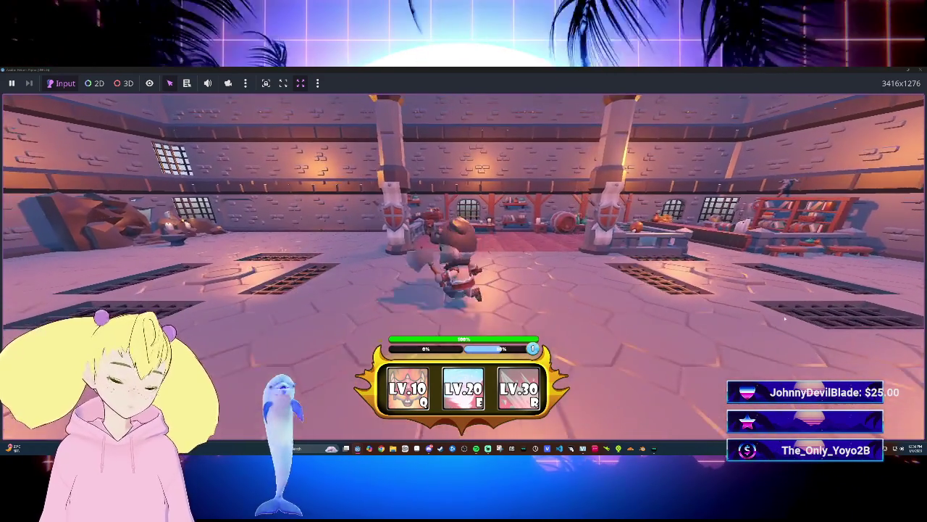
key(s)
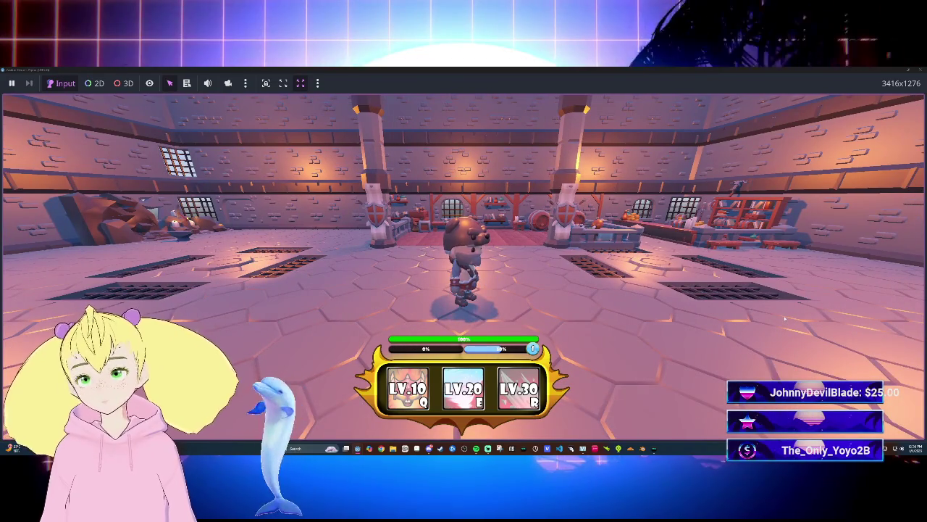
key(w)
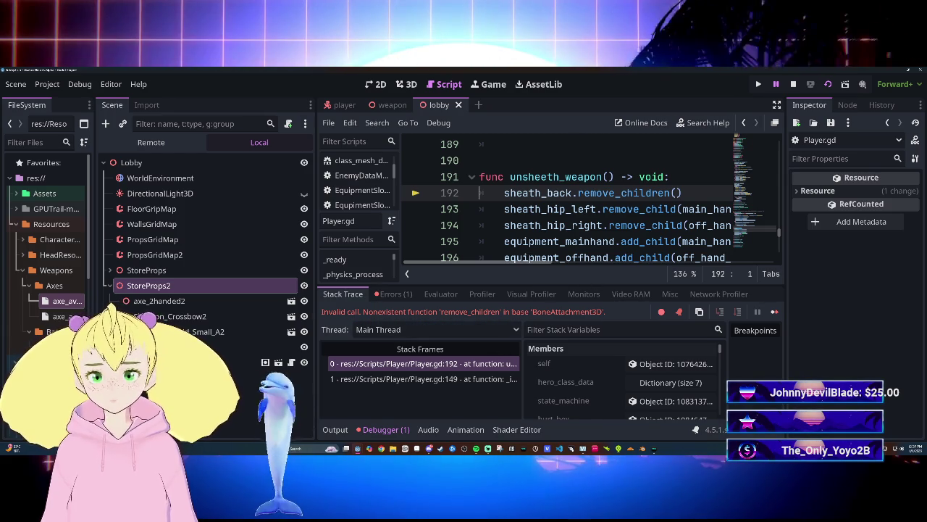
Stop the running game.
click(794, 84)
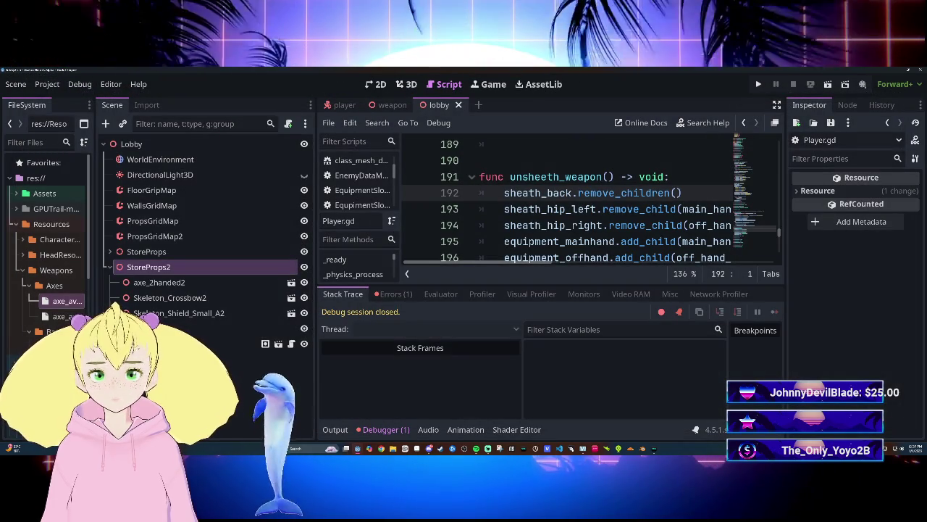
scroll(507, 246, up, 6)
scroll(507, 247, down, 4)
scroll(507, 246, up, 3)
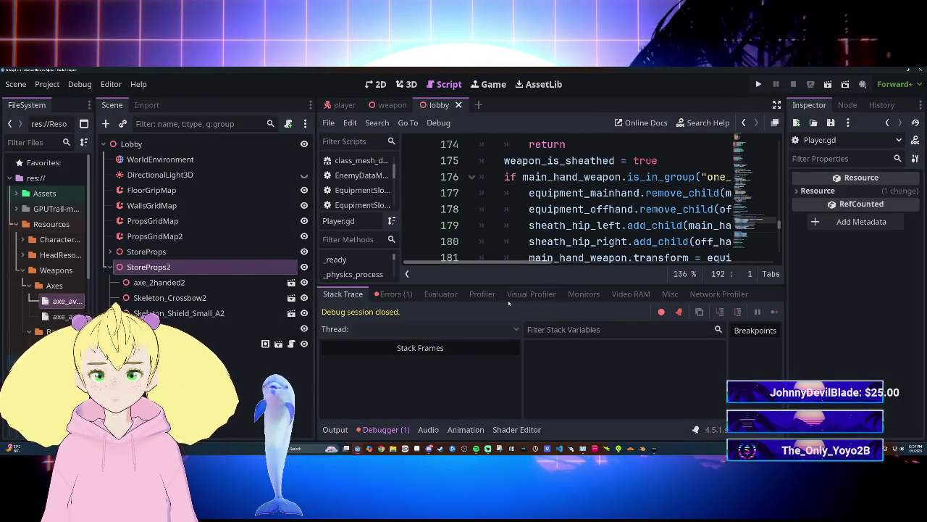
Collapse the Debugger, scroll Player.gd up, and widen the code area by hiding the docks.
click(386, 429)
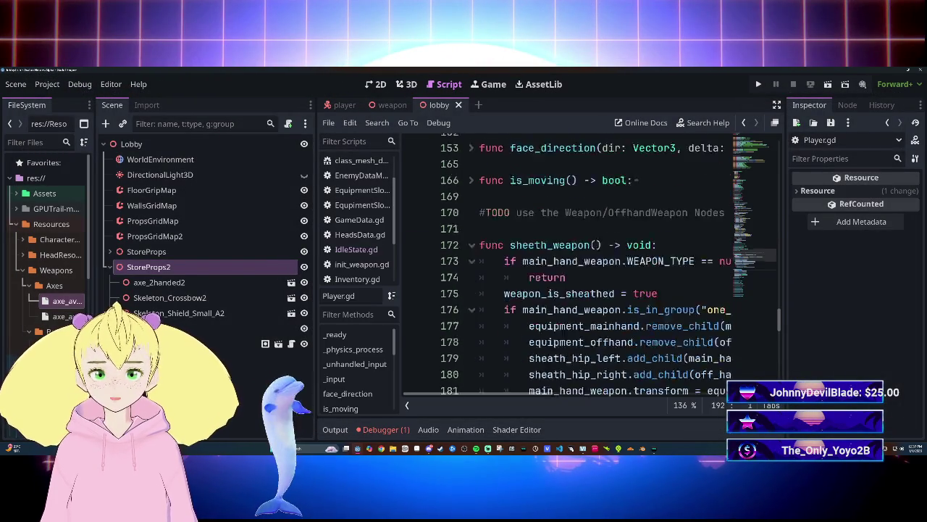
scroll(489, 399, up, 3)
scroll(496, 397, right, 2)
scroll(543, 275, up, 15)
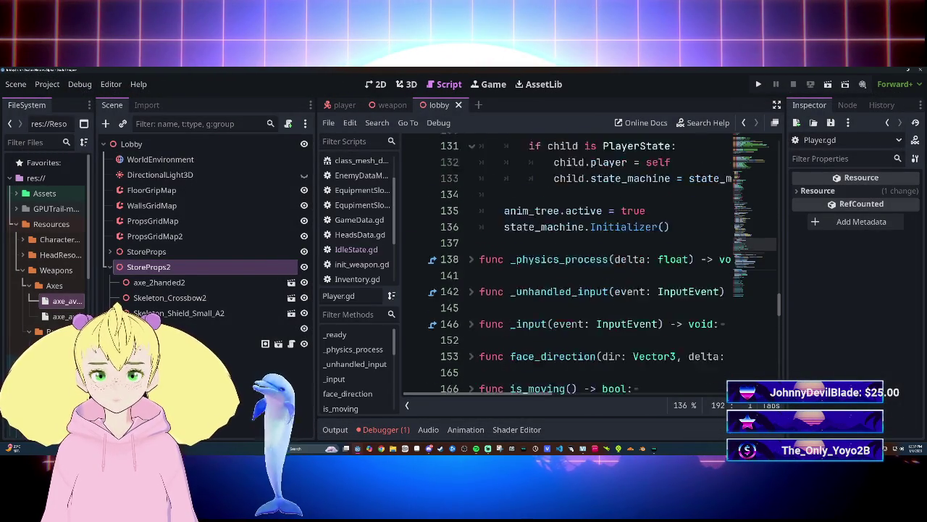
scroll(580, 260, up, 8)
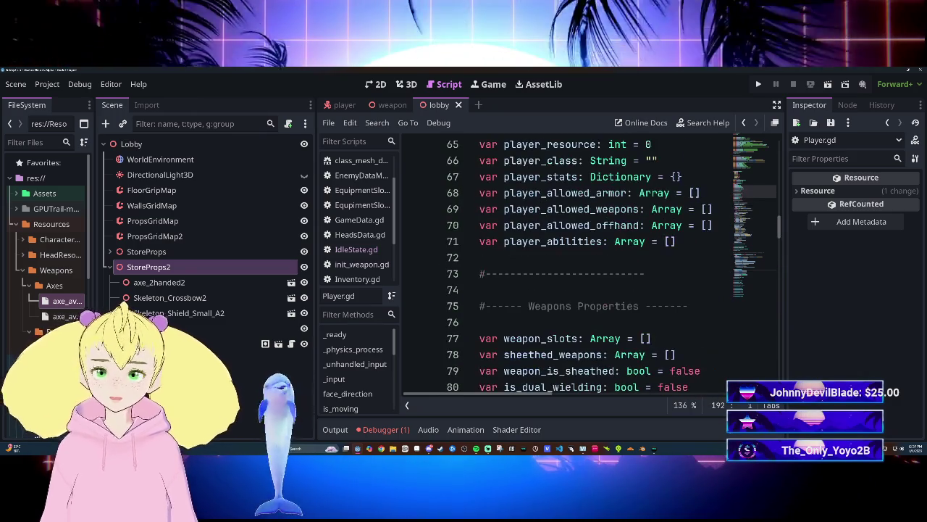
click(380, 430)
click(381, 430)
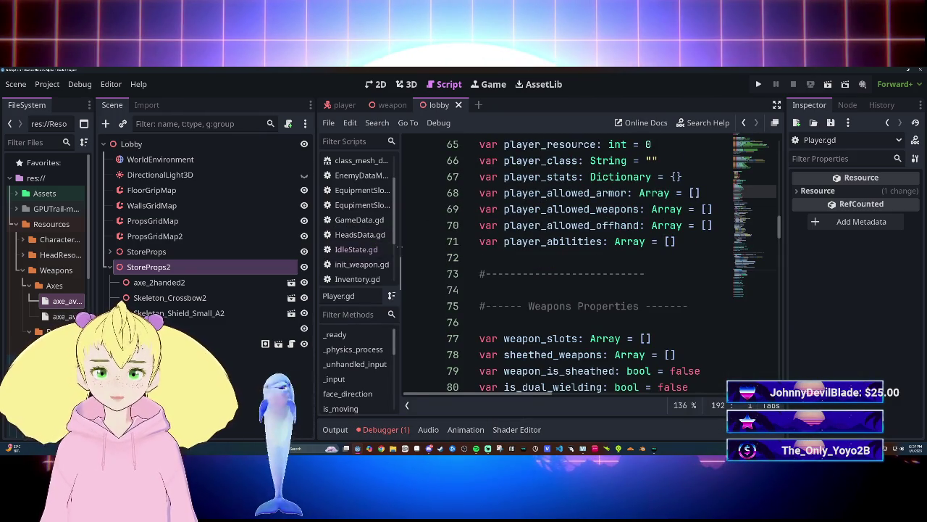
drag(399, 248, 373, 247)
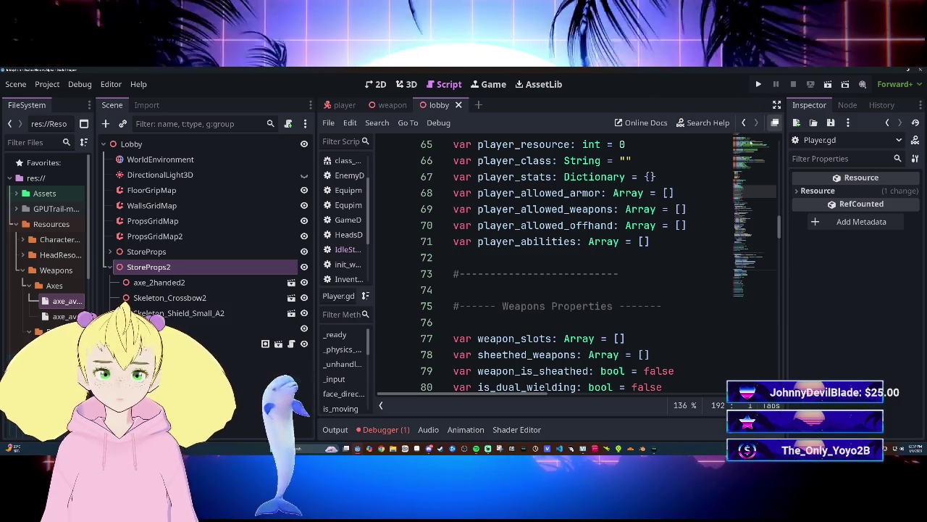
key(ctrl+shift+F11)
Move the three sheath variable declarations up to sit below the mainhand and offhand lines.
scroll(464, 254, up, 15)
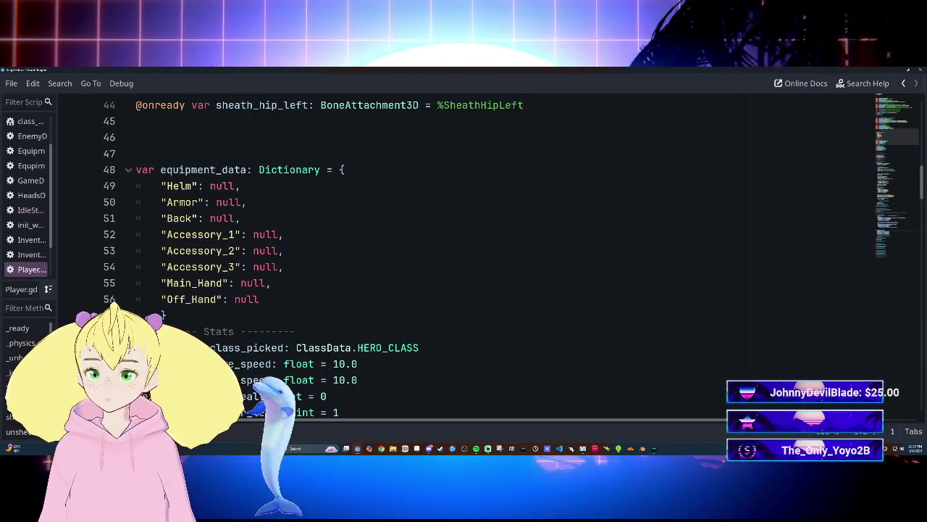
scroll(464, 254, down, 4)
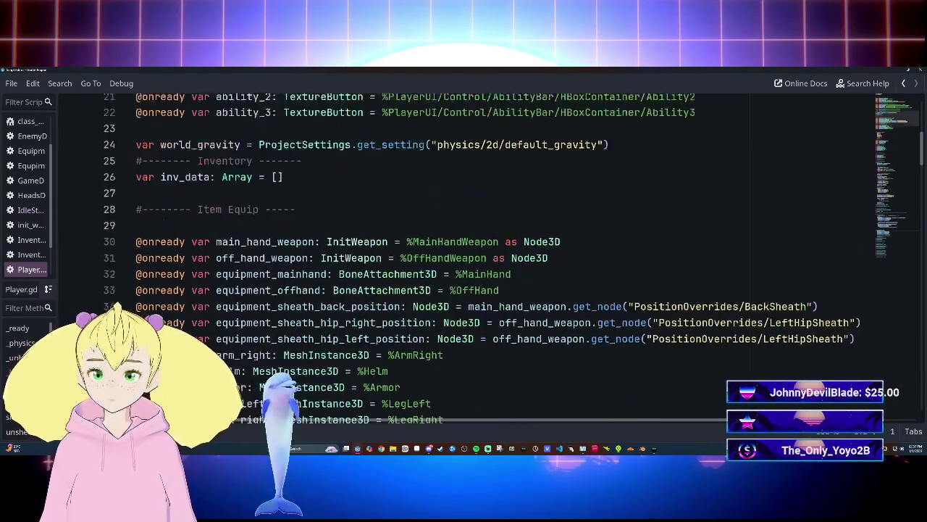
scroll(464, 254, down, 2)
scroll(464, 254, up, 2)
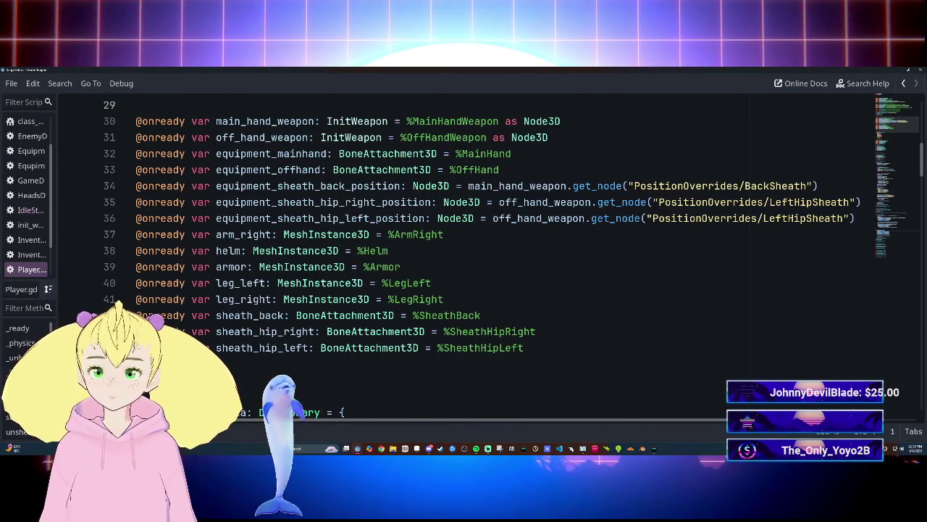
mouse_move(136, 315)
mouse_down()
mouse_move(480, 316)
mouse_move(524, 347)
mouse_up()
click(499, 170)
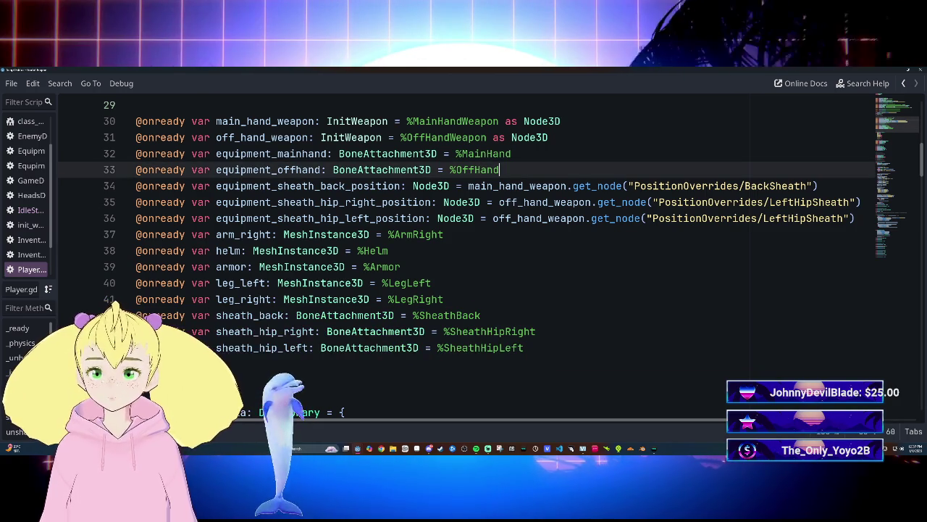
key(Return)
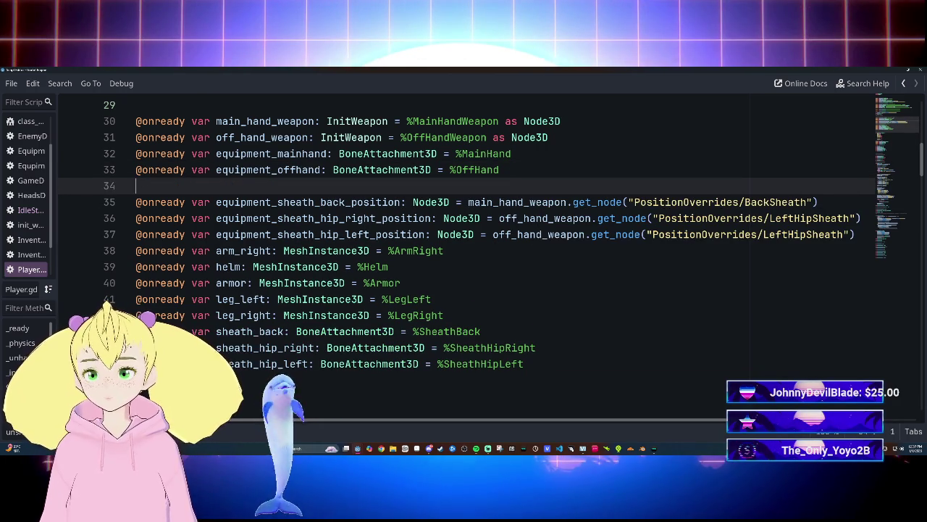
drag(136, 185, 523, 363)
click(486, 364)
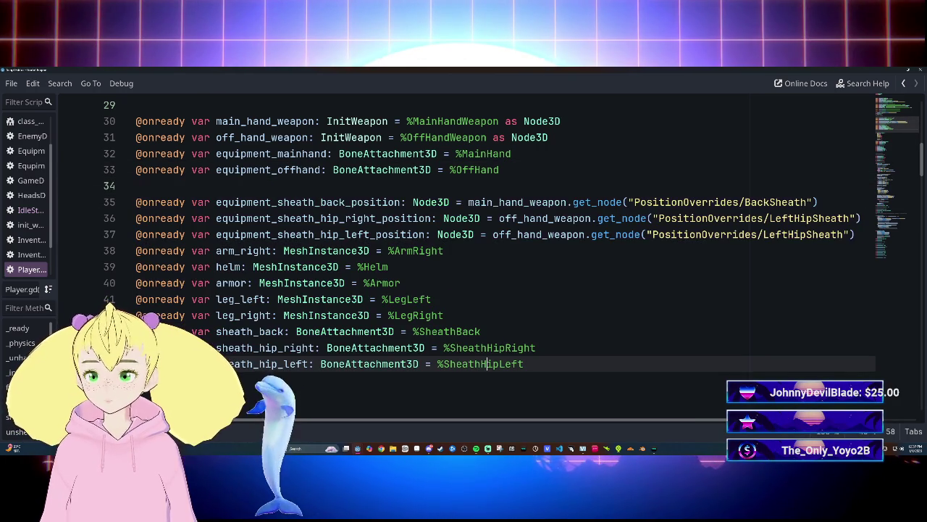
mouse_move(135, 331)
mouse_down()
mouse_move(480, 331)
mouse_move(471, 364)
mouse_move(524, 363)
mouse_up()
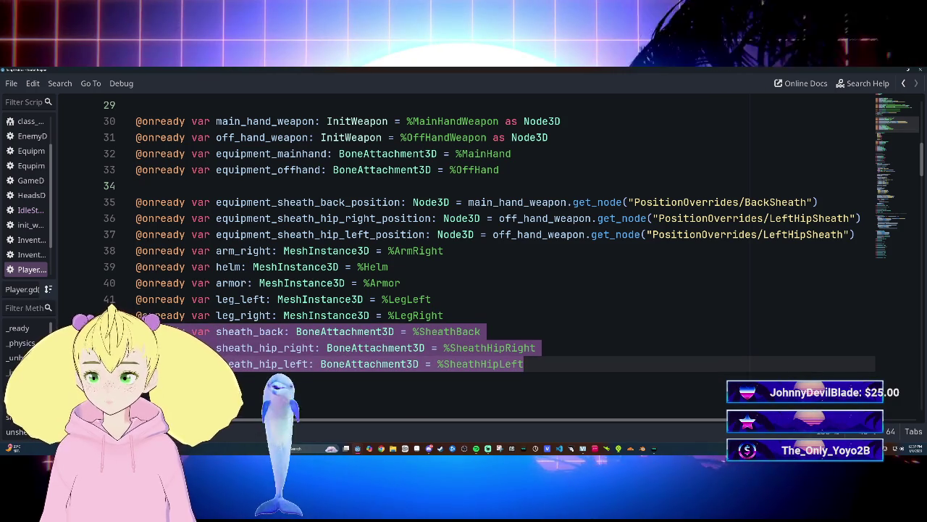
key(ctrl+c)
click(348, 187)
key(ctrl+v)
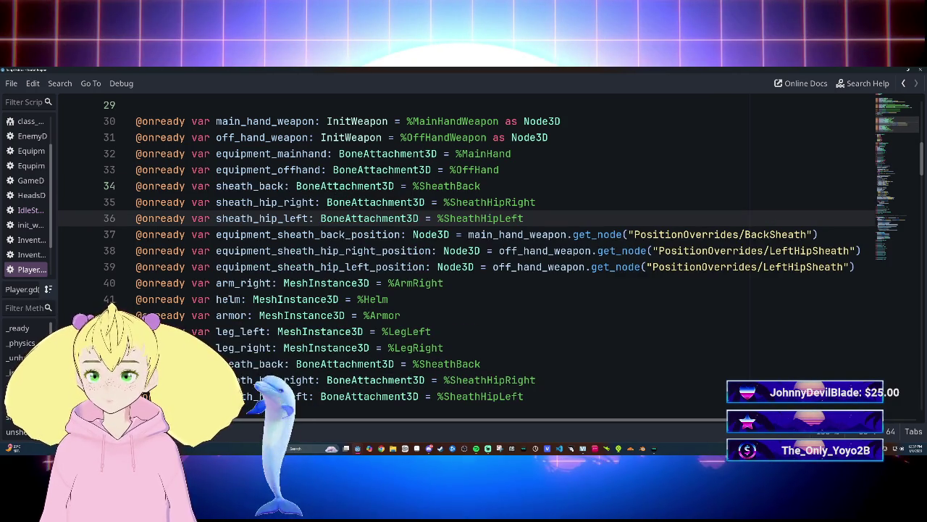
mouse_move(136, 364)
mouse_down()
mouse_move(536, 379)
mouse_move(523, 397)
mouse_up()
key(Delete)
key(BackSpace)
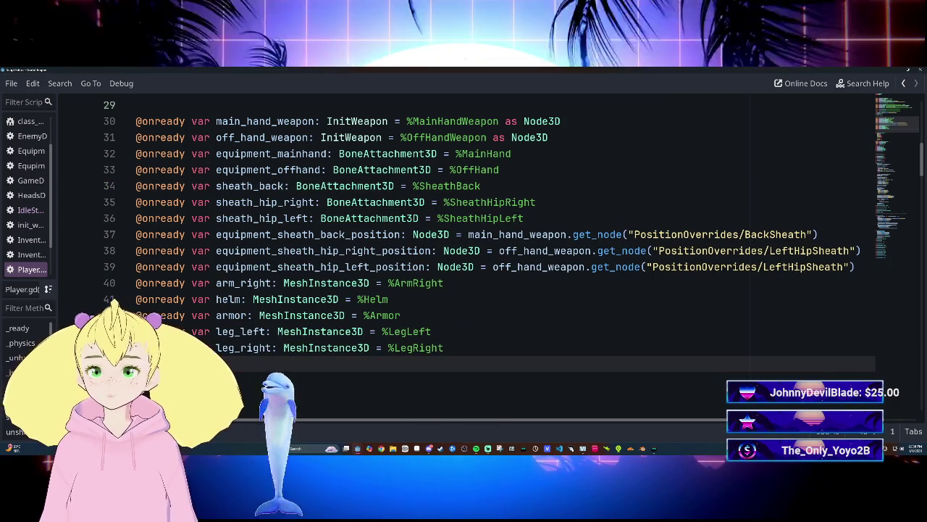
Change the BoneAttachment3D type on lines 32–36 to Node3D.
click(387, 153)
key(ctrl+d)
key(ctrl+d)
key(ctrl+d)
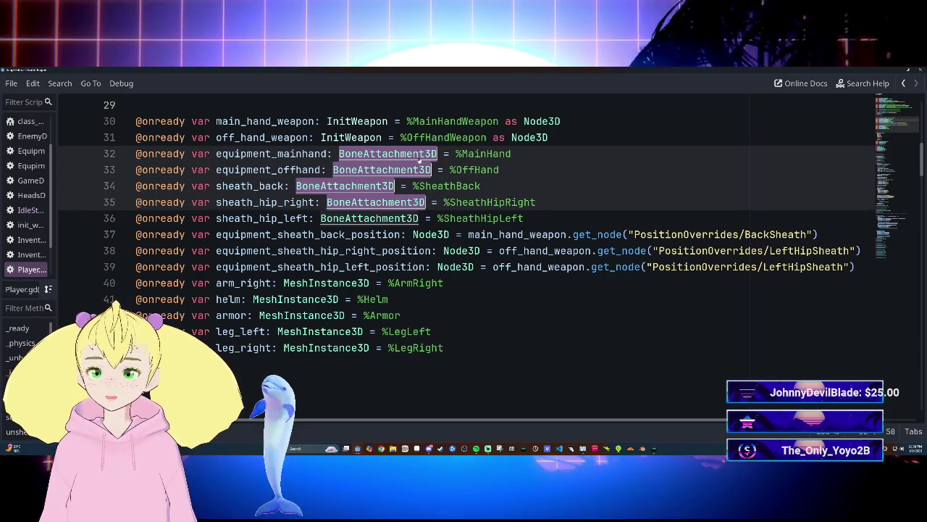
mouse_move(420, 159)
key(Delete)
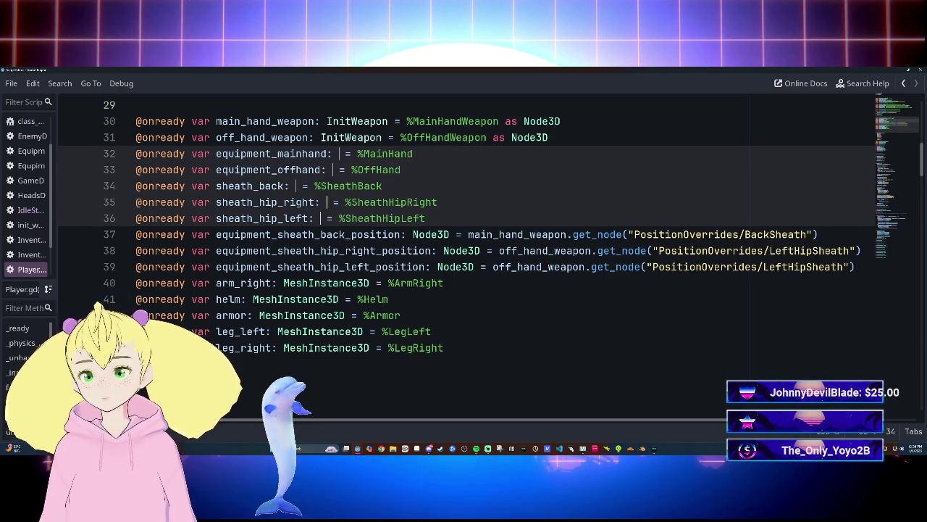
text(Node)
key(Down)
key(Down)
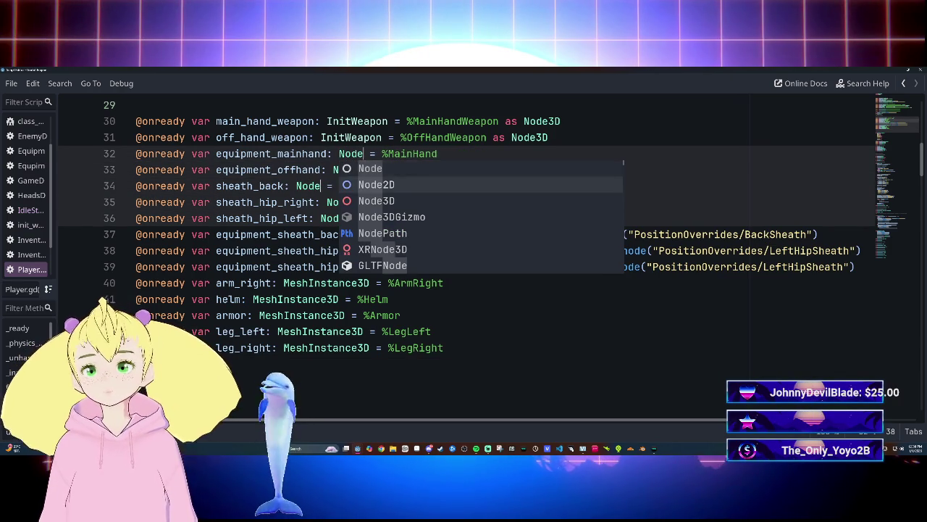
key(Return)
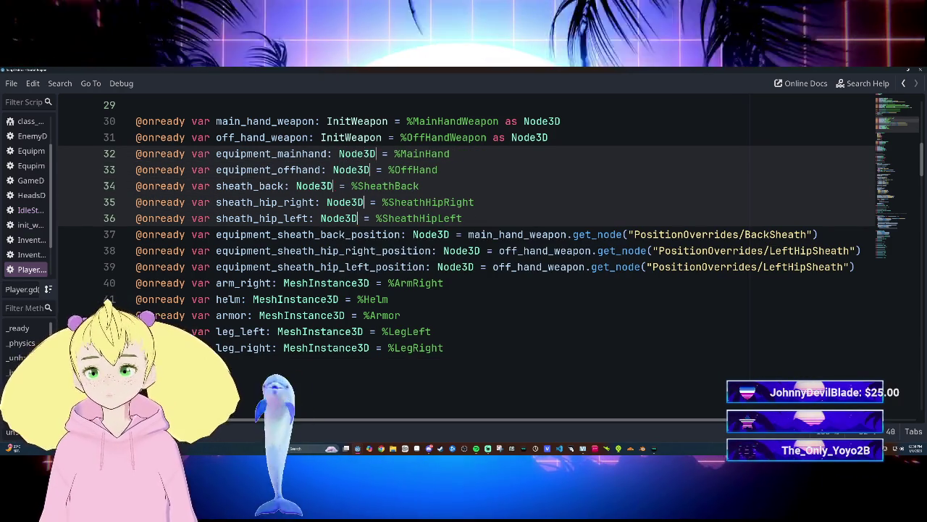
key(Delete)
click(420, 185)
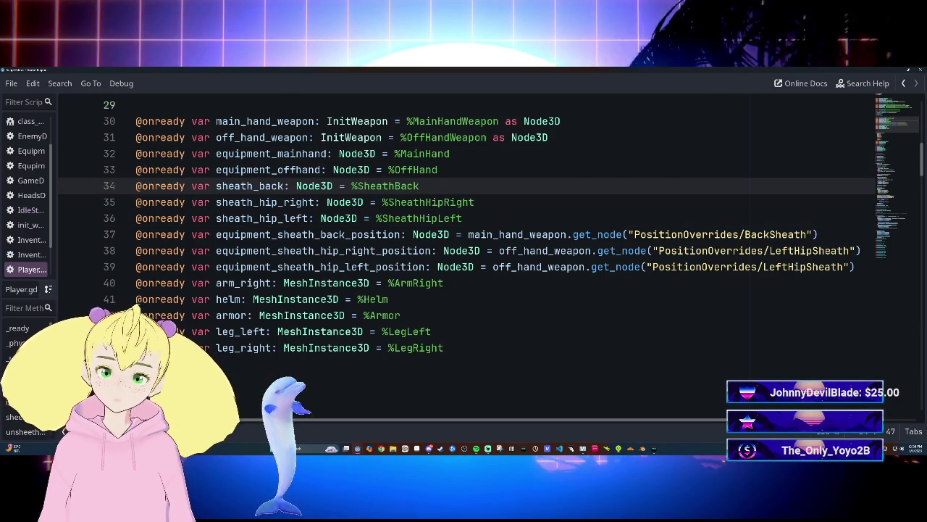
click(493, 266)
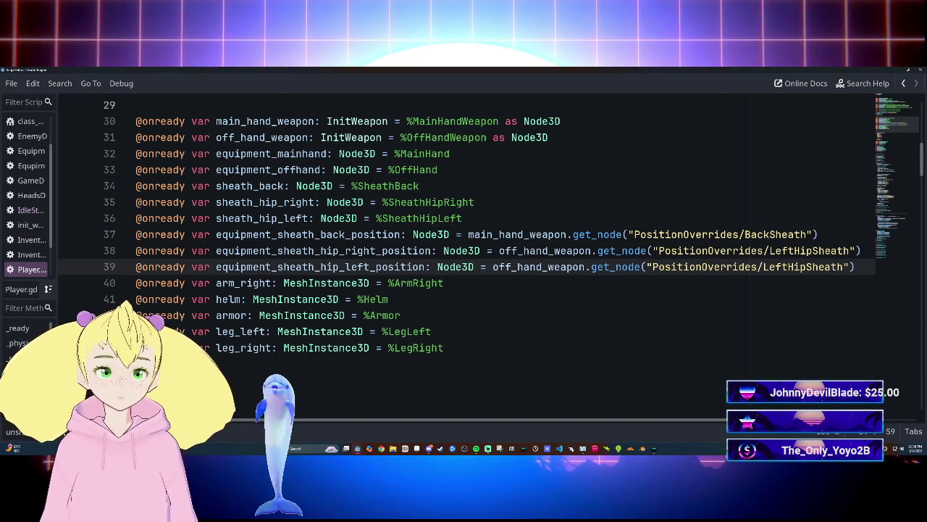
key(ctrl+F2)
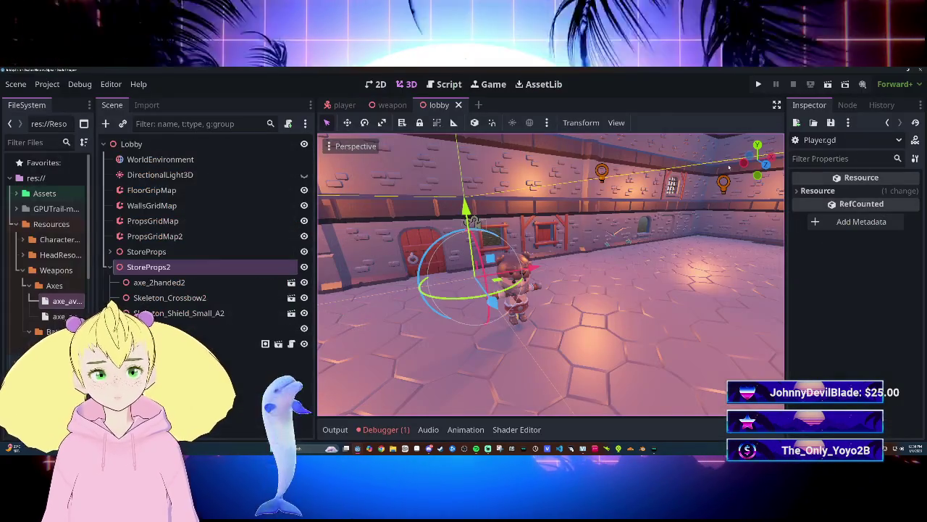
Run the game with F5 and walk forward until the debugger breaks on line 193.
key(F5)
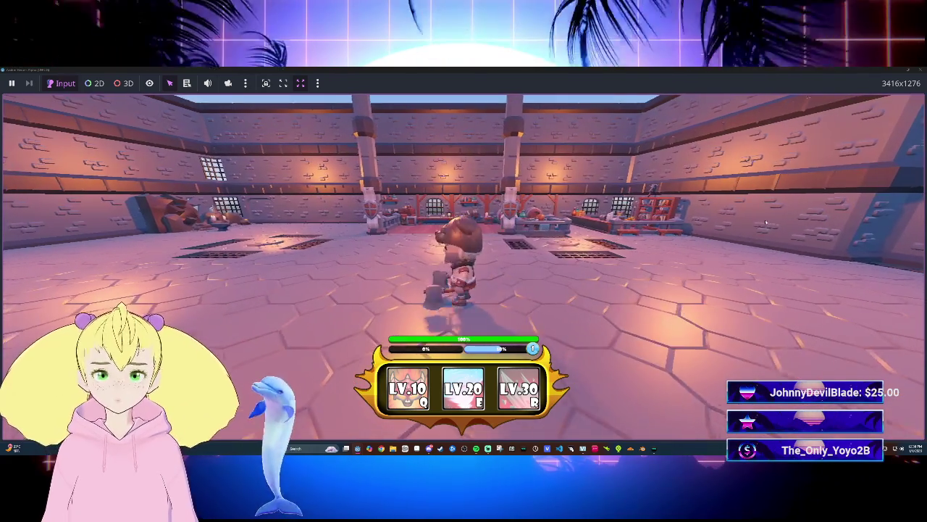
key(w)
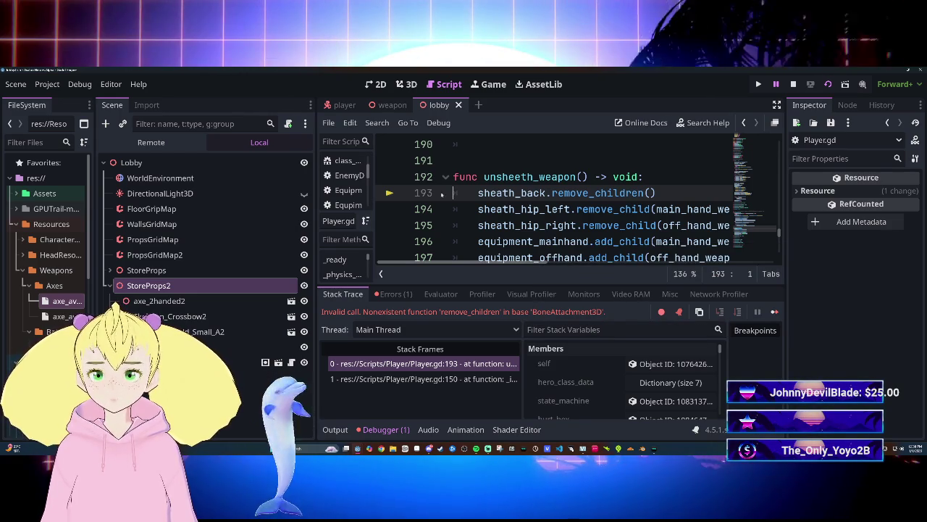
In the player scene, open BoneAttachment3D documentation from the SheathBack node's context menu.
click(345, 105)
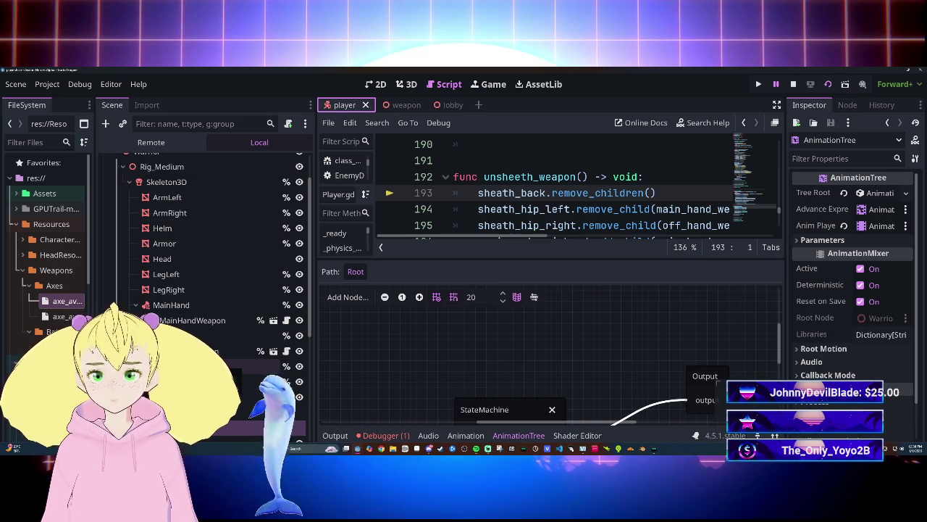
click(156, 351)
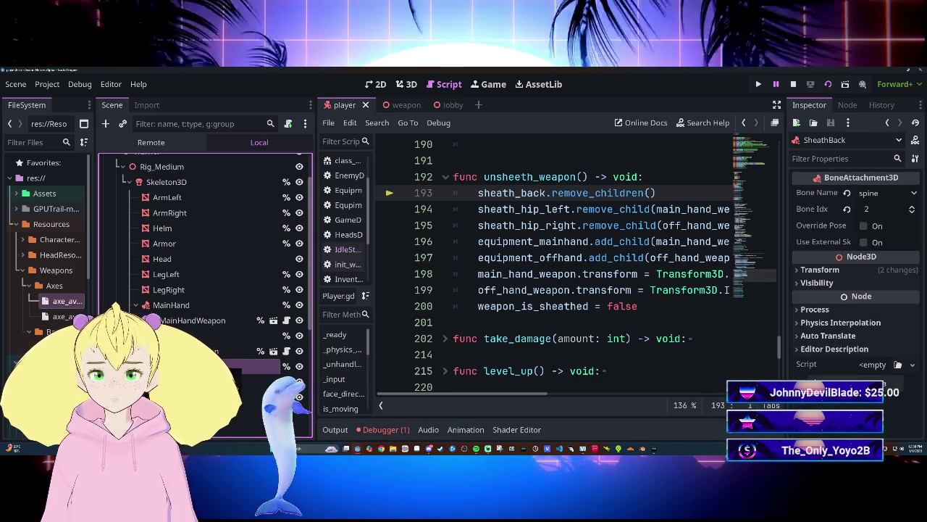
right_click(156, 351)
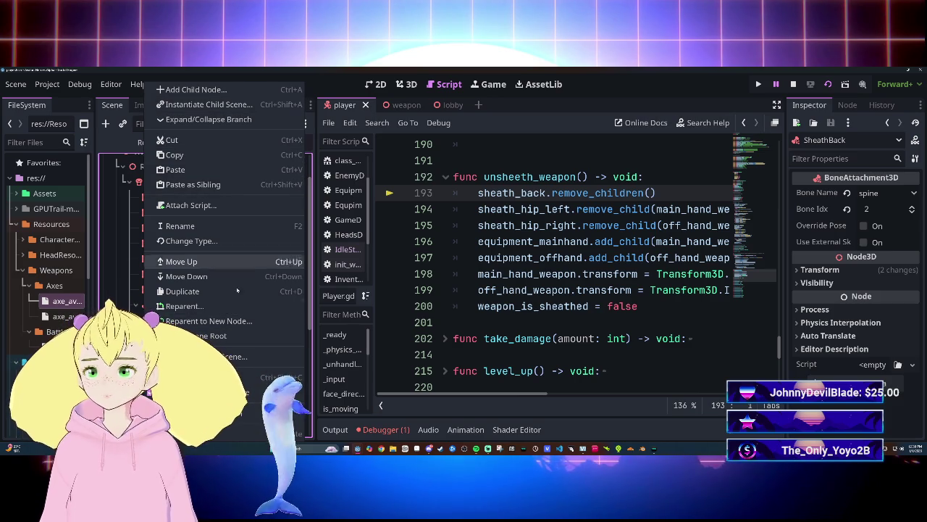
click(203, 413)
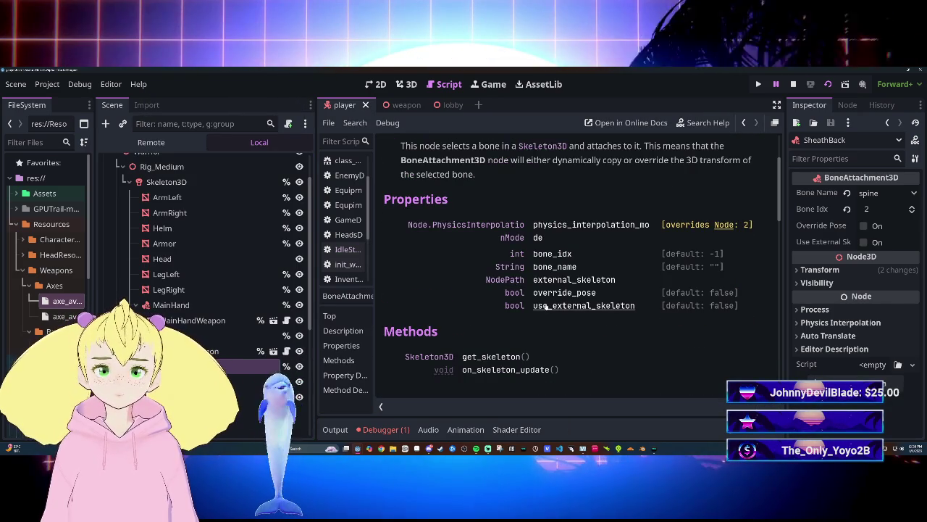
Scroll through the BoneAttachment3D reference's properties and methods, then back up.
scroll(516, 292, up, 1)
scroll(516, 292, down, 1)
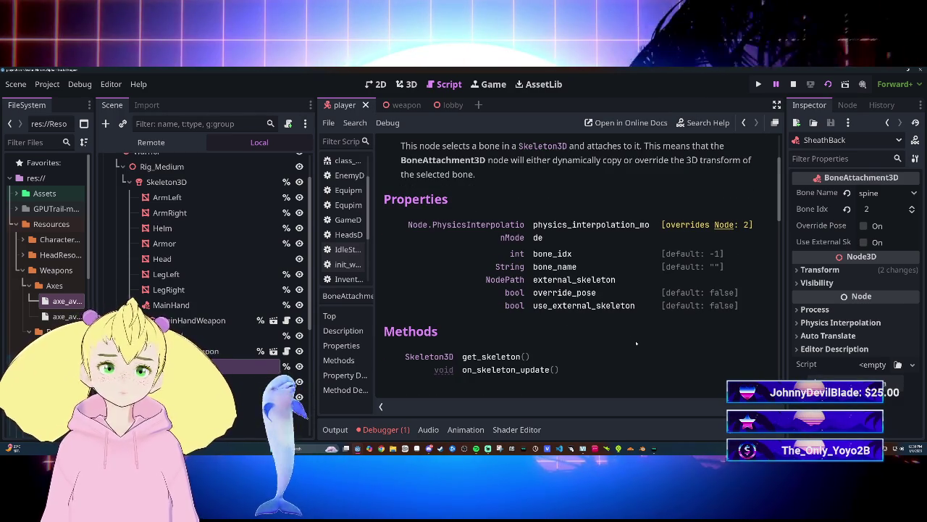
scroll(634, 340, down, 3)
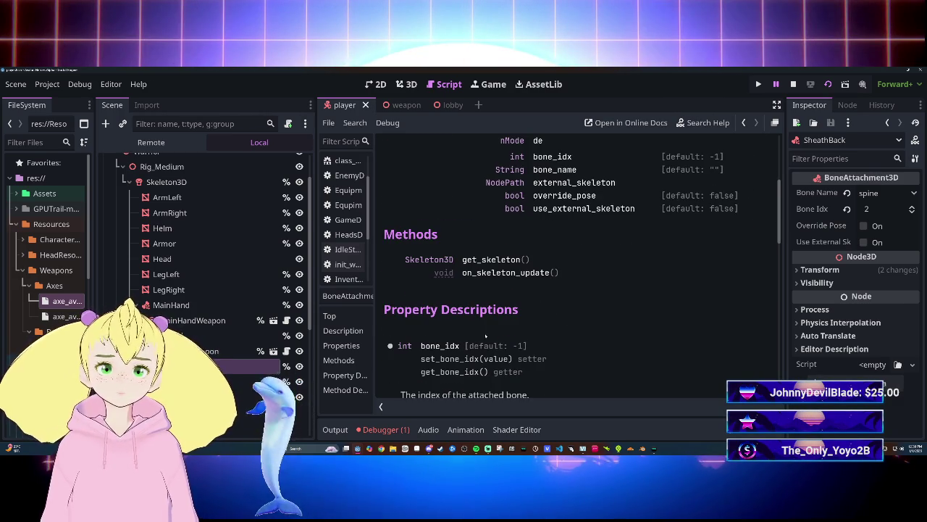
scroll(511, 333, down, 1)
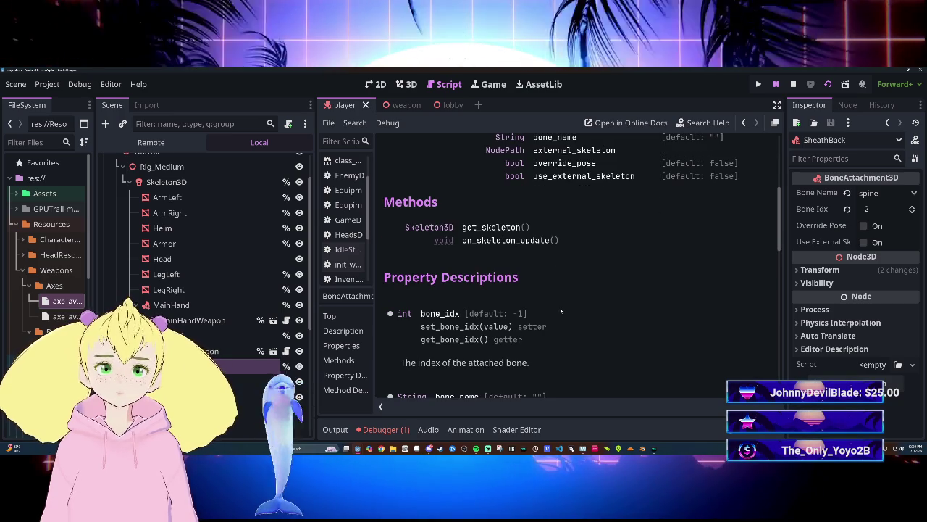
scroll(561, 310, down, 1)
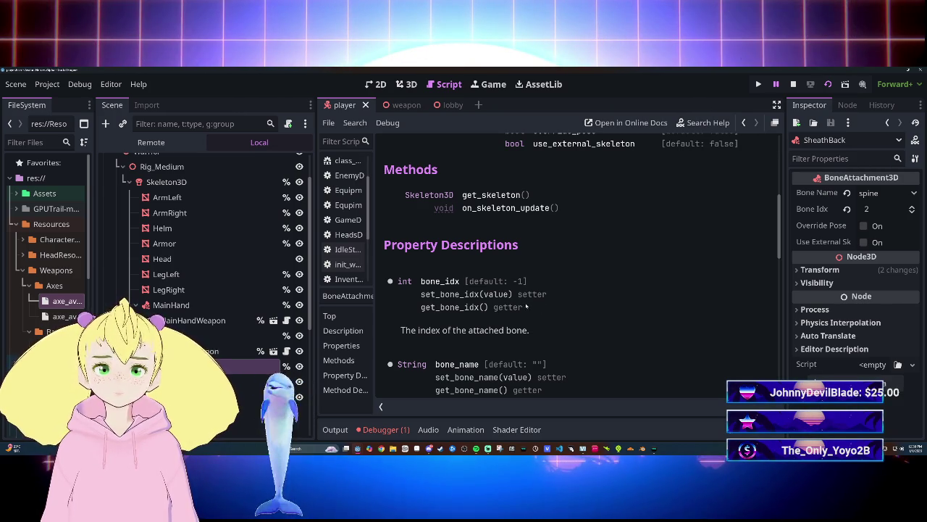
scroll(503, 308, down, 3)
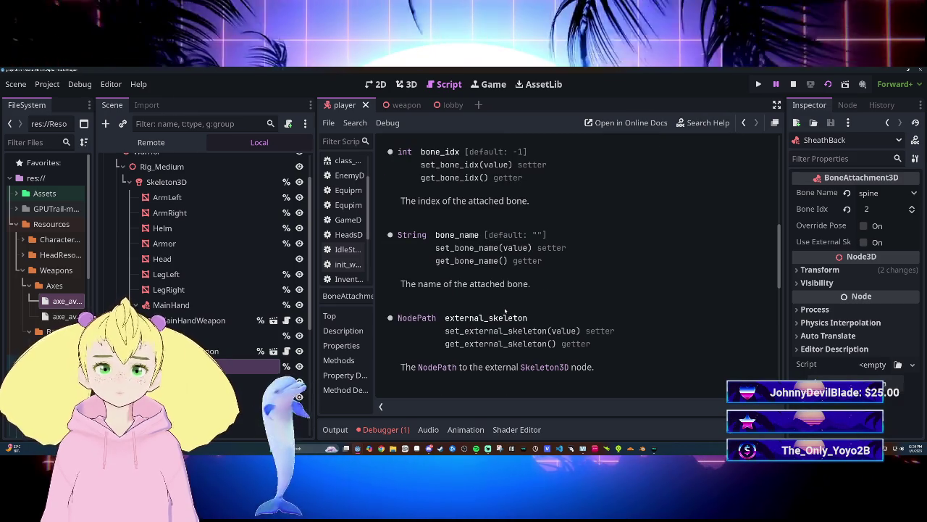
scroll(505, 310, down, 4)
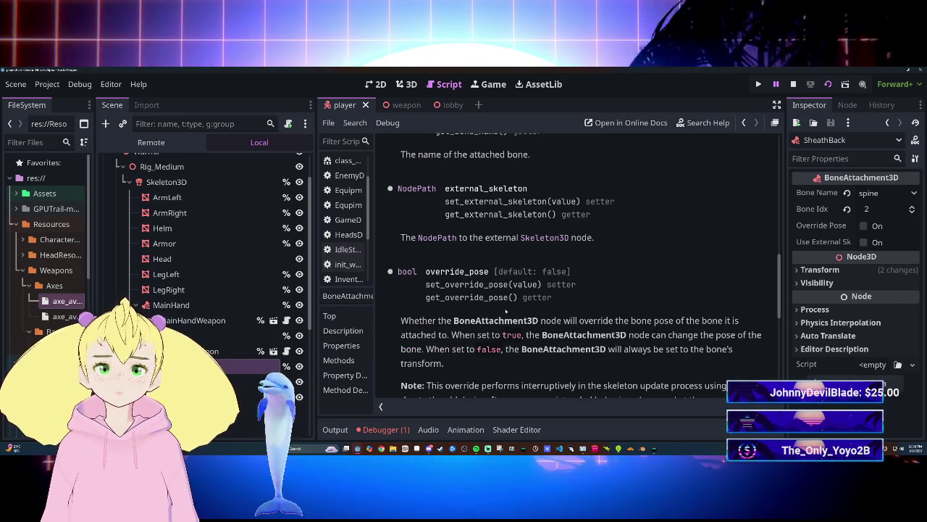
scroll(511, 310, down, 2)
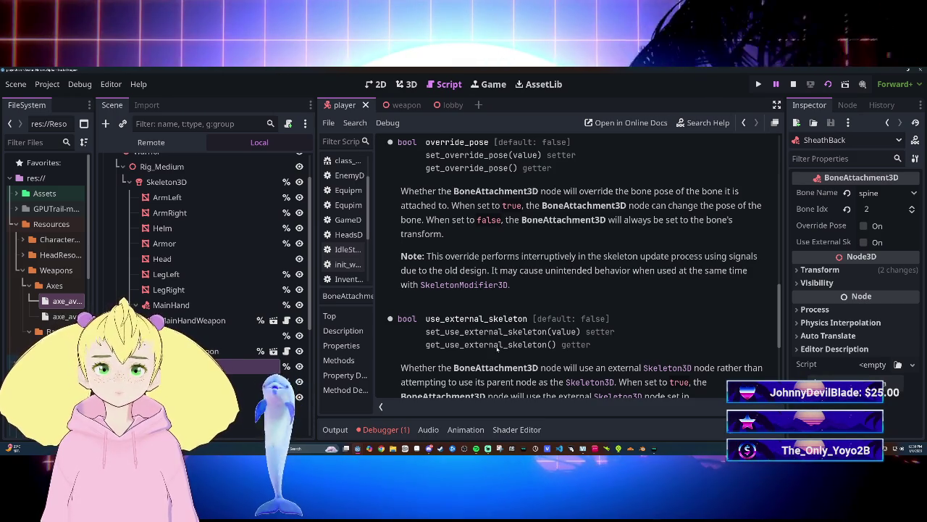
scroll(497, 347, down, 4)
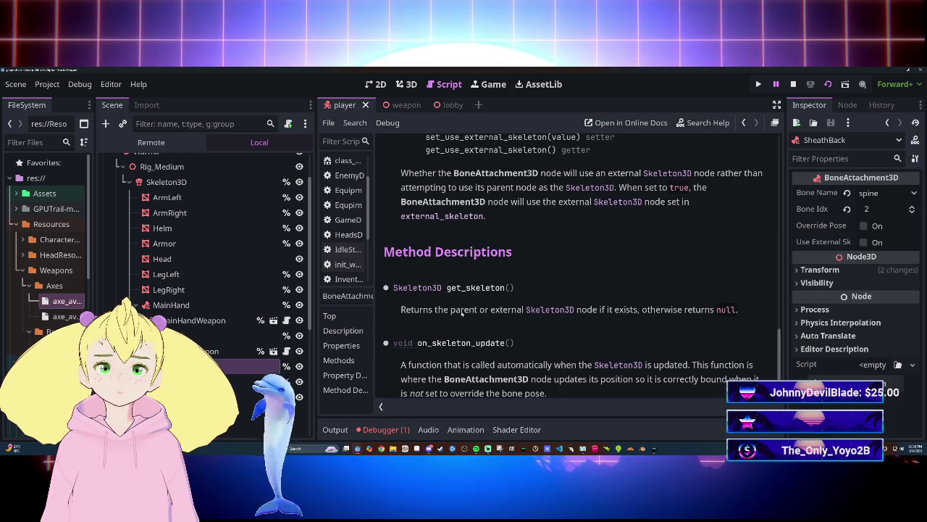
scroll(462, 313, down, 1)
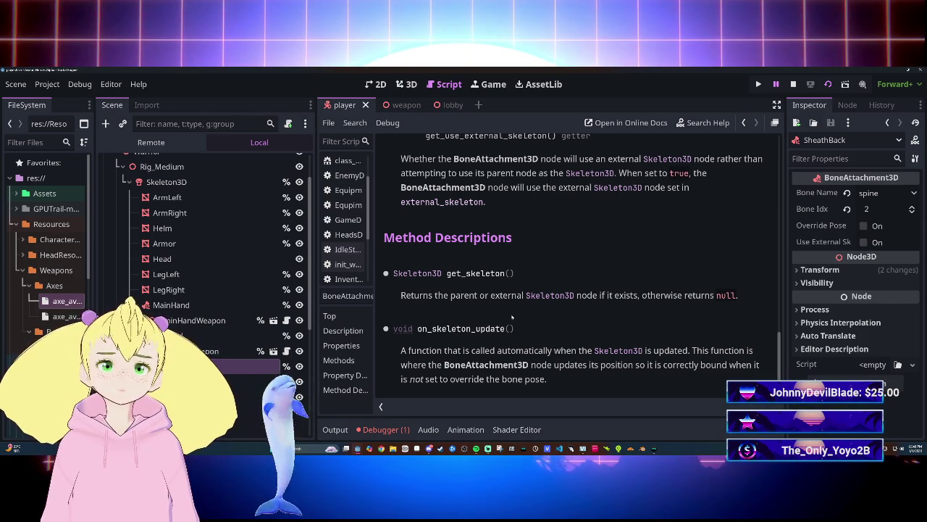
scroll(512, 317, up, 3)
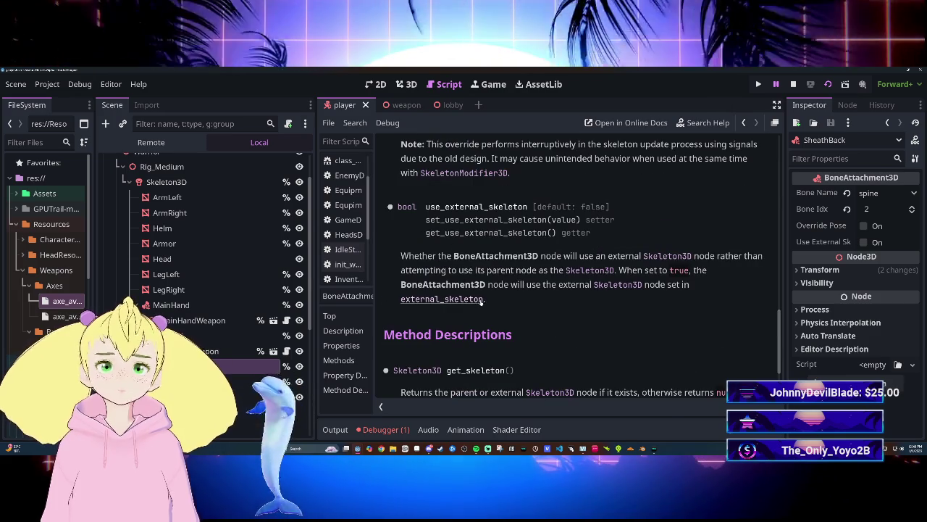
scroll(482, 303, down, 3)
scroll(483, 305, up, 15)
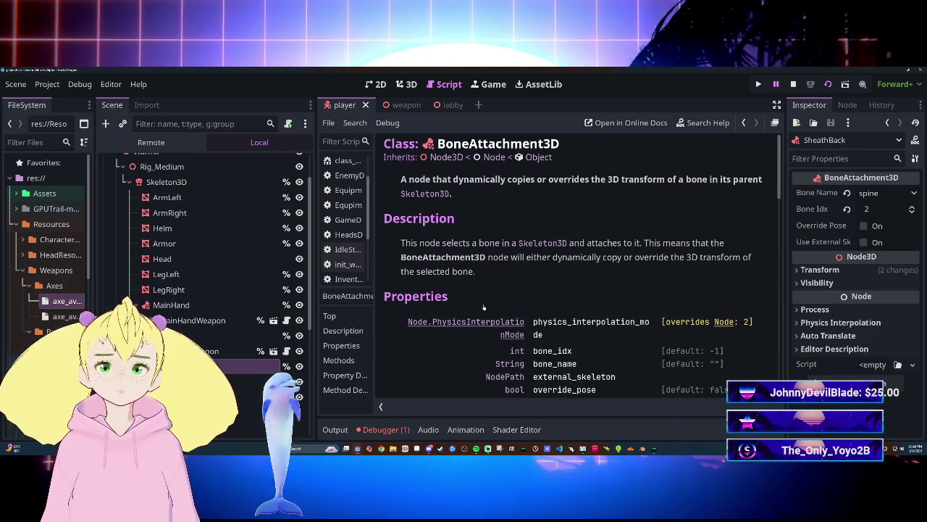
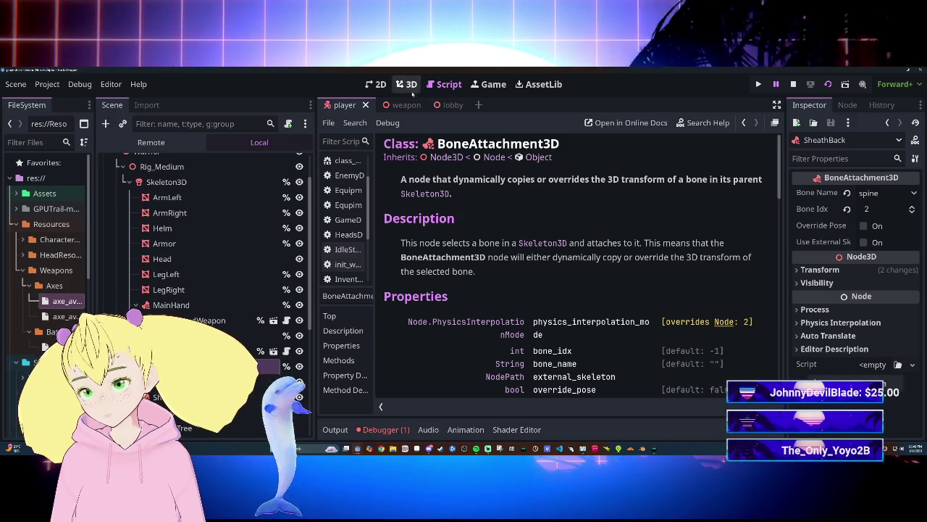
Collapse the Debugger panel to give the BoneAttachment3D help page more room.
mouse_move(447, 107)
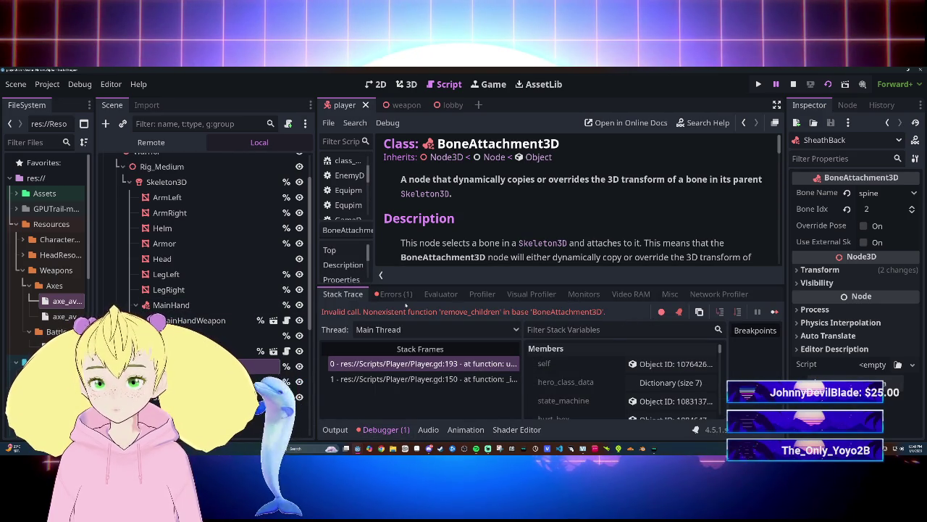
key(ctrl+j)
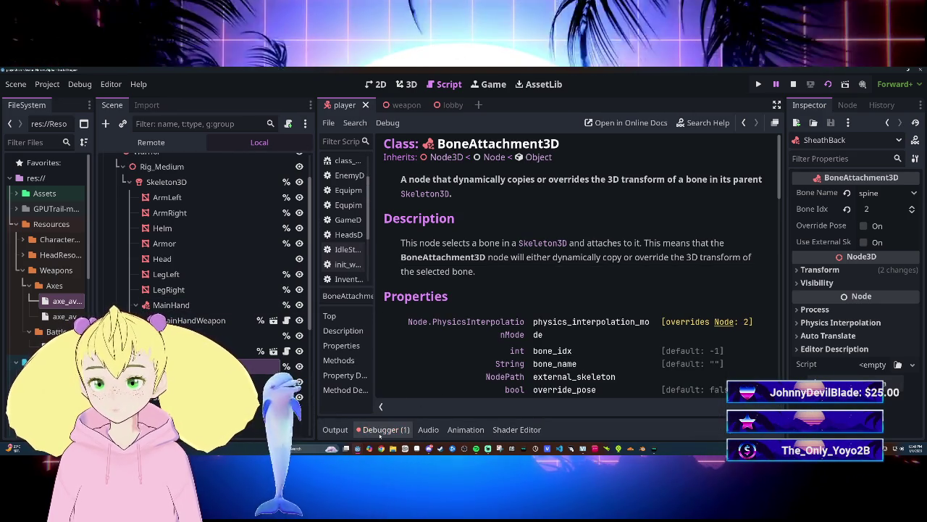
scroll(534, 368, down, 2)
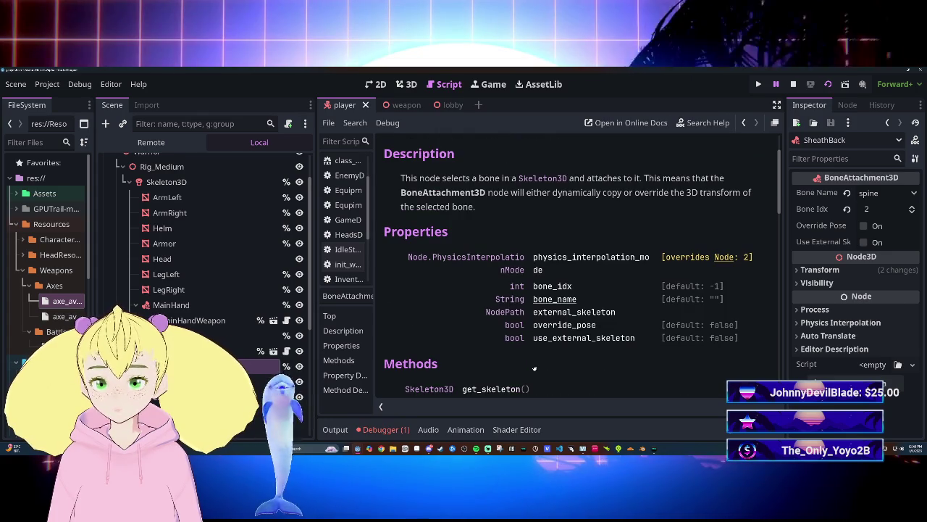
scroll(534, 368, up, 2)
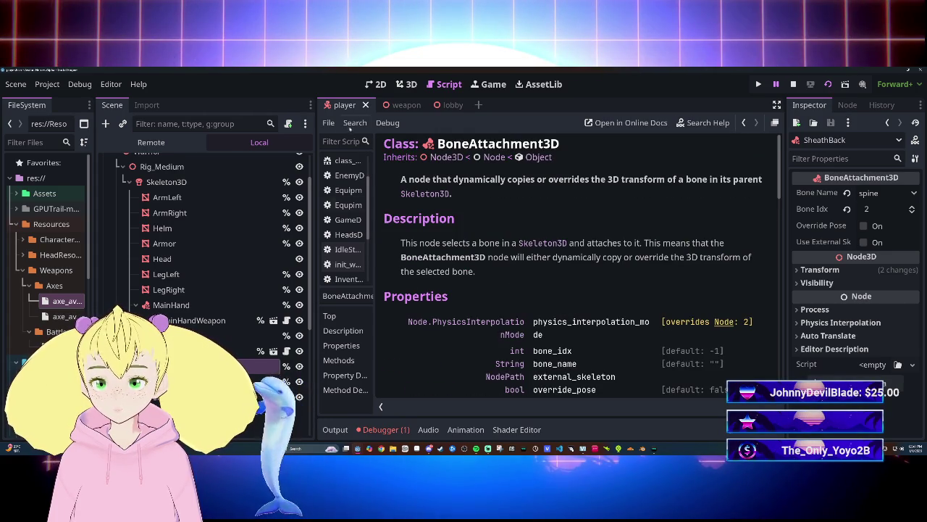
Flip between the weapon and player scene tabs, then float the script editor in its own window.
click(403, 105)
click(335, 105)
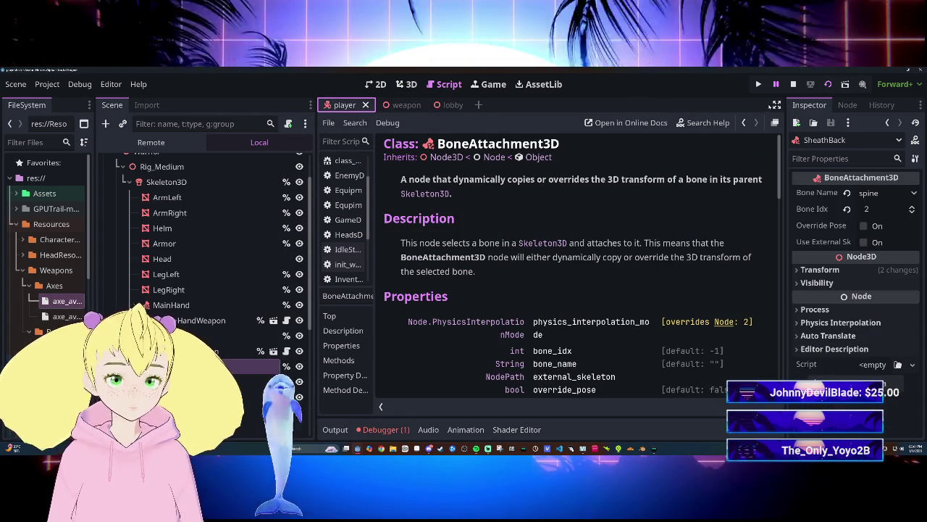
click(775, 122)
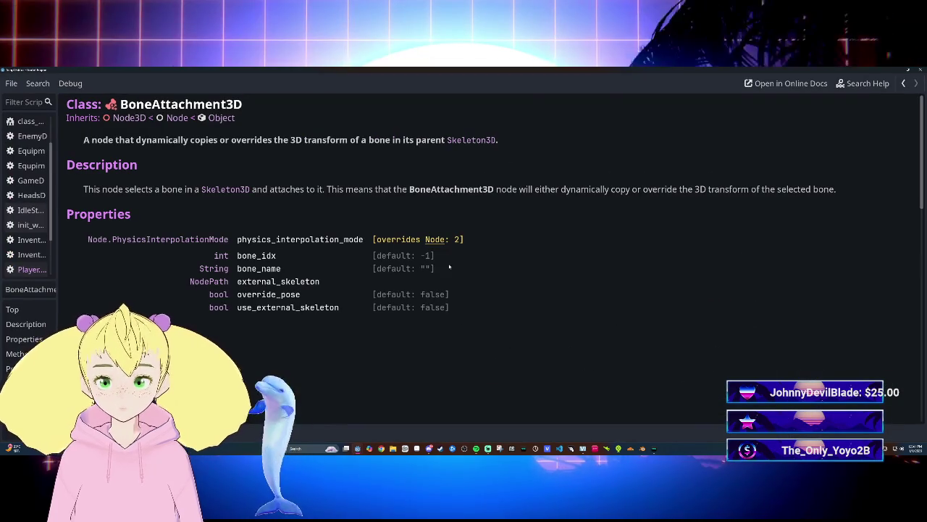
Widen the open-scripts list and close the BoneAttachment3D help page.
mouse_move(360, 450)
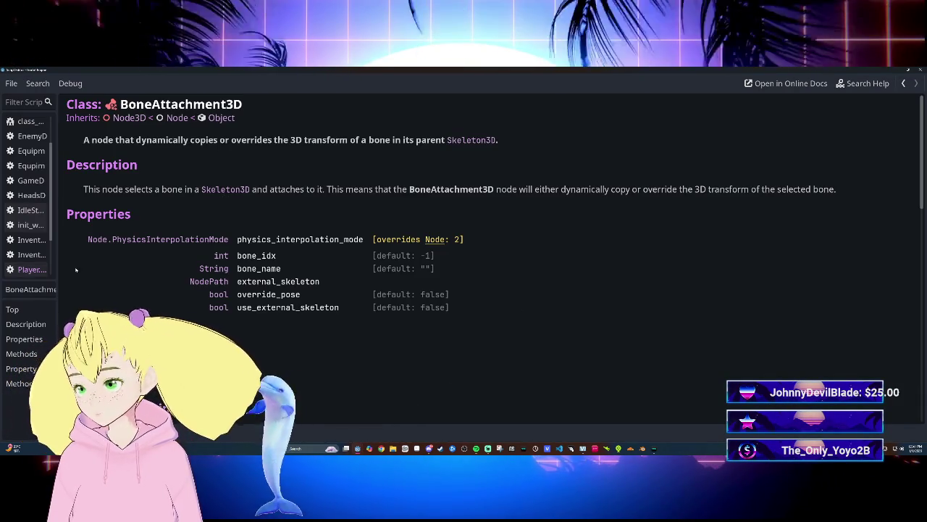
drag(56, 178, 196, 180)
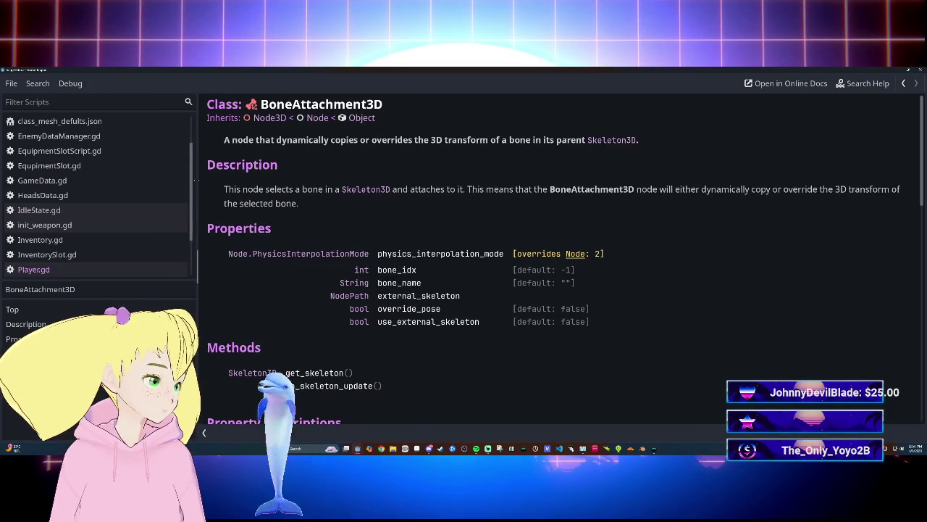
scroll(80, 259, down, 3)
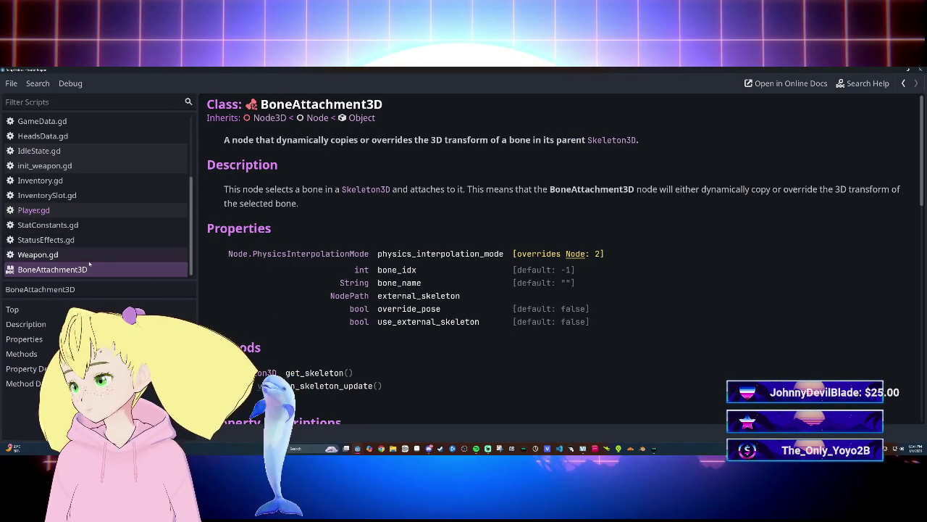
right_click(89, 274)
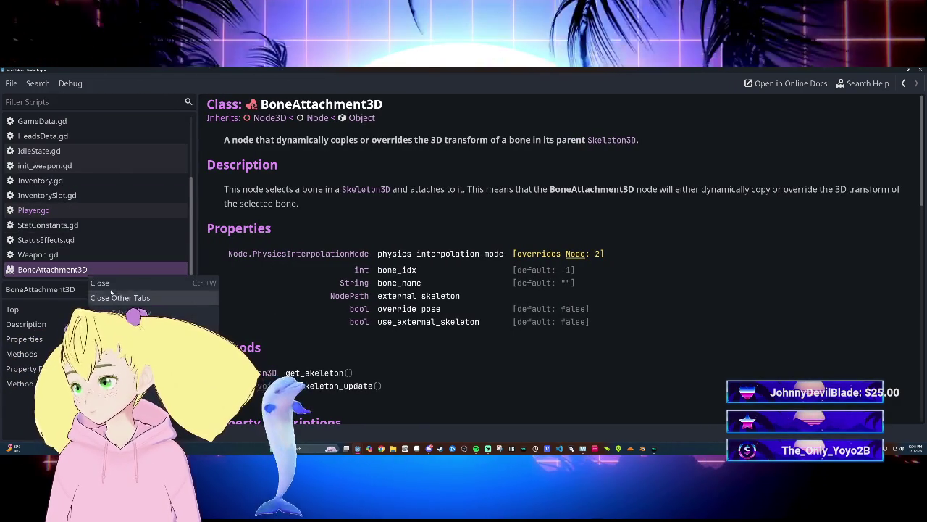
click(96, 279)
scroll(95, 218, up, 3)
Open Player.gd and place the caret at the end of the MainHand declaration on line 32.
click(43, 121)
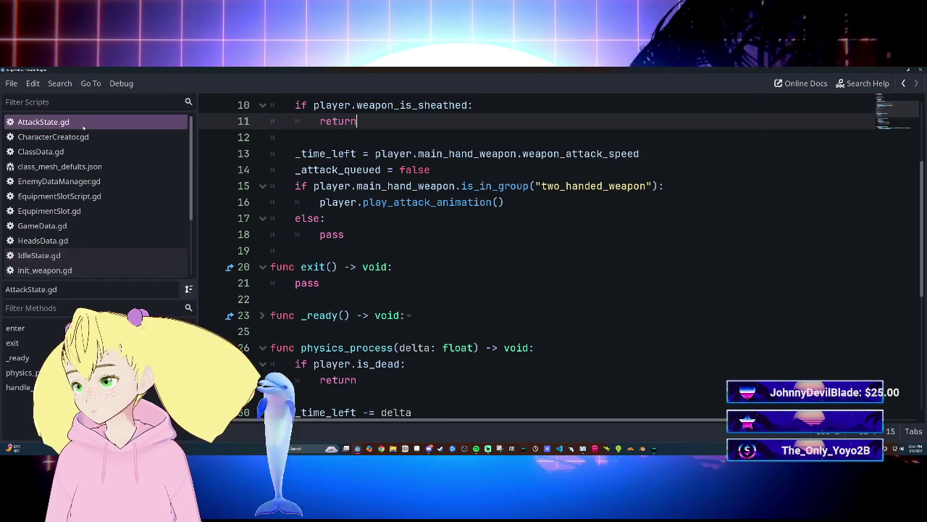
scroll(102, 224, down, 2)
scroll(102, 224, down, 1)
click(44, 233)
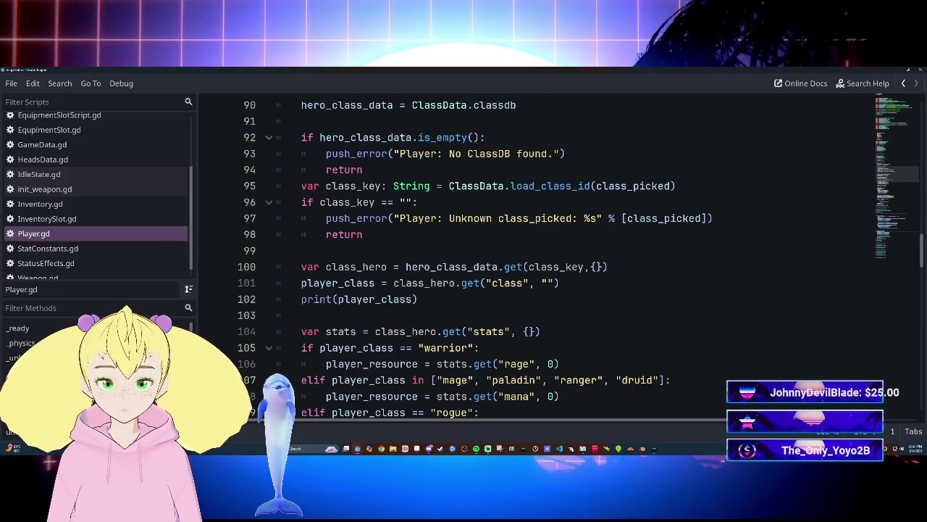
scroll(507, 253, up, 20)
scroll(507, 254, down, 3)
scroll(507, 254, down, 1)
scroll(508, 253, up, 8)
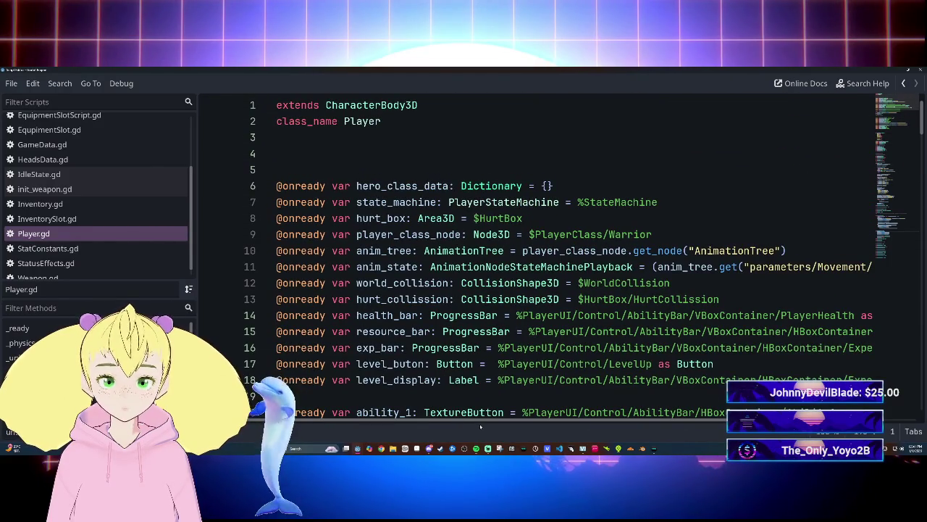
scroll(471, 419, right, 5)
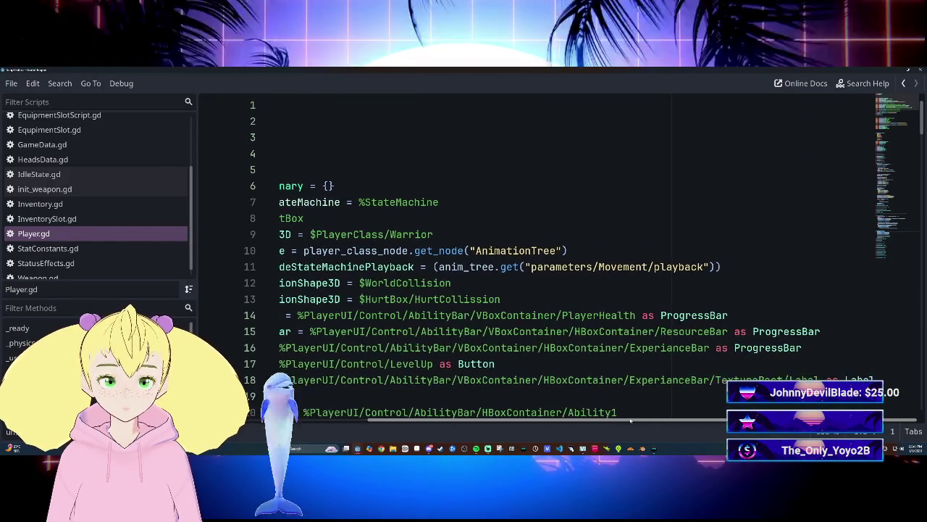
scroll(476, 415, left, 5)
scroll(480, 414, left, 1)
scroll(481, 414, down, 11)
scroll(480, 414, up, 3)
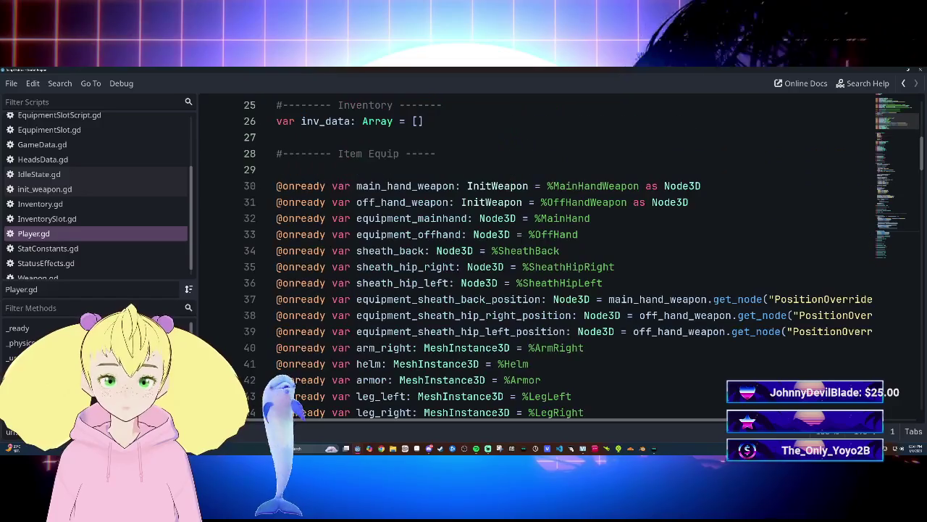
click(591, 218)
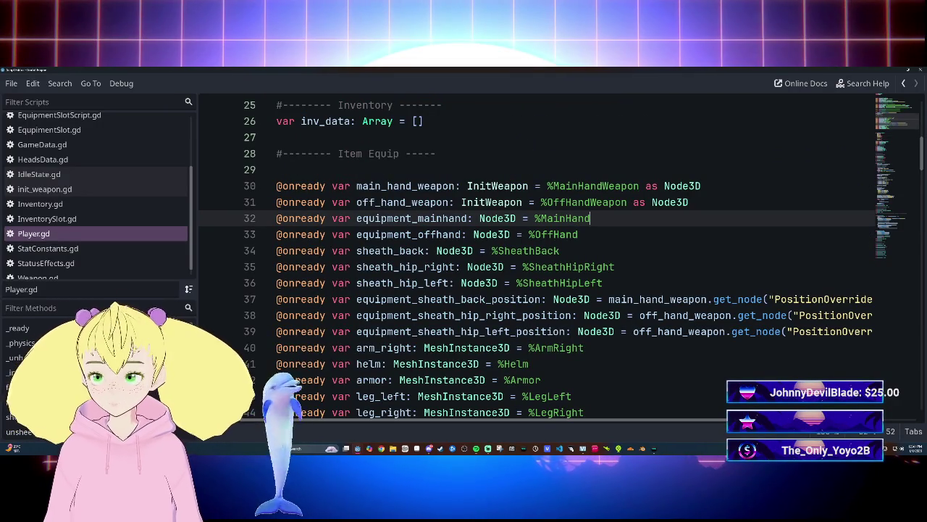
Cast the MainHand and OffHand declarations on lines 32–33 as Node3D.
text(asN)
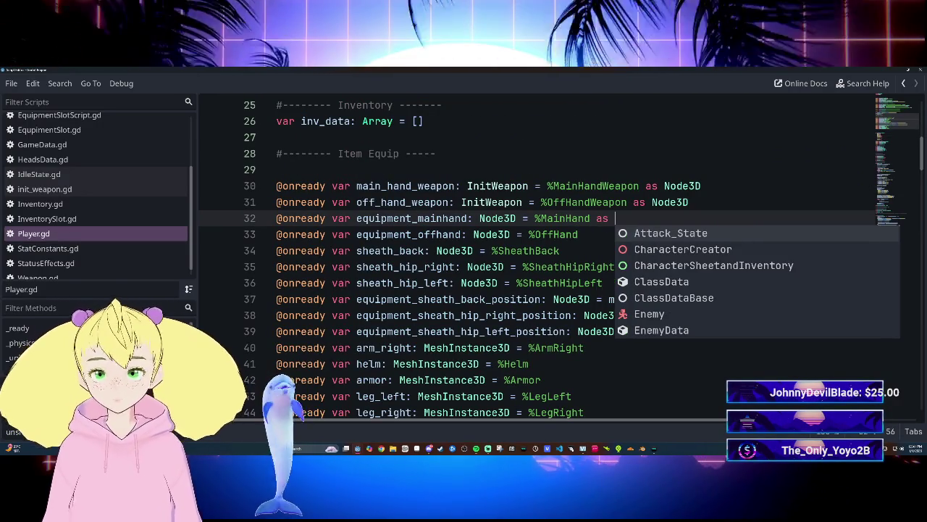
text(ode)
key(Down)
key(Down)
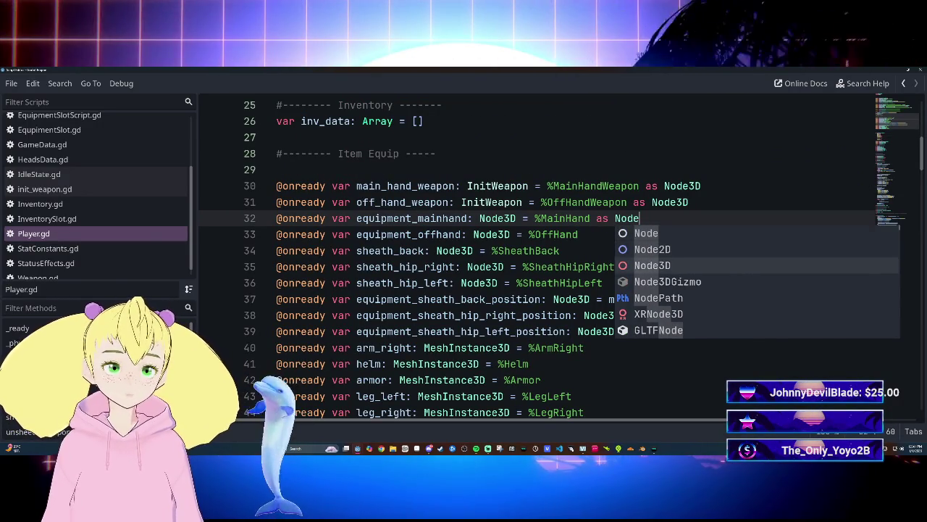
key(Return)
click(578, 234)
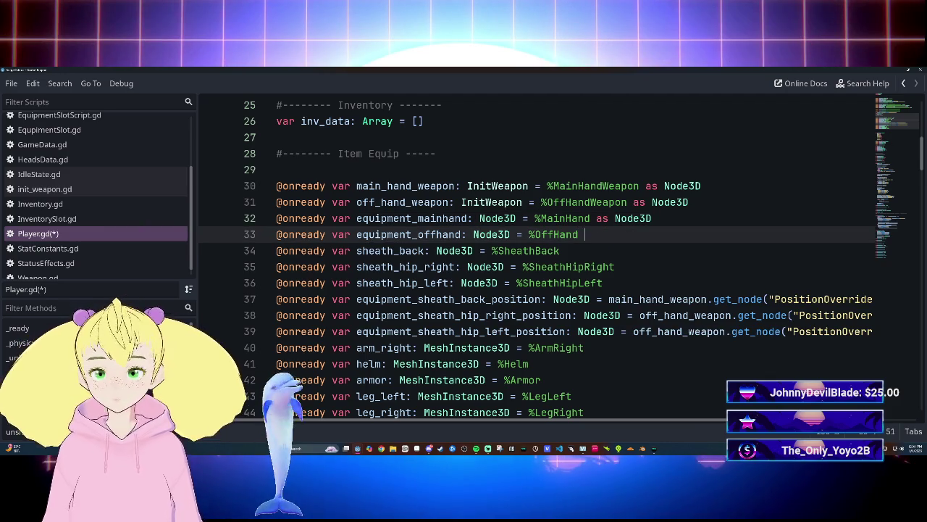
text(asNode)
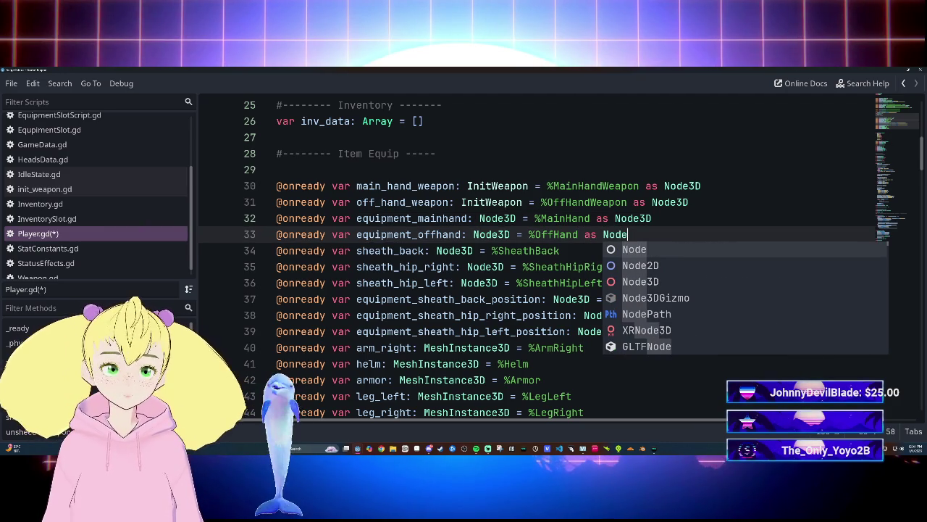
key(Down)
key(Down)
key(Return)
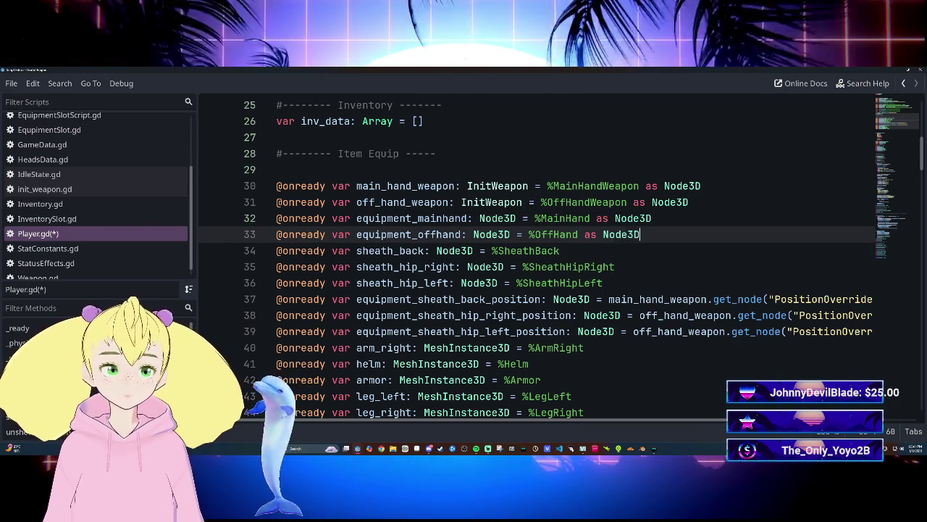
Add 'as Node3D' to the SheathBack, SheathHipRight and SheathHipLeft declarations.
click(564, 251)
text(as)
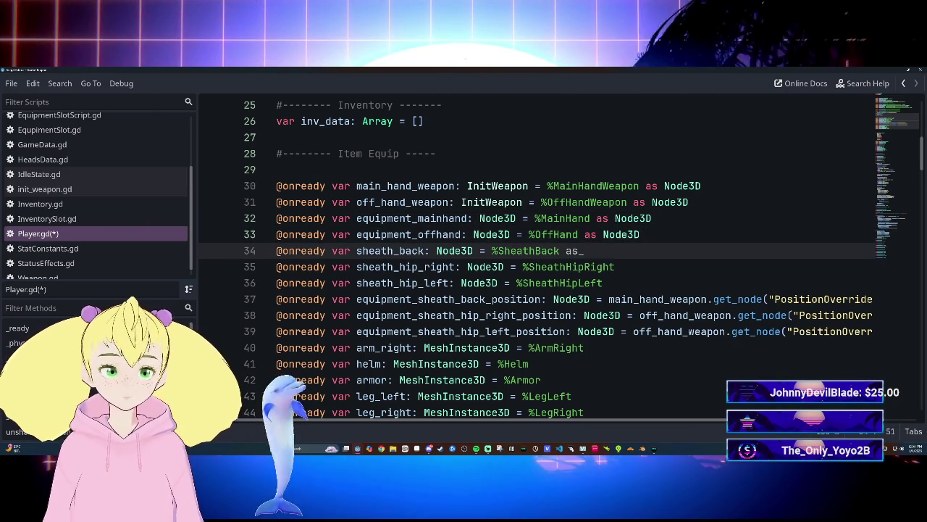
text( Node)
key(Down)
key(Down)
key(Return)
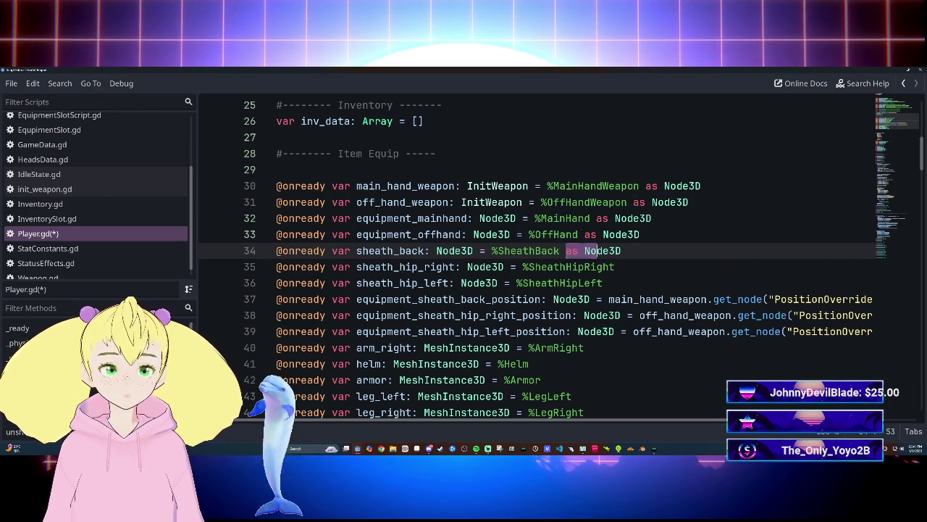
click(616, 267)
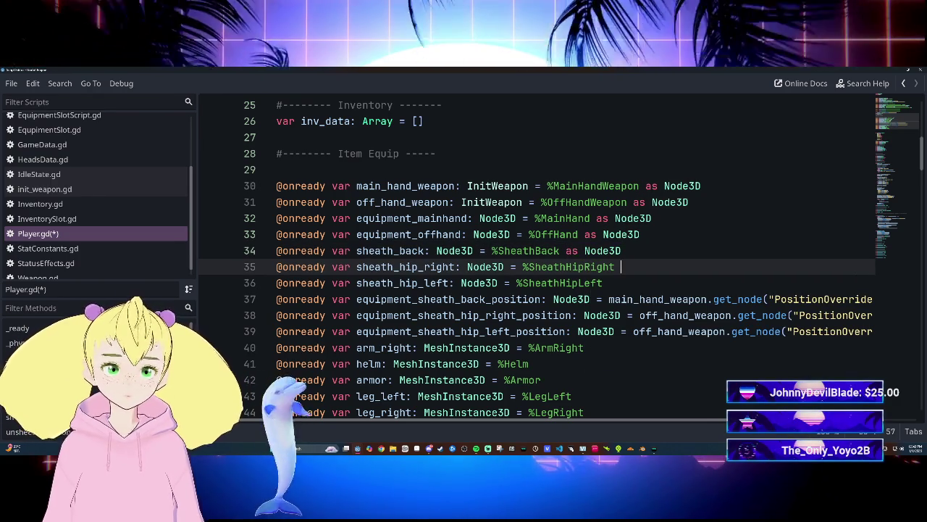
text(as Node3D)
click(603, 283)
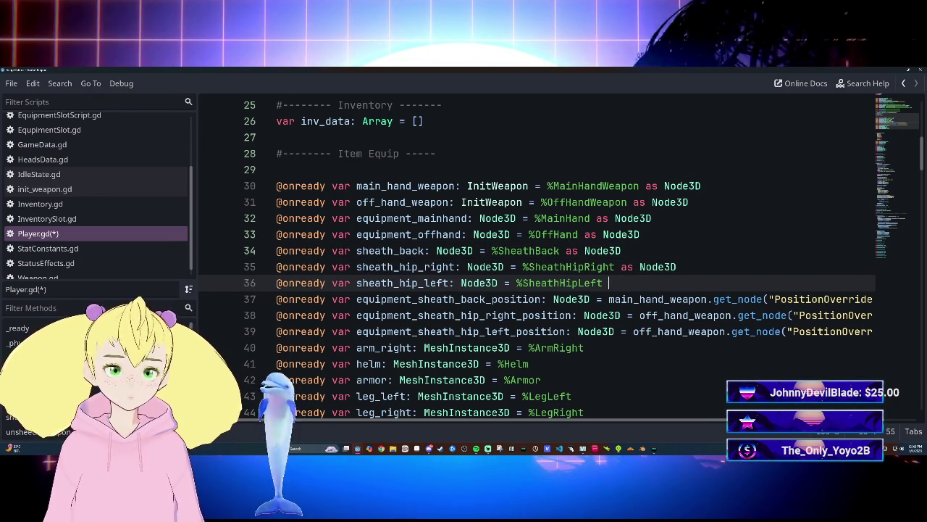
text(as Node3D)
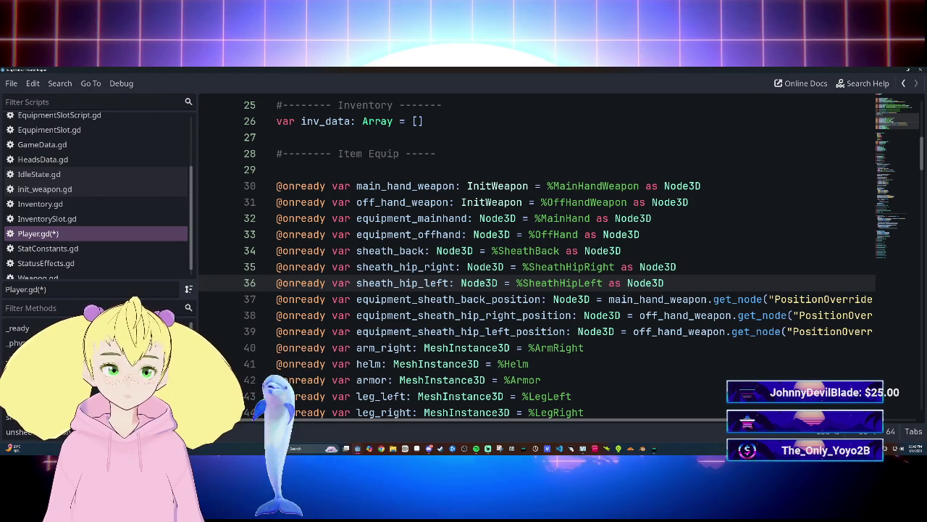
Look up the Node3D class documentation, then close it and return to line 34.
double_click(498, 218)
key(Down)
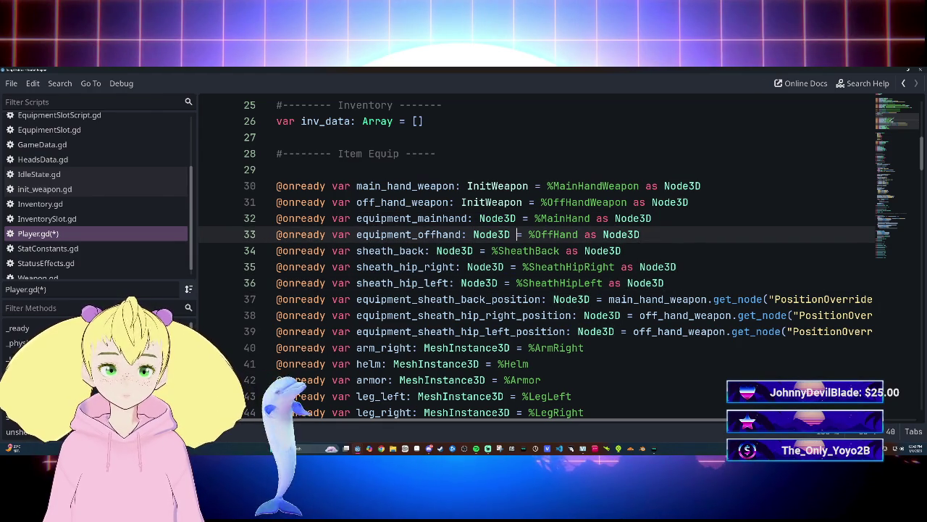
double_click(498, 219)
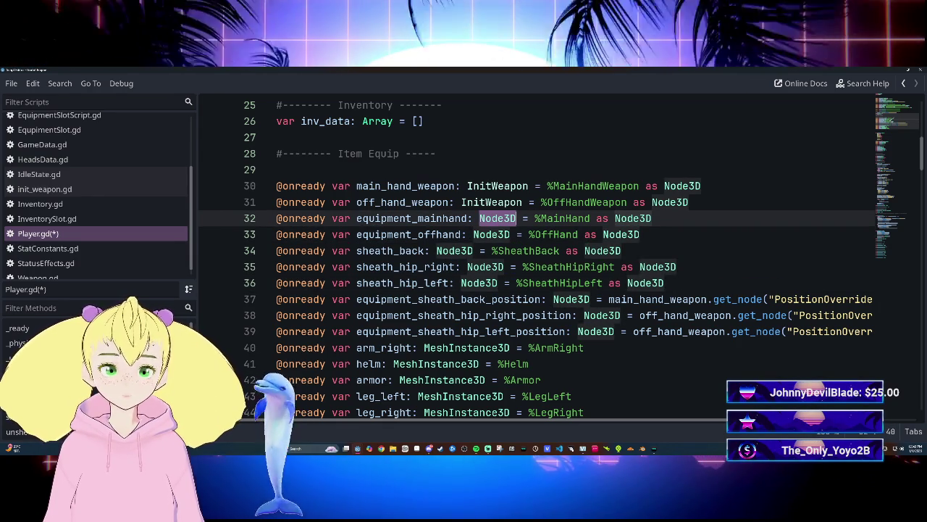
click(499, 234)
ctrl+click(499, 234)
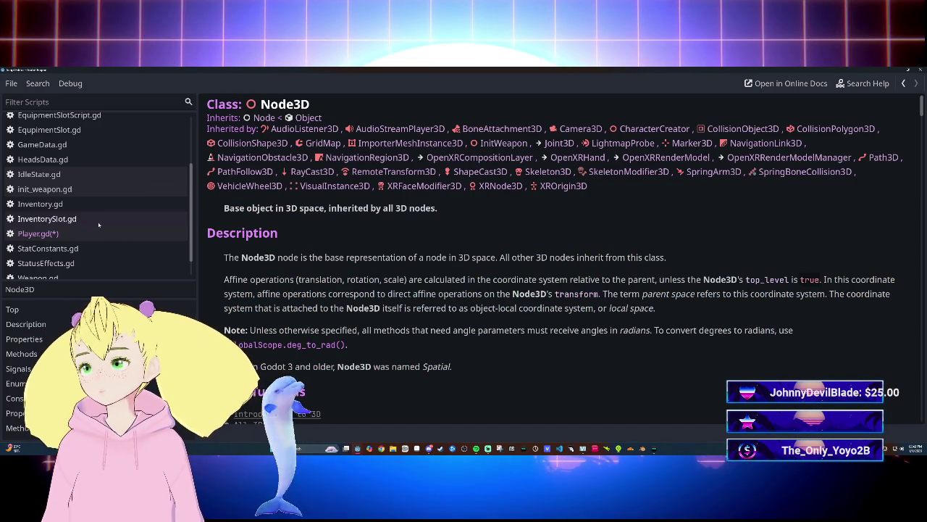
scroll(119, 238, down, 2)
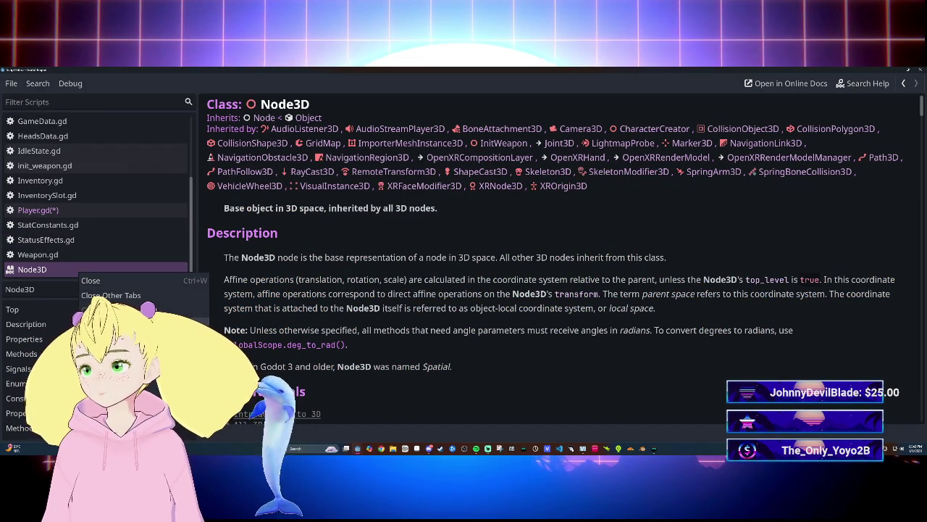
click(109, 281)
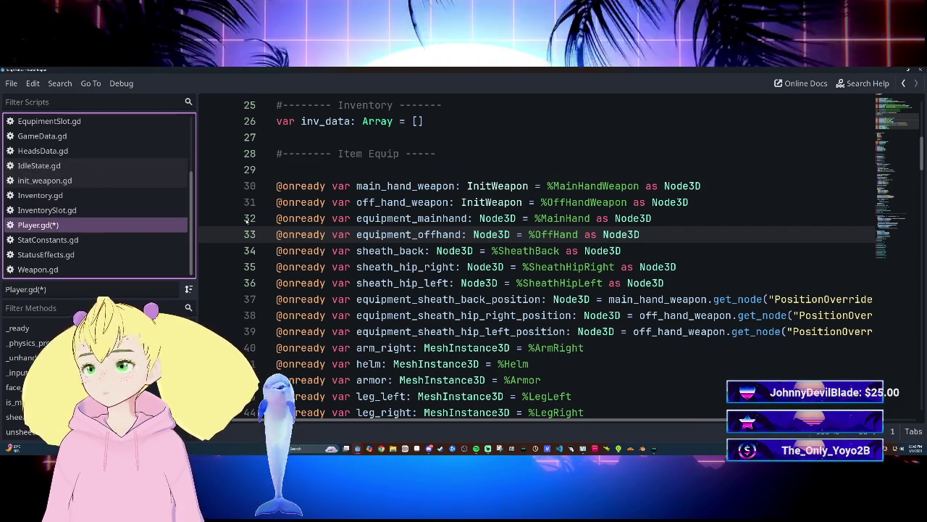
click(507, 250)
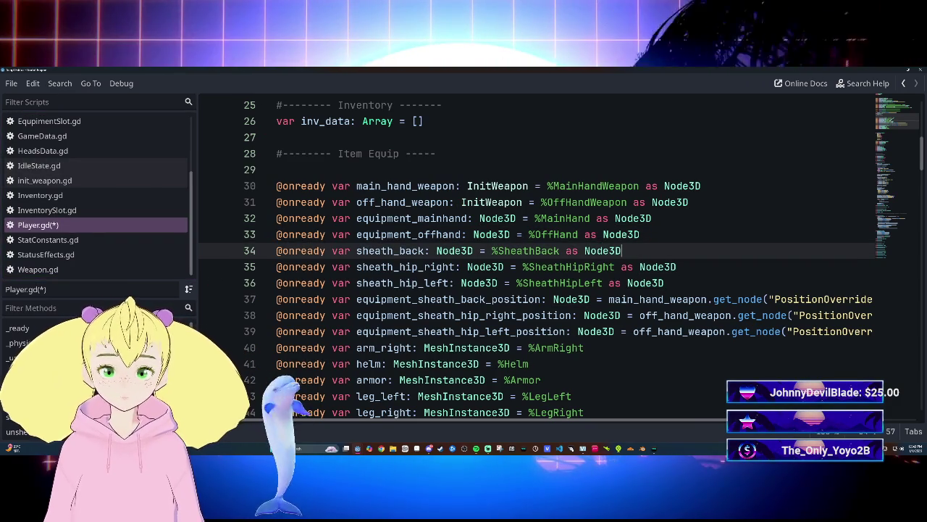
Save Player.gd, run the game with F5 to test it, then stop it with F8.
key(ctrl+s)
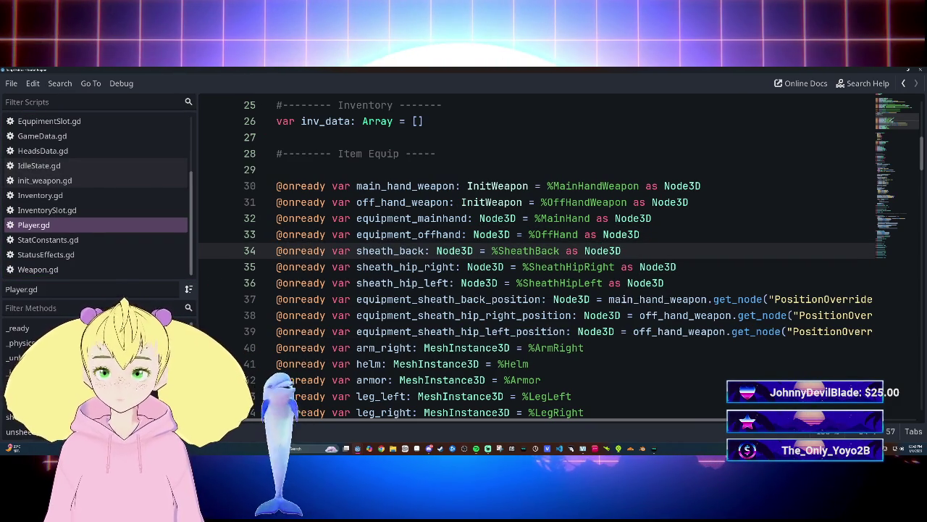
key(F5)
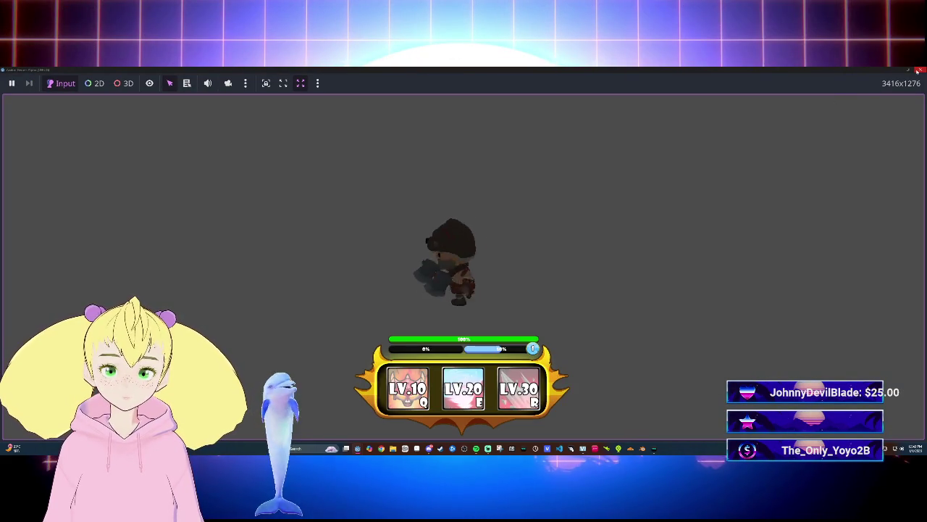
key(F8)
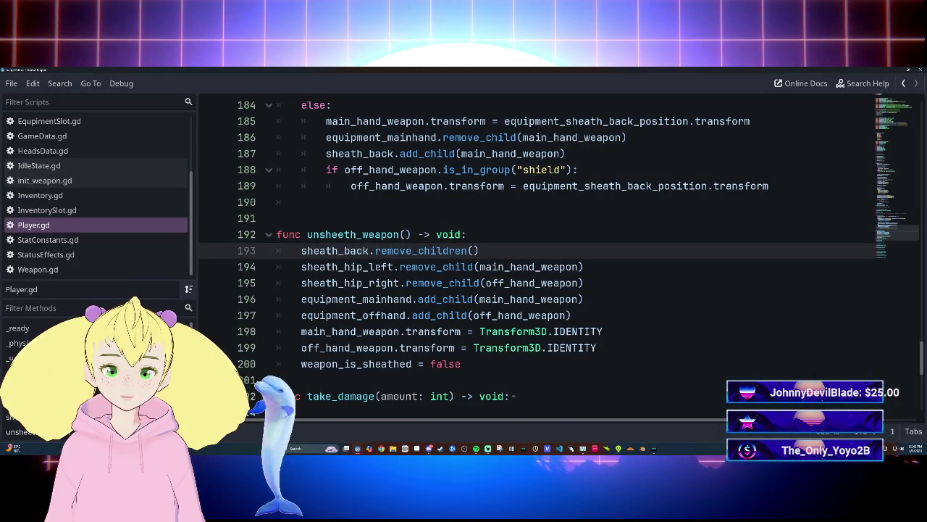
scroll(537, 254, up, 6)
scroll(536, 253, down, 6)
scroll(536, 254, up, 3)
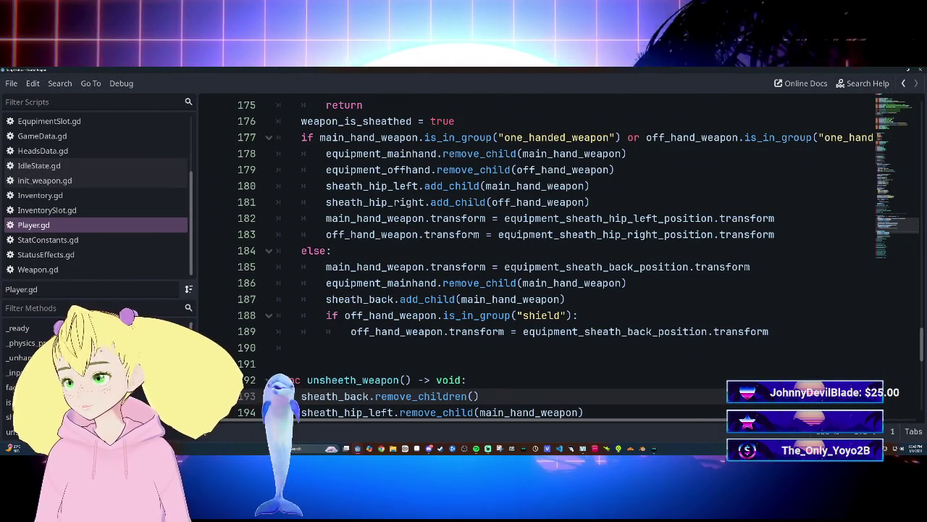
scroll(536, 253, up, 3)
scroll(536, 254, down, 4)
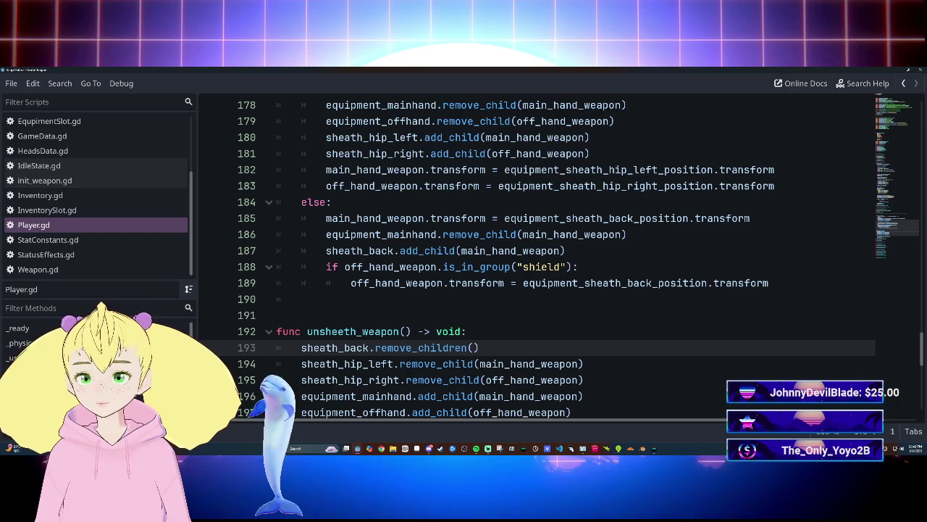
scroll(536, 254, up, 4)
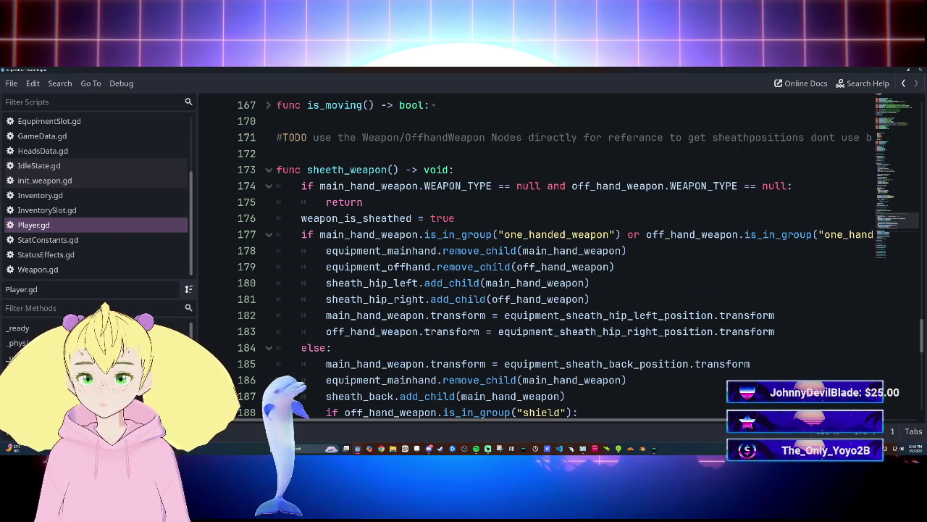
scroll(402, 297, down, 2)
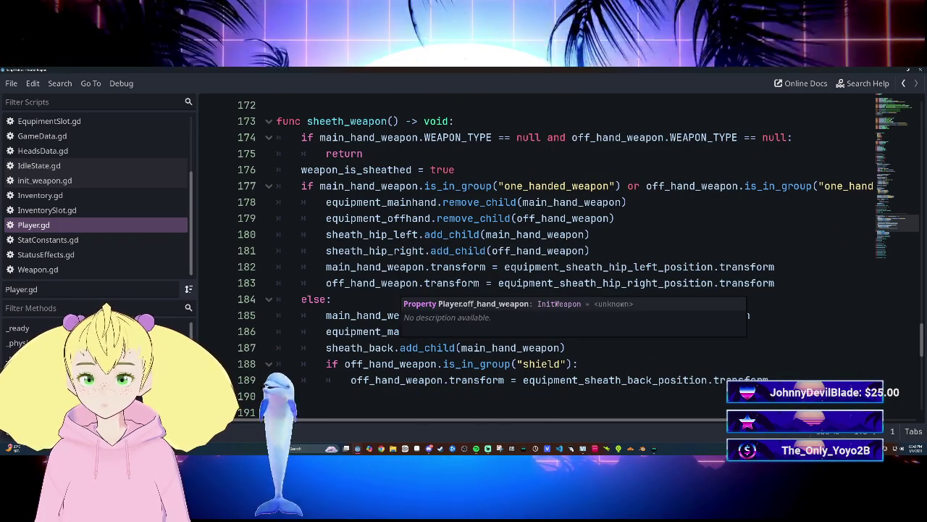
mouse_move(402, 284)
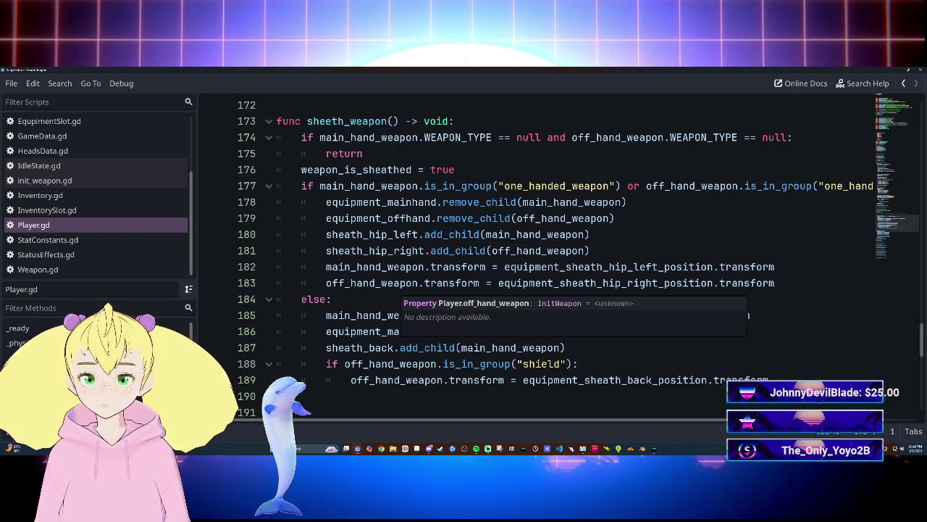
scroll(402, 293, up, 20)
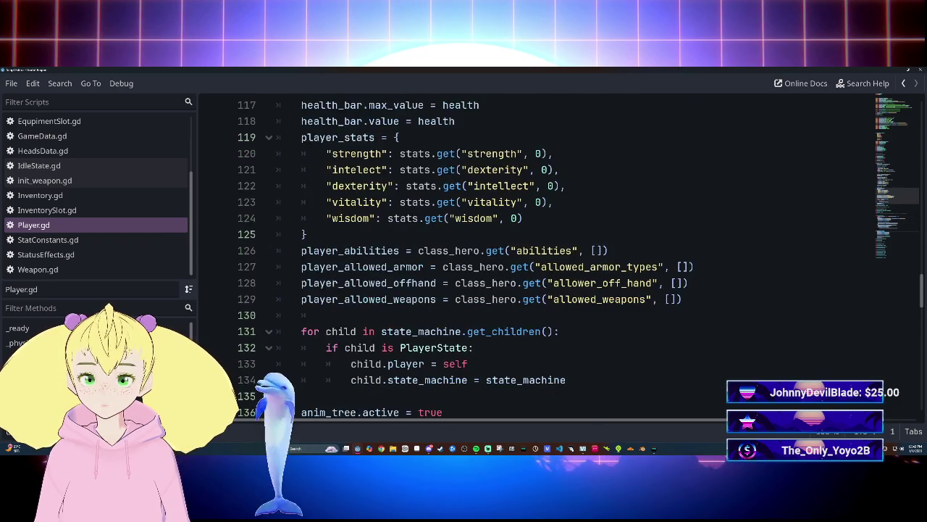
scroll(403, 294, down, 20)
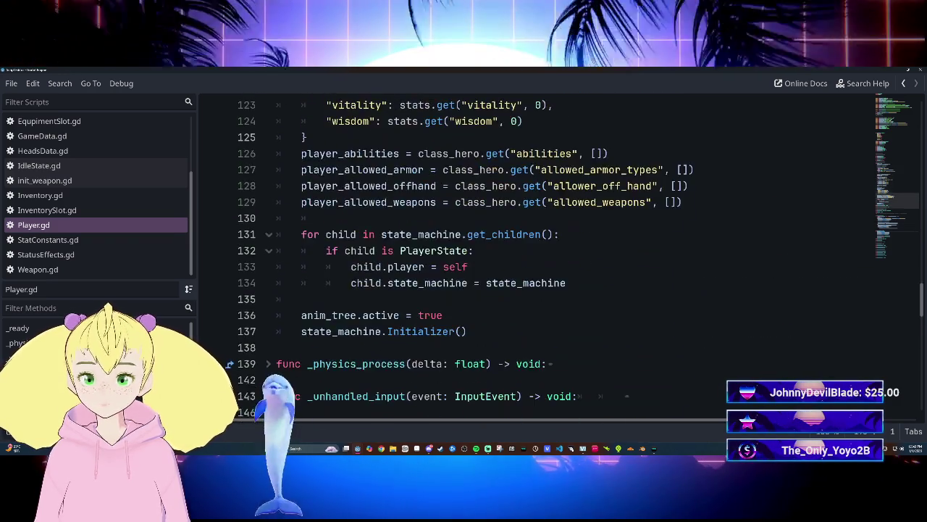
scroll(536, 259, up, 20)
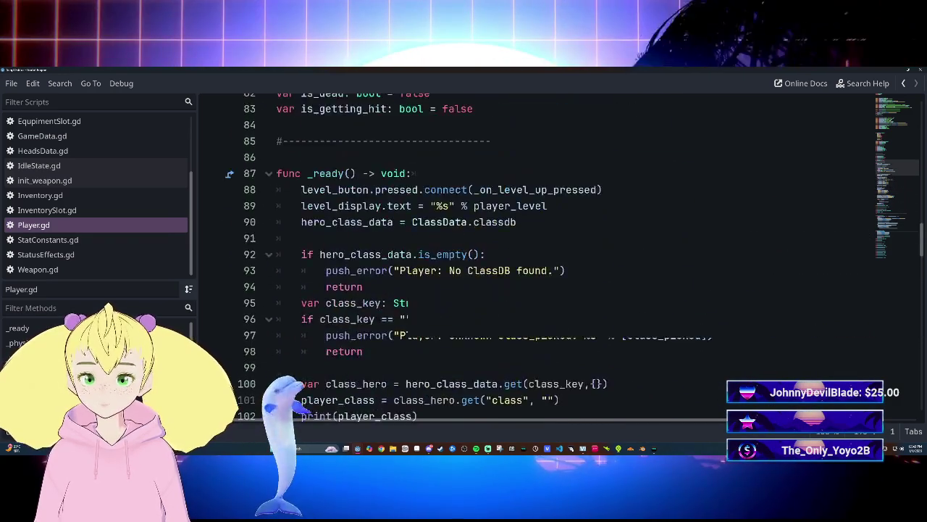
scroll(536, 259, up, 5)
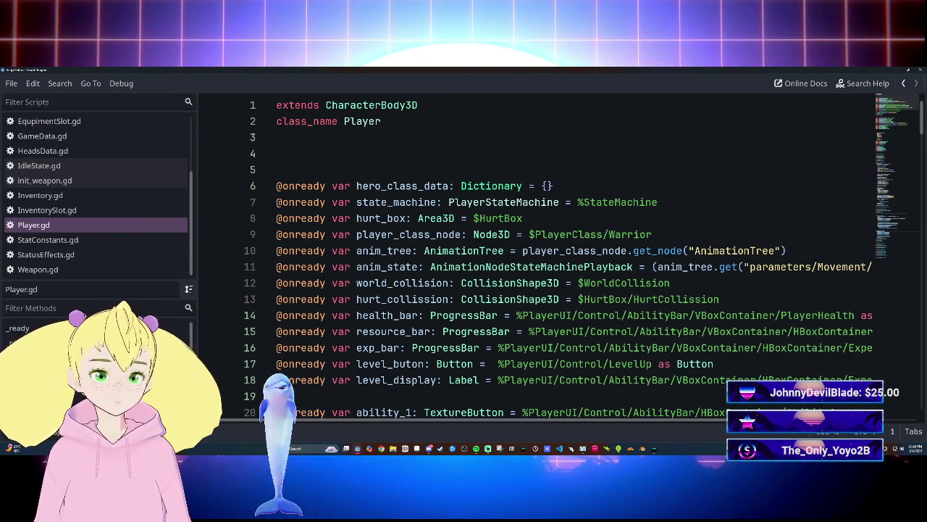
scroll(573, 254, down, 2)
scroll(573, 254, up, 2)
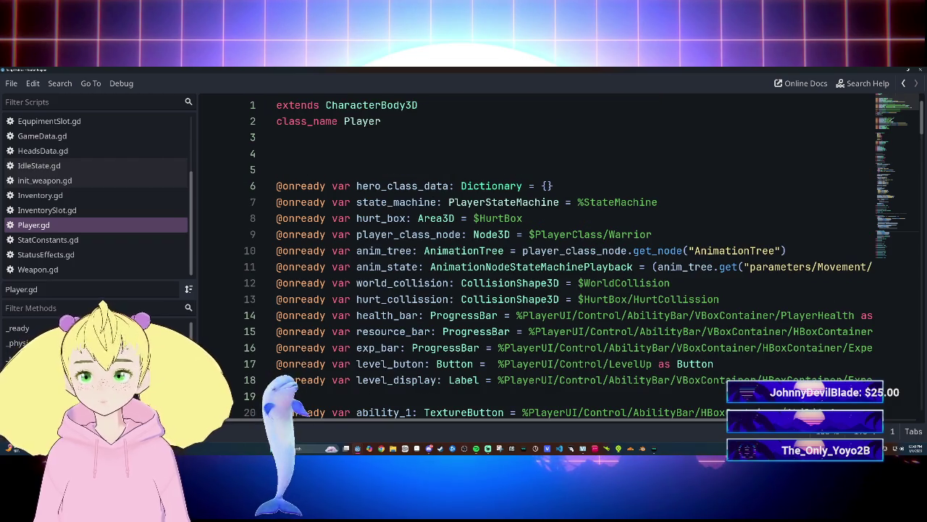
scroll(417, 426, down, 4)
scroll(417, 425, up, 4)
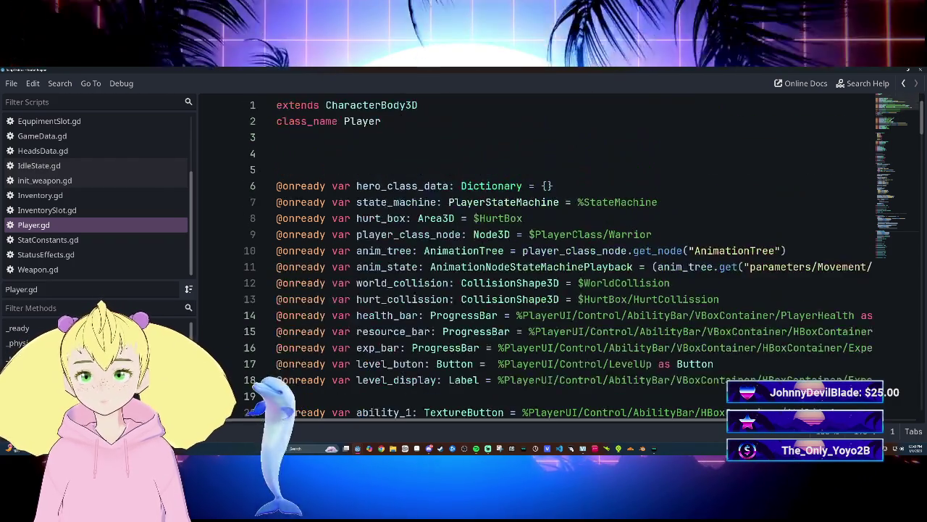
scroll(417, 425, down, 4)
scroll(416, 425, down, 1)
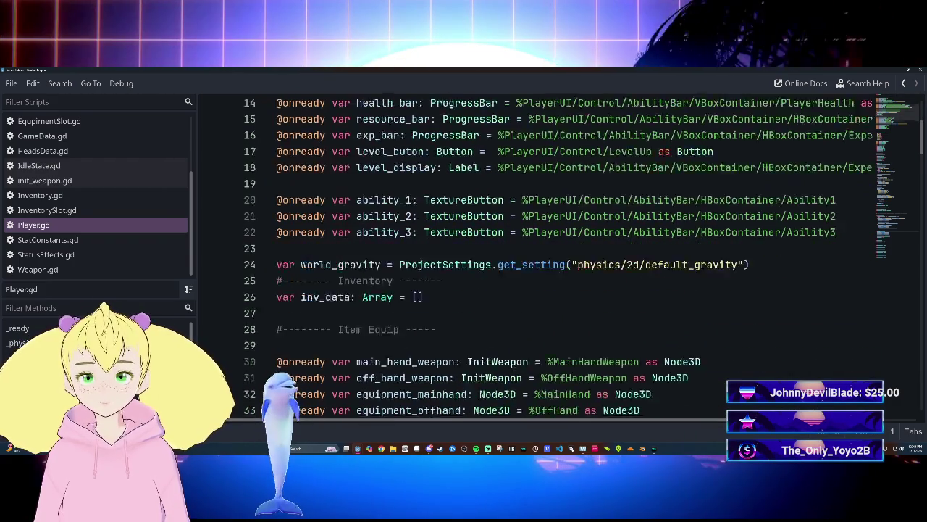
scroll(572, 254, down, 3)
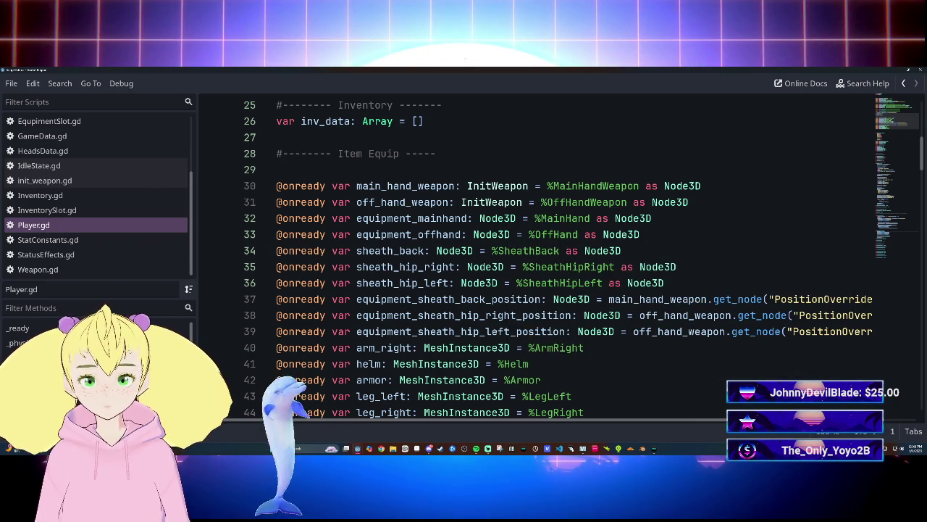
Delete the equipment_mainhand and equipment_offhand declarations on lines 32–33, then switch to the player scene window.
mouse_move(276, 218)
mouse_down()
mouse_move(435, 251)
mouse_move(640, 234)
mouse_up()
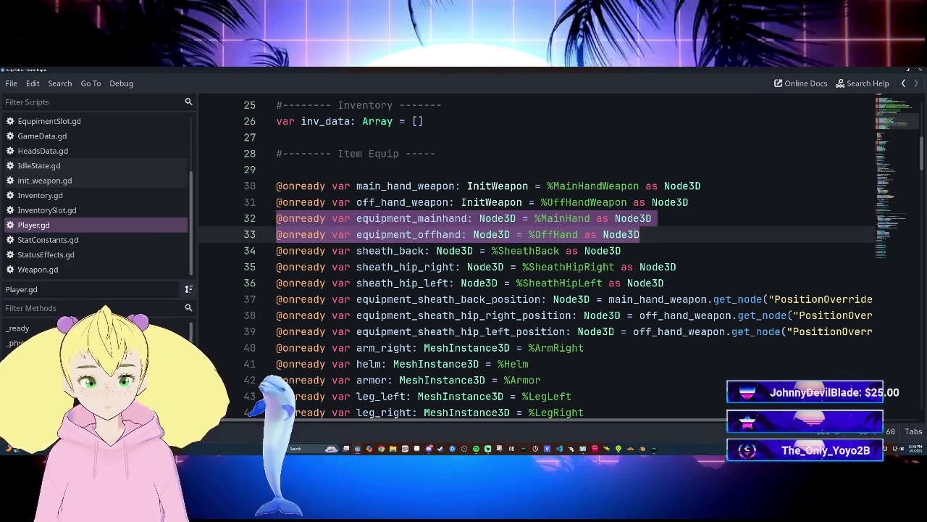
key(BackSpace)
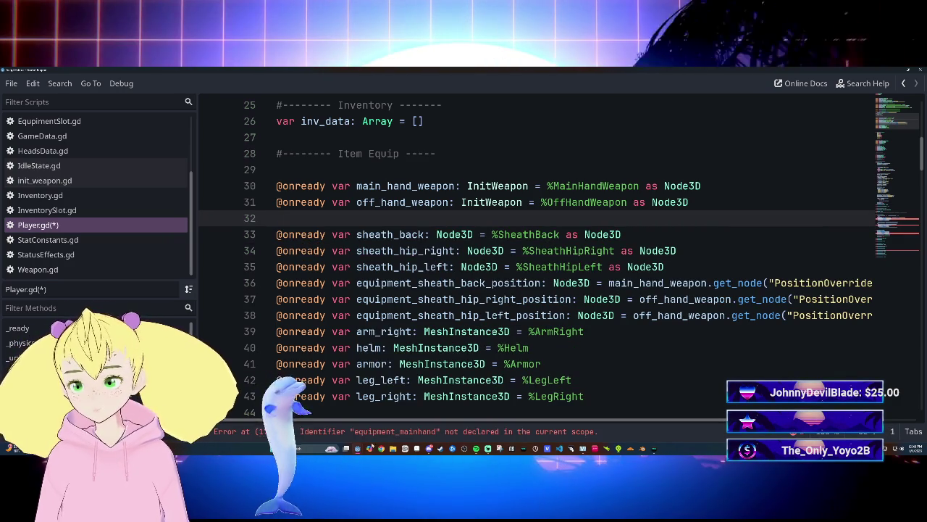
mouse_move(362, 450)
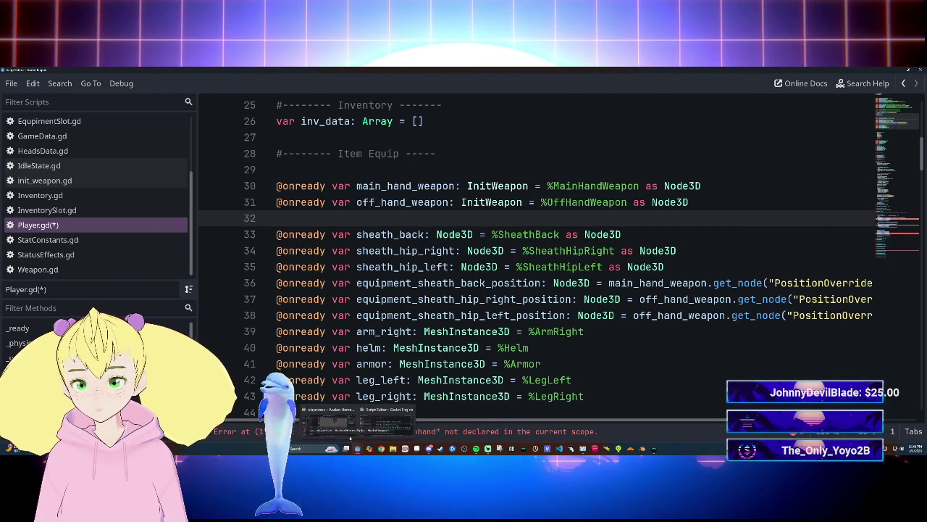
click(343, 433)
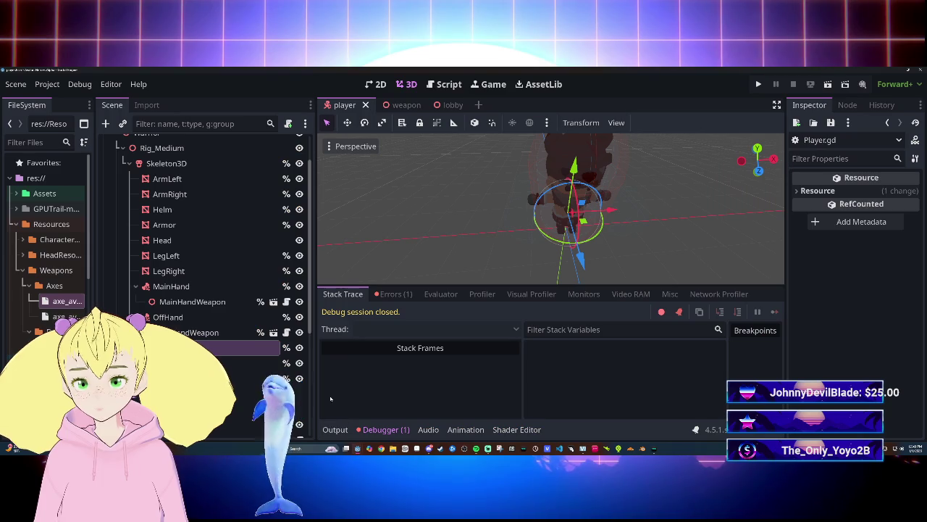
Select the OffHand and MainHand nodes, then show Player.gd in the main editor's Script workspace with the debugger collapsed.
click(194, 316)
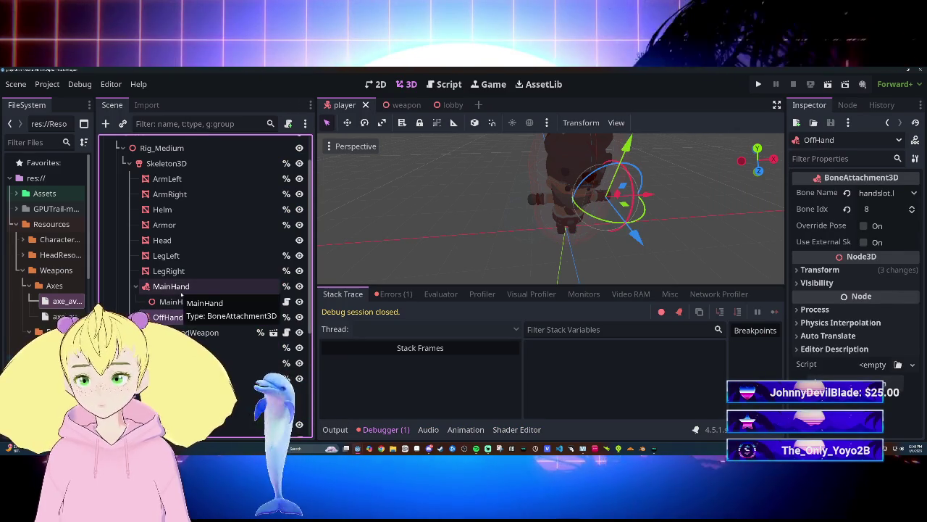
ctrl+click(187, 289)
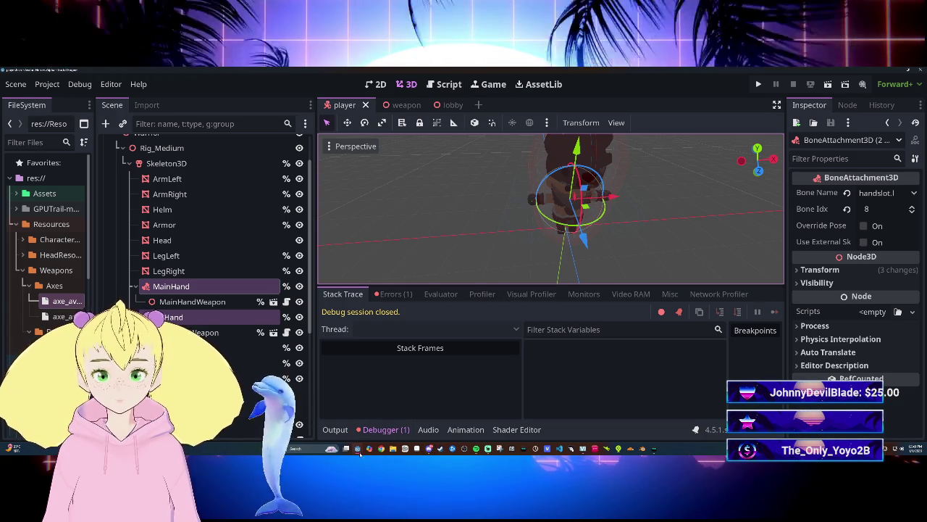
click(391, 424)
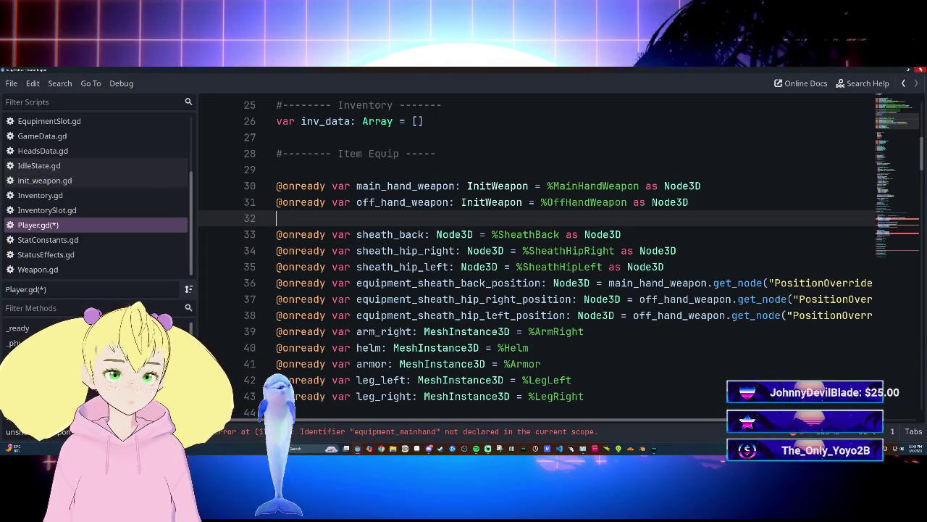
key(alt+Tab)
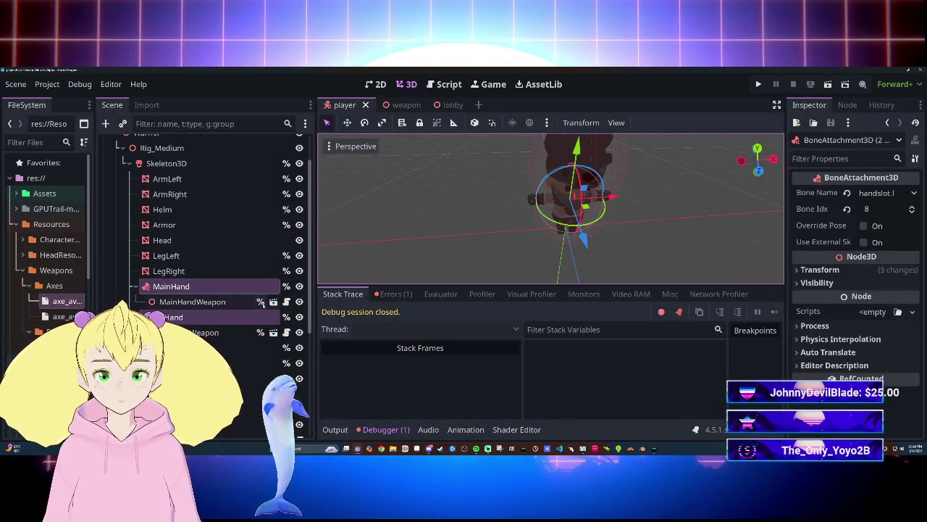
click(452, 86)
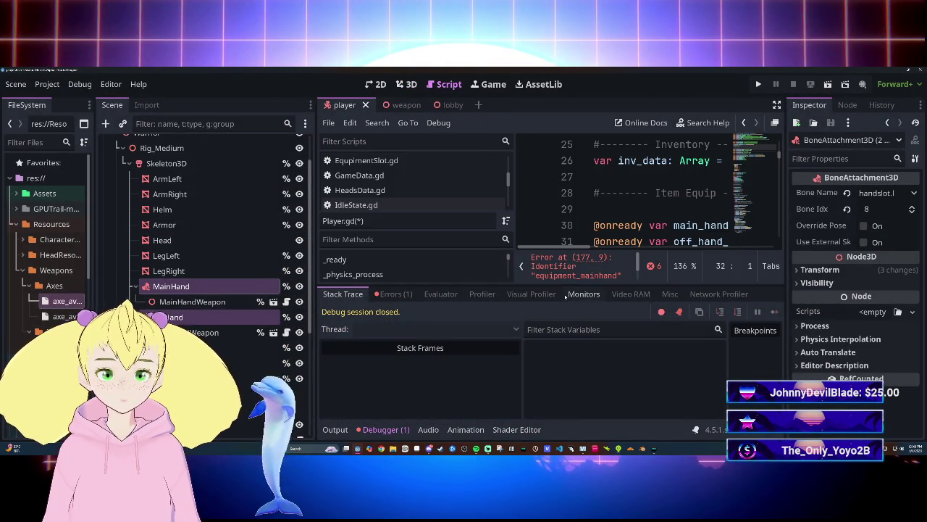
click(384, 429)
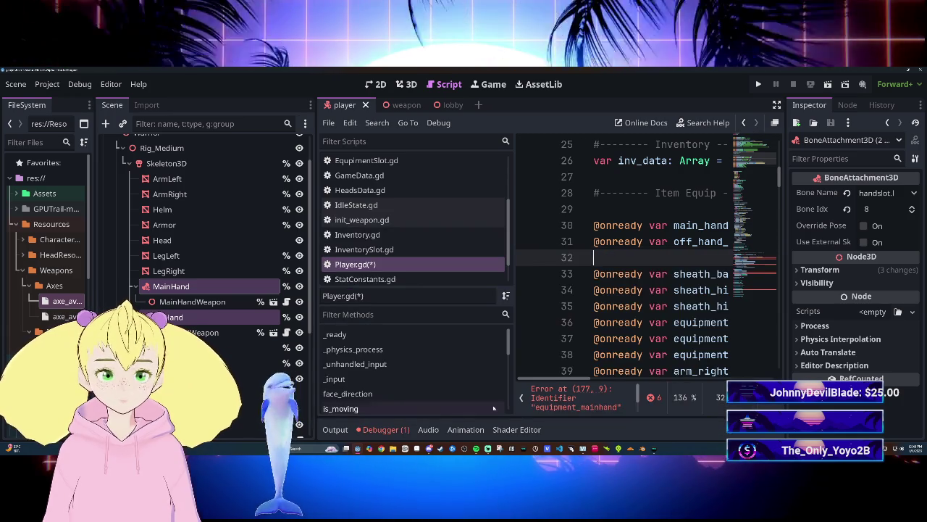
Drag MainHand and OffHand into the script as onready references, removing the stray duplicate and blank line.
click(522, 399)
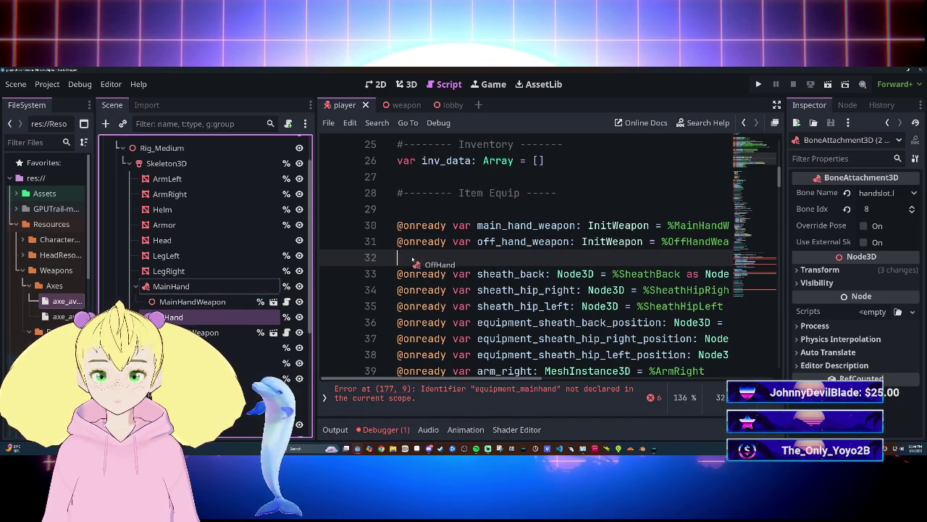
drag(413, 261, 412, 258)
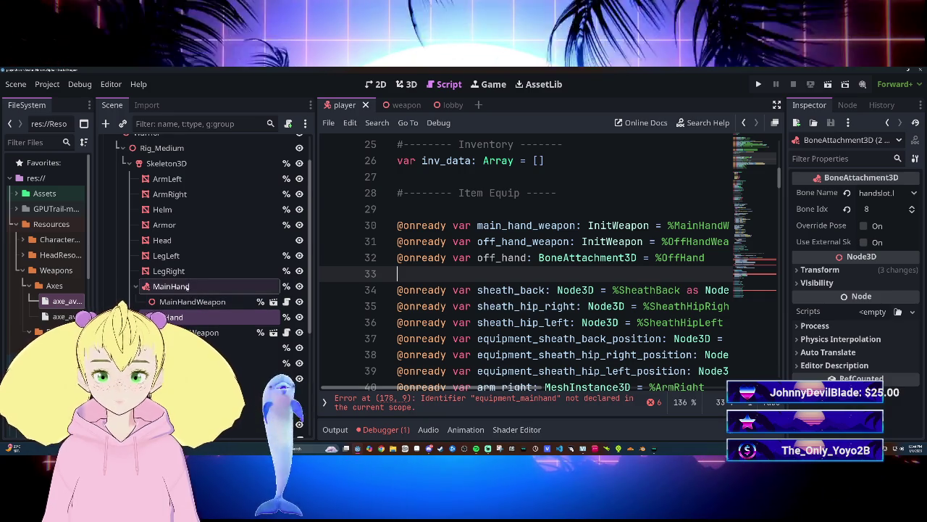
key(ctrl+z)
drag(198, 292, 445, 269)
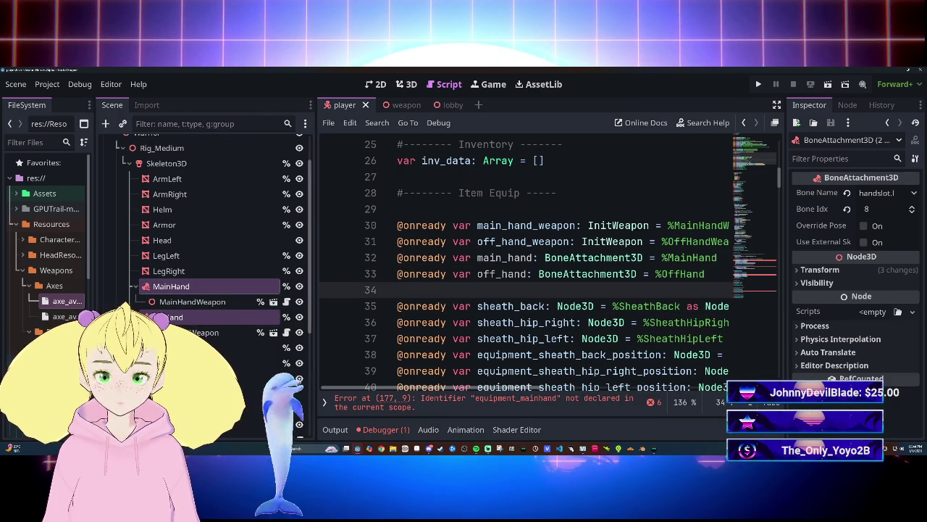
key(BackSpace)
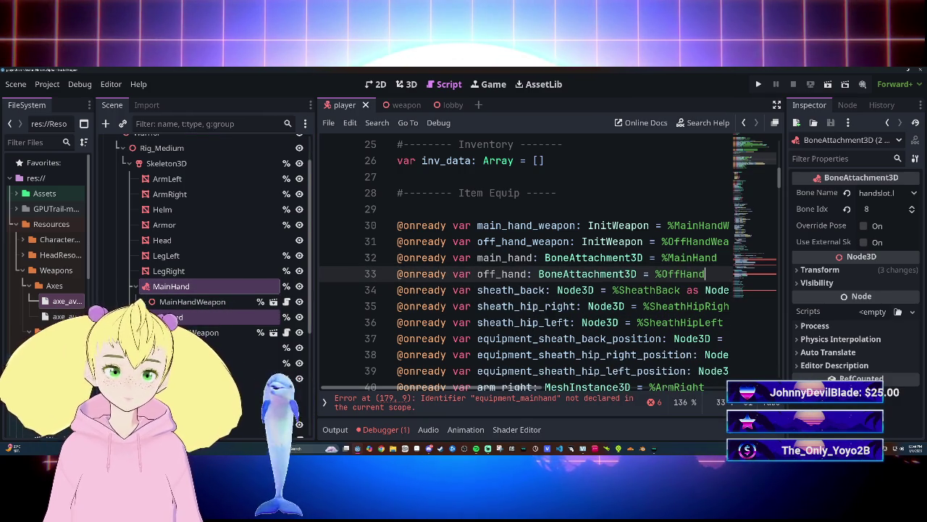
scroll(551, 290, right, 3)
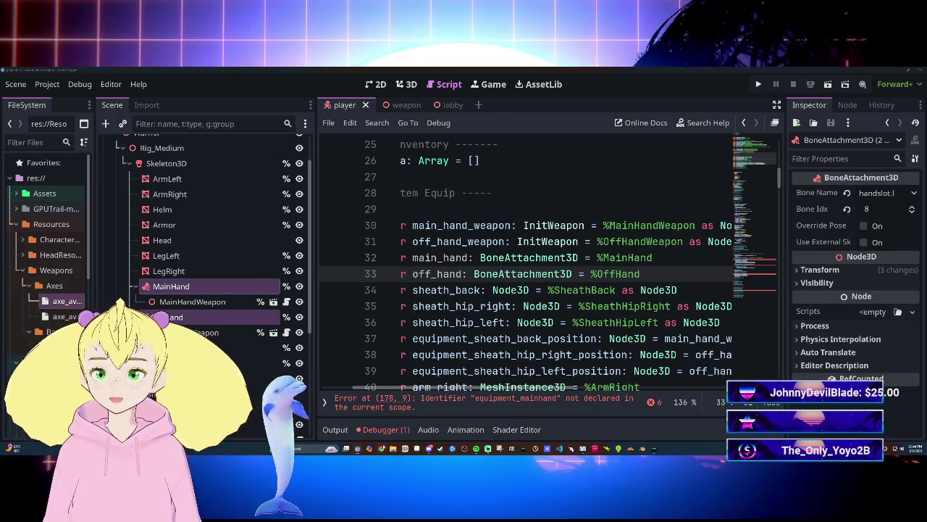
Run the game with F5, then close the browser window that opened.
key(F5)
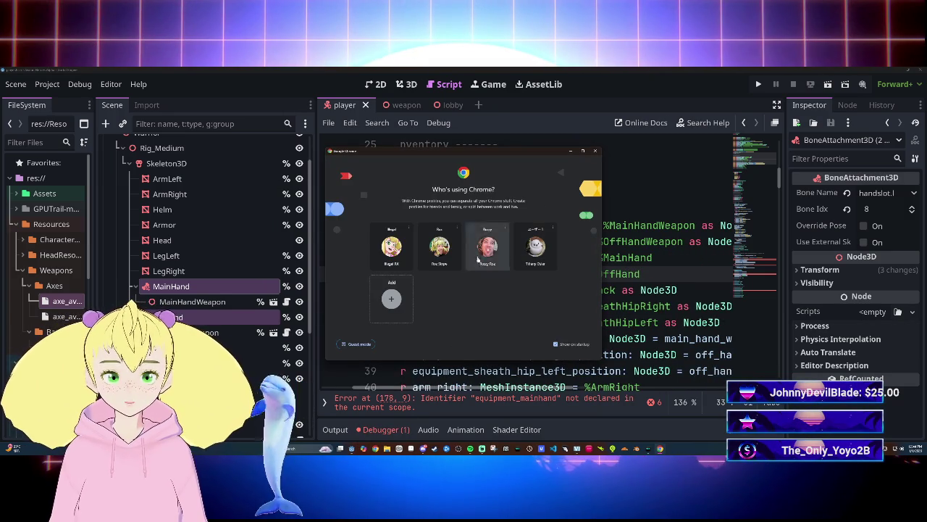
click(397, 255)
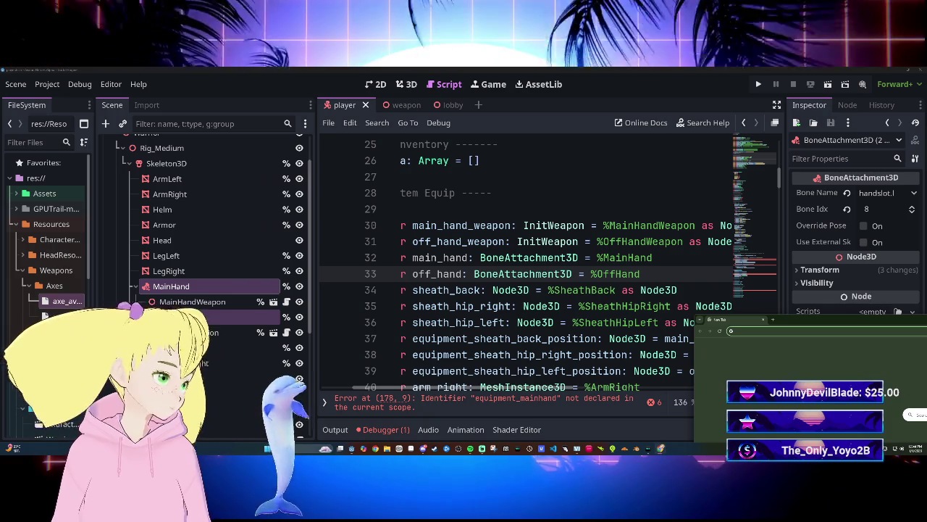
key(ctrl+w)
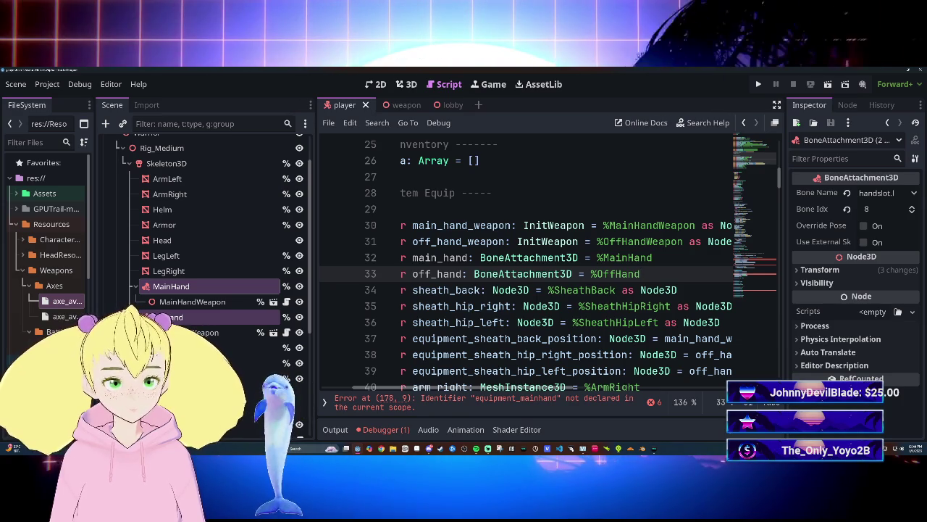
Review the sheath_hip_right, sheath_hip_left and sheath back declarations on lines 35–37.
click(480, 306)
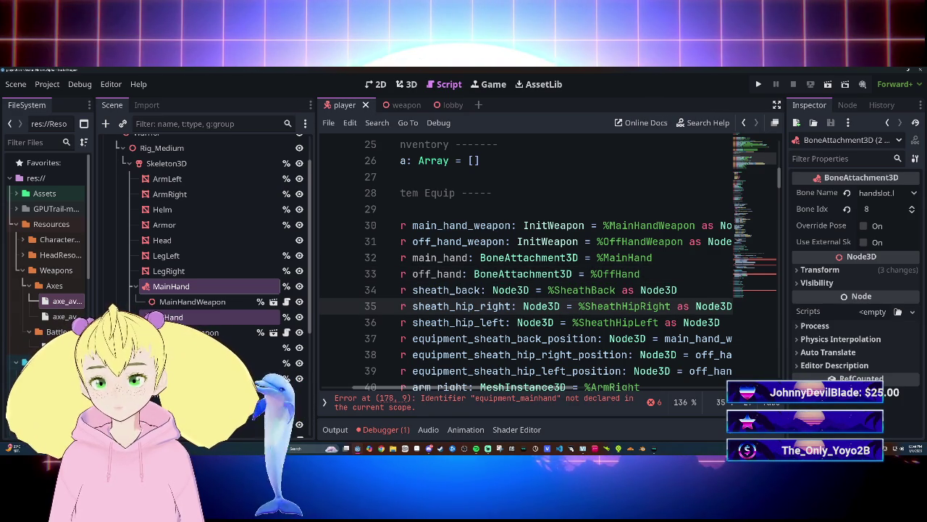
click(512, 322)
click(511, 339)
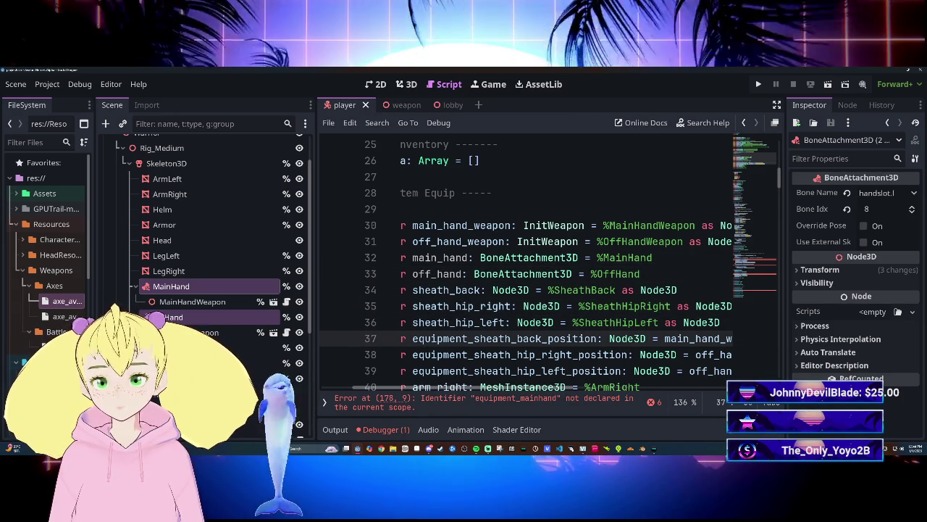
scroll(543, 261, down, 3)
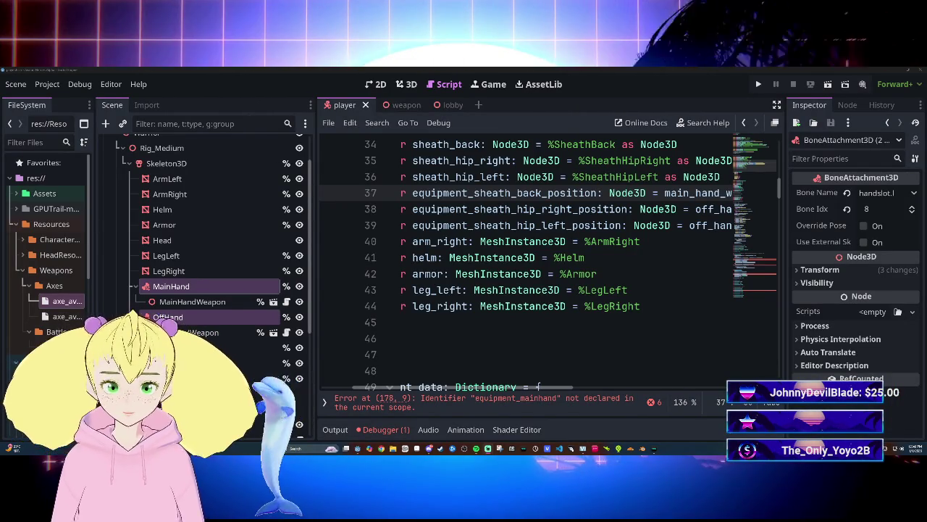
mouse_move(544, 387)
mouse_down()
mouse_move(601, 395)
mouse_move(524, 384)
mouse_up()
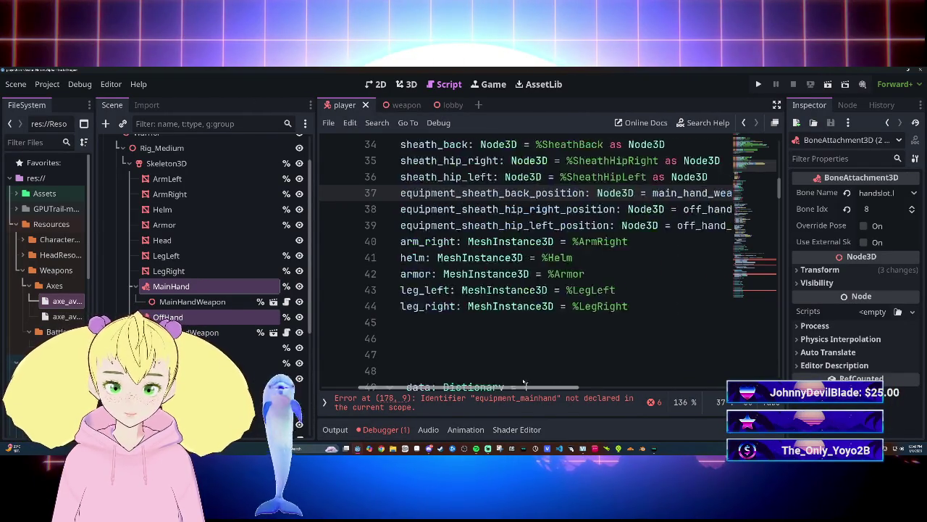
Scroll through the script and switch to distraction-free mode with Ctrl+Shift+F11.
click(522, 321)
scroll(522, 322, down, 3)
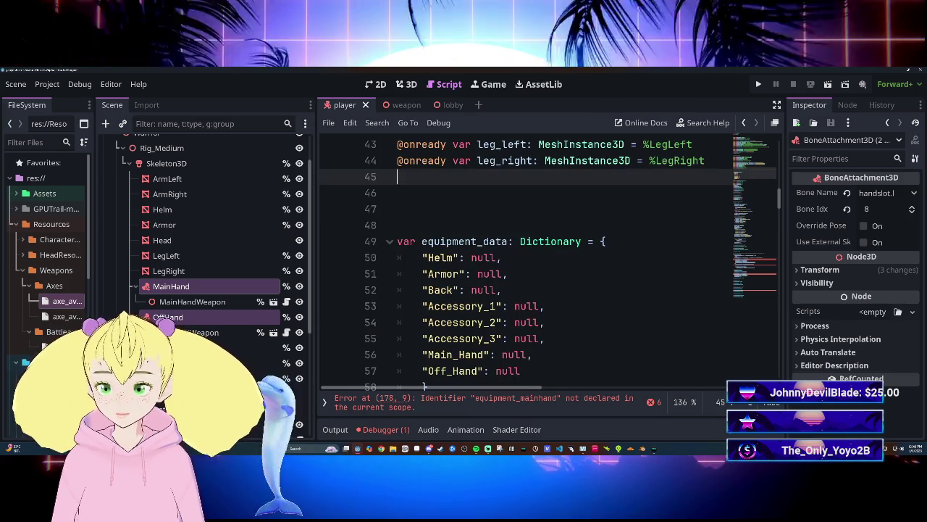
scroll(522, 322, down, 10)
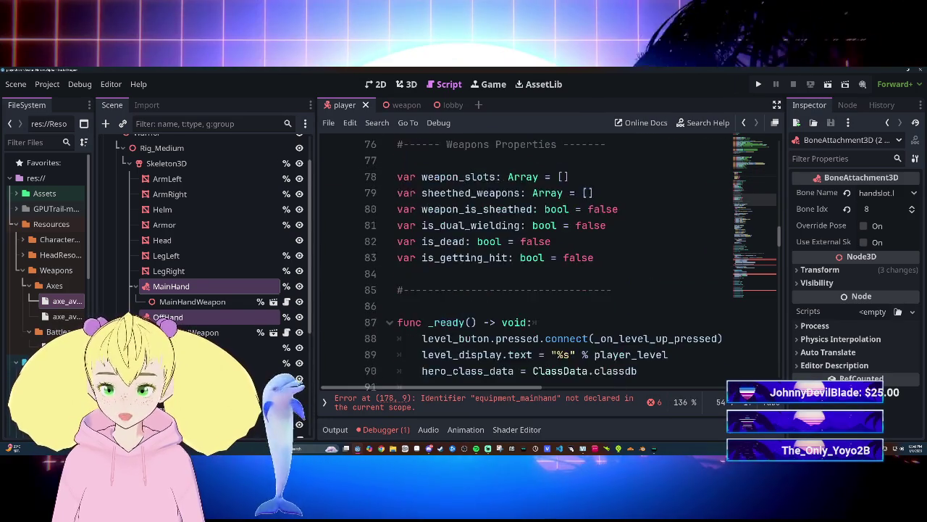
scroll(521, 322, down, 6)
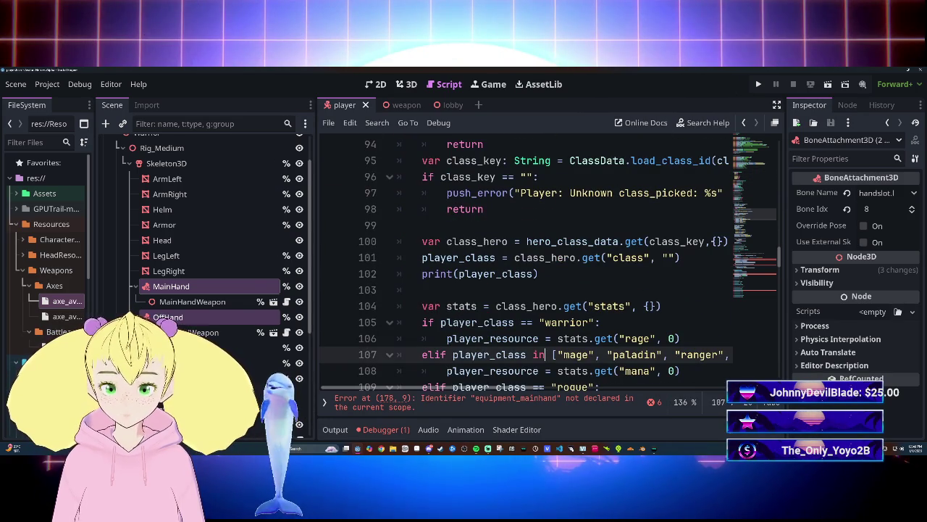
scroll(522, 322, down, 9)
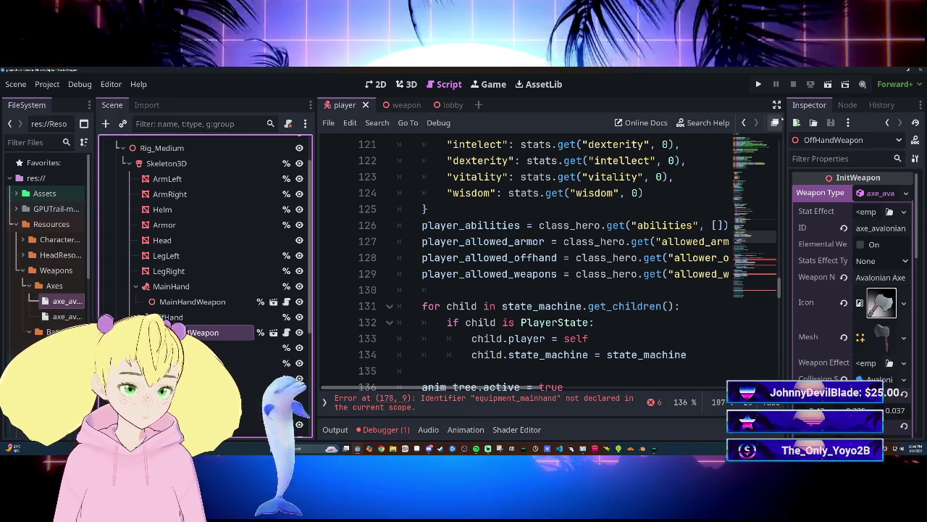
key(ctrl+shift+F11)
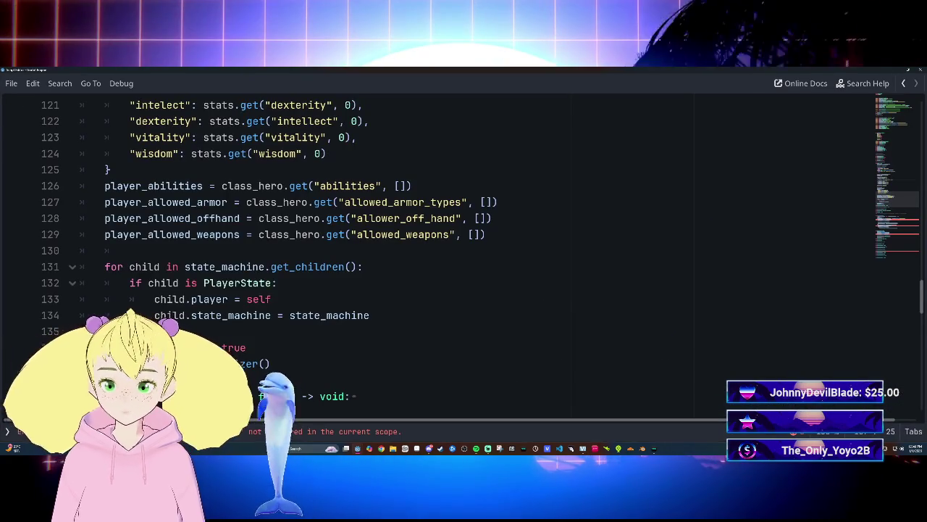
Rename main_hand and off_hand on lines 32–33 to main_hand_slot and off_hand_slot.
scroll(478, 253, down, 17)
click(419, 203)
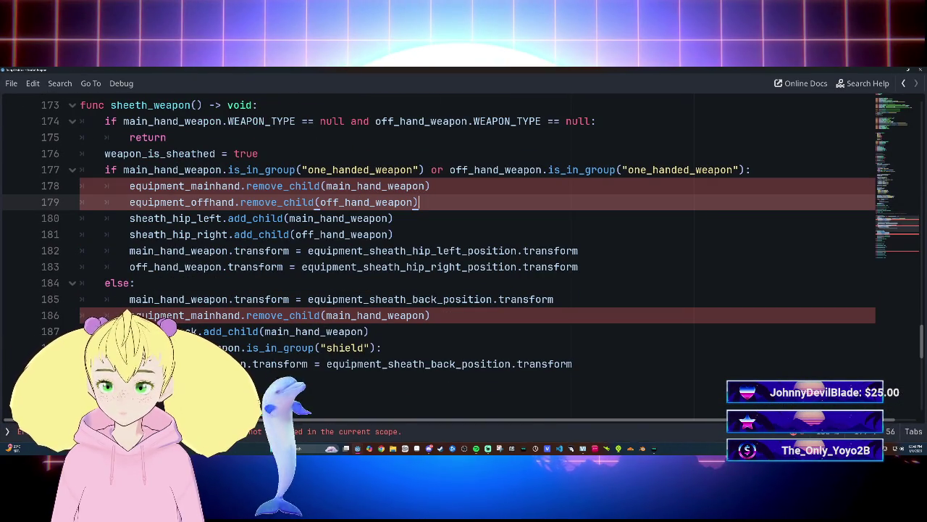
scroll(313, 415, up, 20)
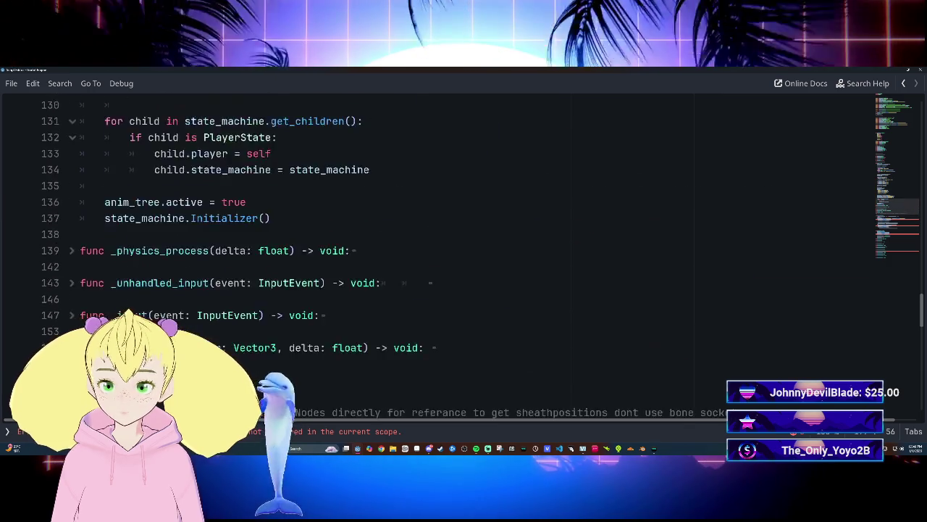
scroll(478, 254, up, 17)
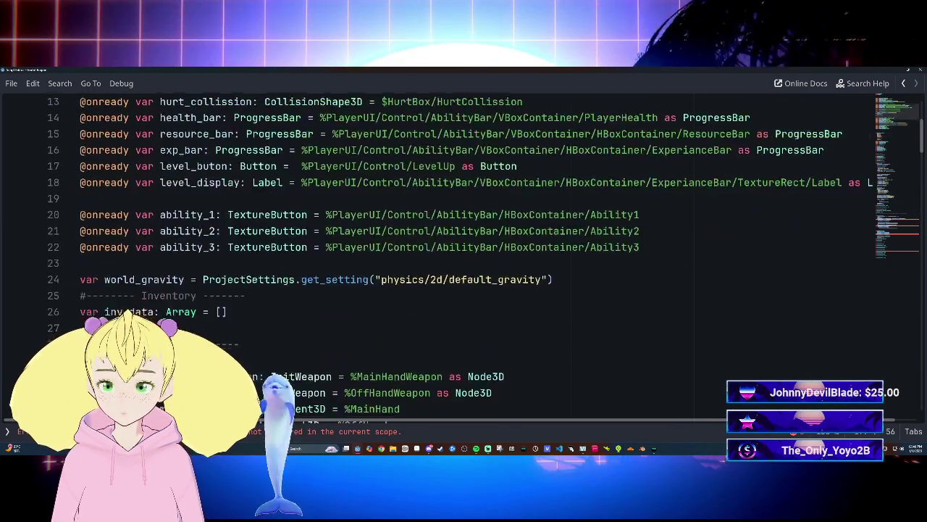
scroll(478, 253, down, 3)
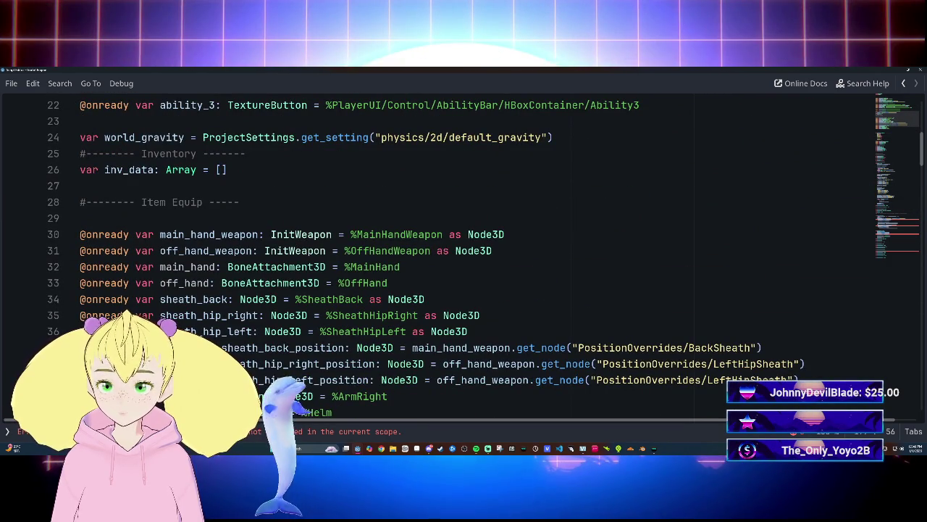
click(218, 267)
text(_)
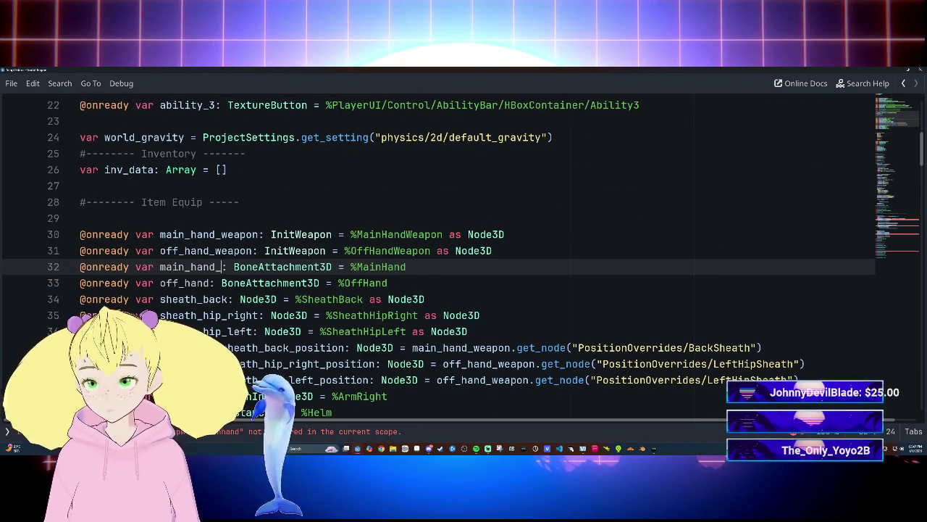
text(slot)
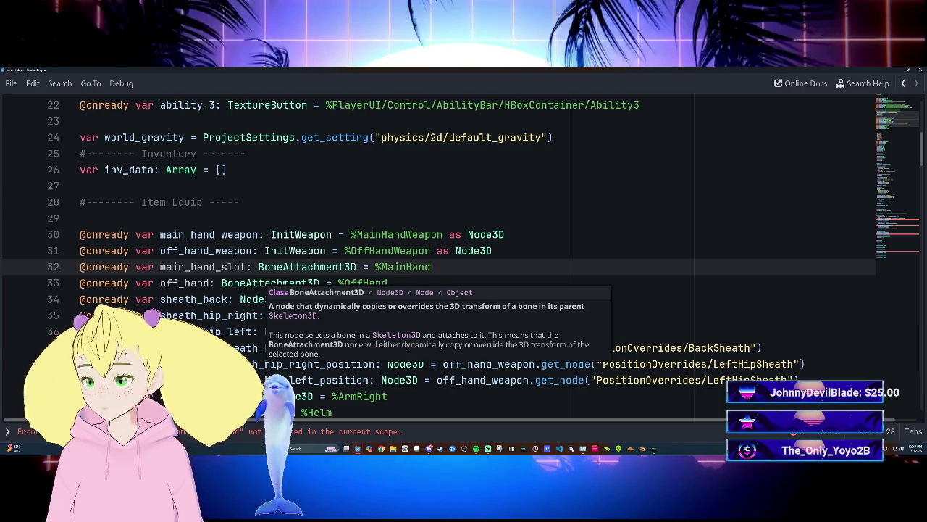
click(211, 282)
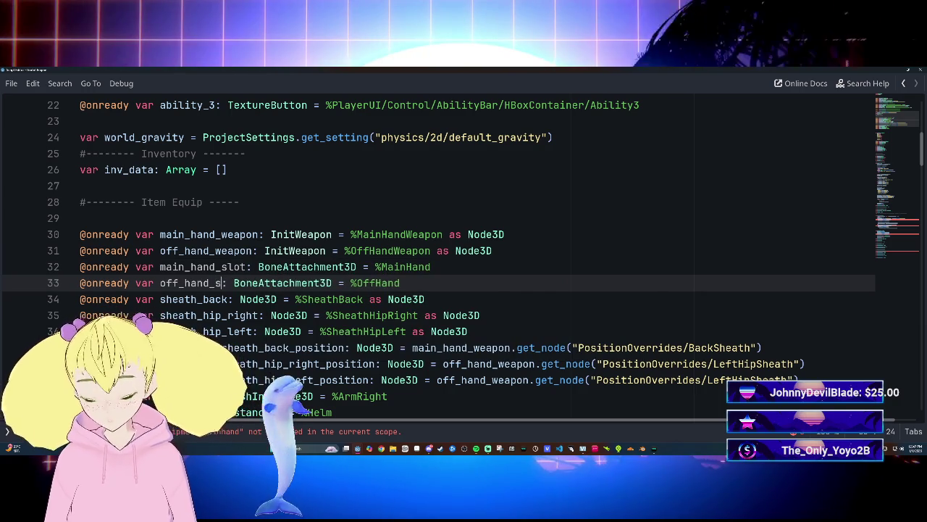
text(lot)
click(478, 315)
Scroll back down to the failing equipment_mainhand reference on line 178.
scroll(463, 254, down, 7)
scroll(464, 254, down, 20)
scroll(464, 254, down, 2)
scroll(463, 253, up, 3)
click(242, 234)
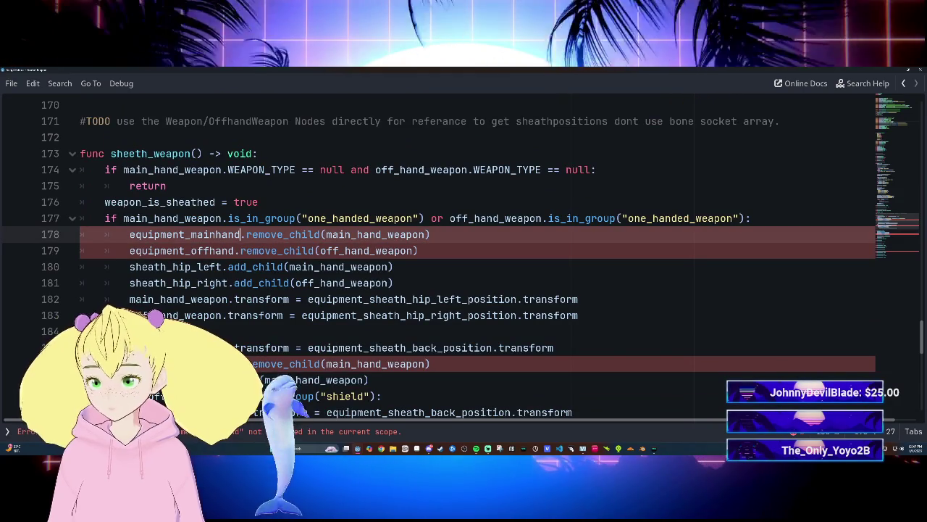
Replace equipment_mainhand and equipment_offhand on lines 178–179 with main_hand_slot and off_hand_slot.
drag(130, 234, 221, 234)
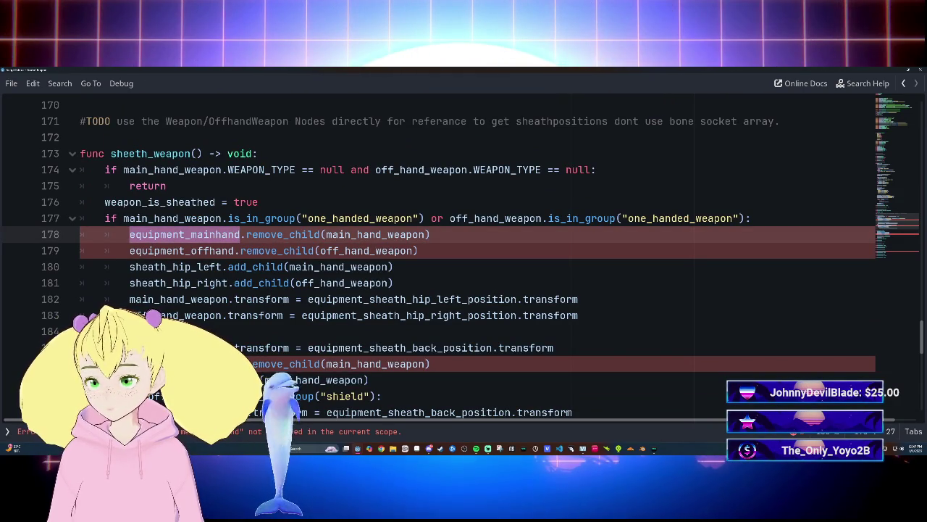
key(BackSpace)
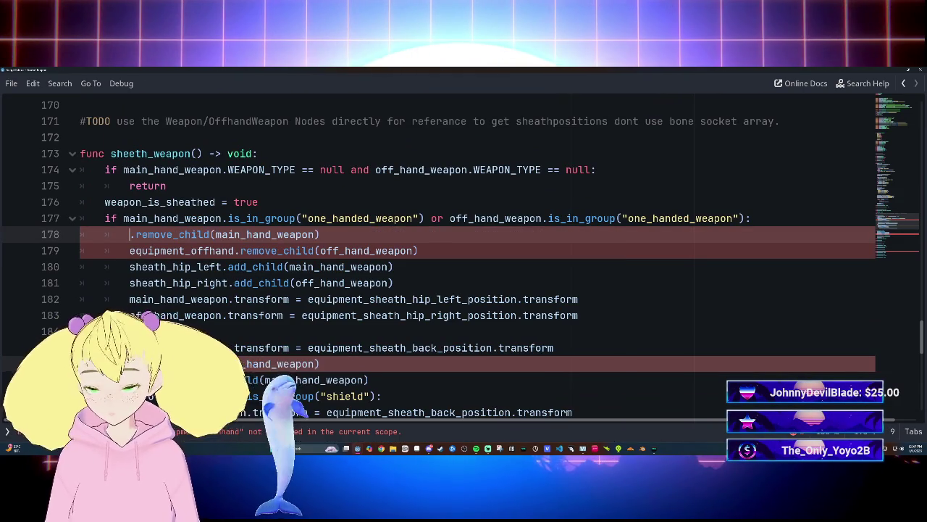
text(main_hand_slot)
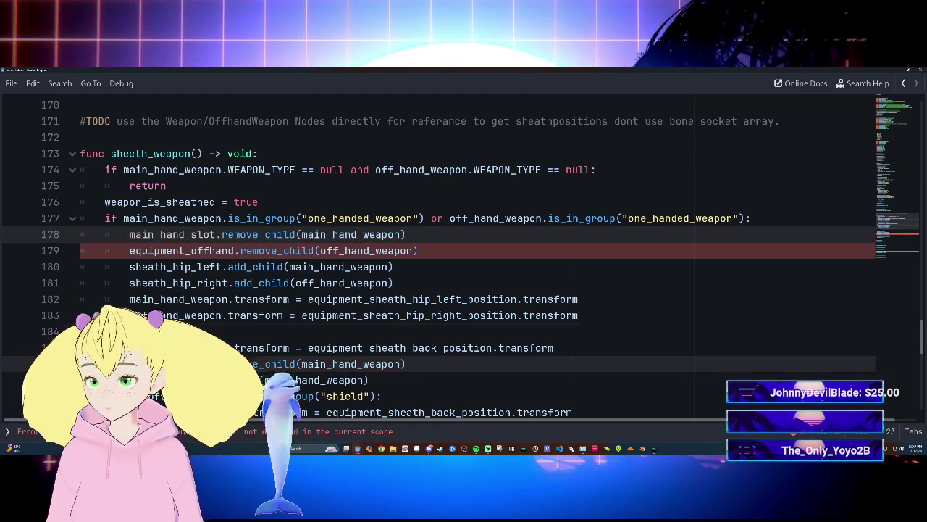
double_click(181, 251)
scroll(307, 286, down, 3)
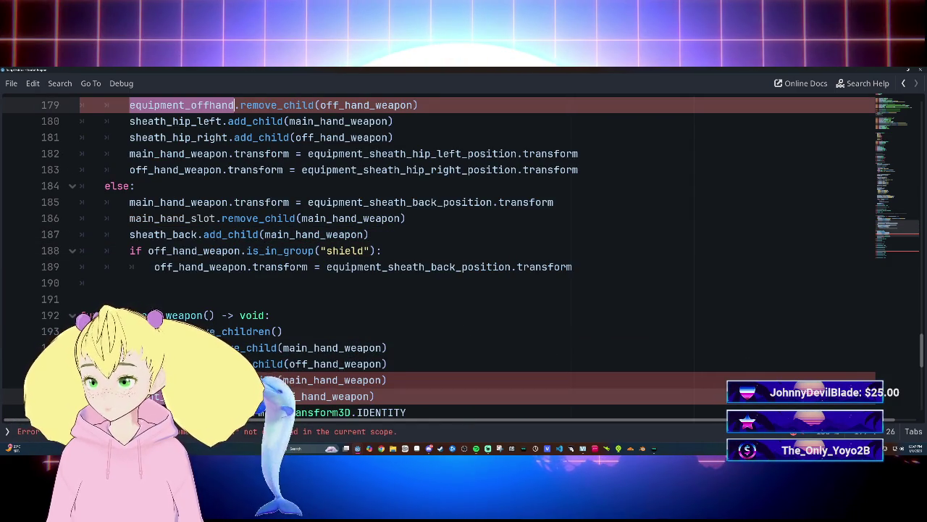
key(BackSpace)
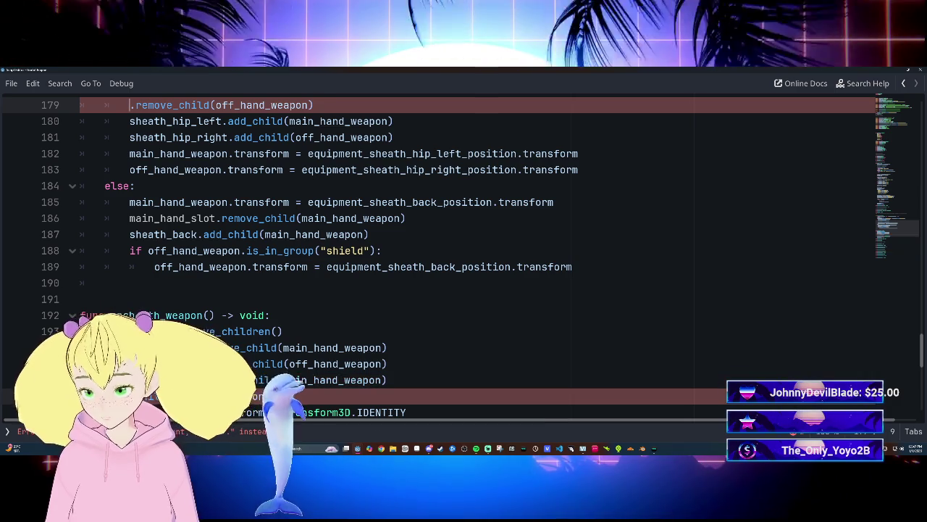
text(off_hand_slot)
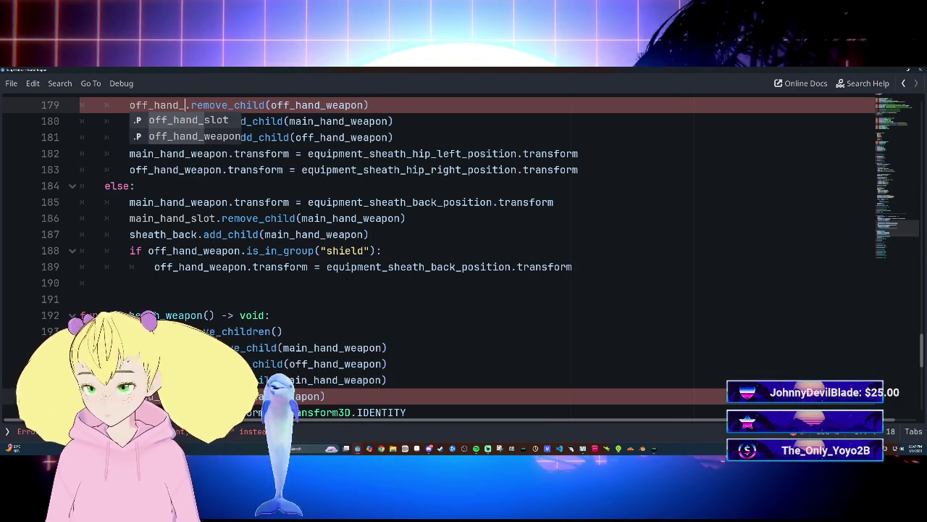
Change line 196's argument to main_hand_weapon, then move to the play_attack_animation function.
click(283, 363)
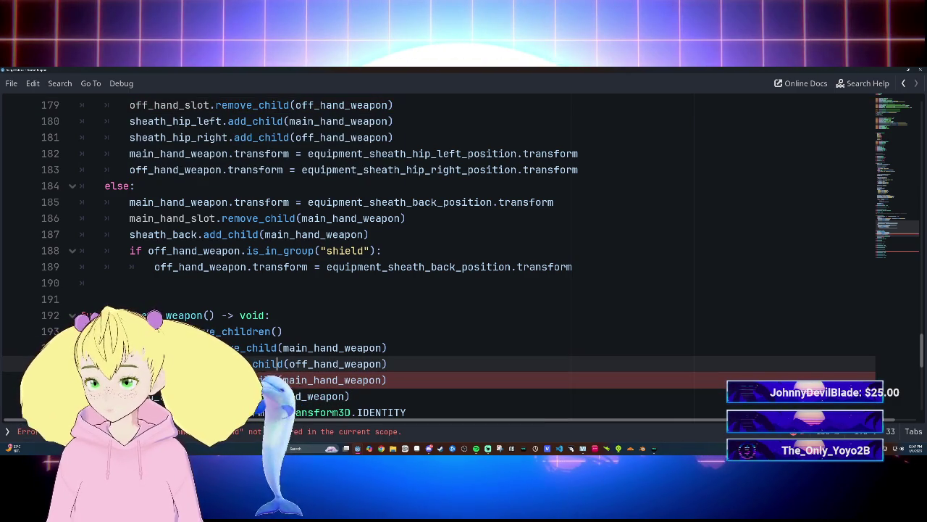
click(221, 380)
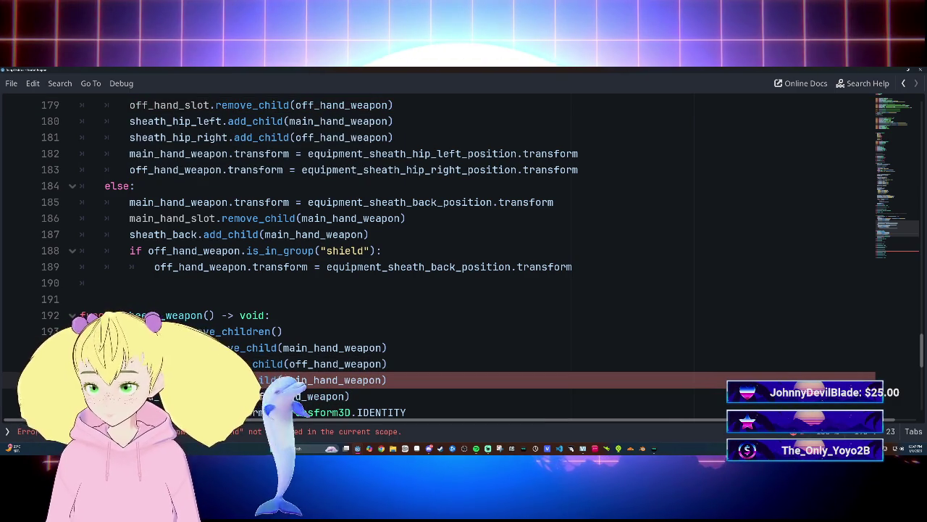
key(BackSpace)
key(BackSpace)
key(BackSpace)
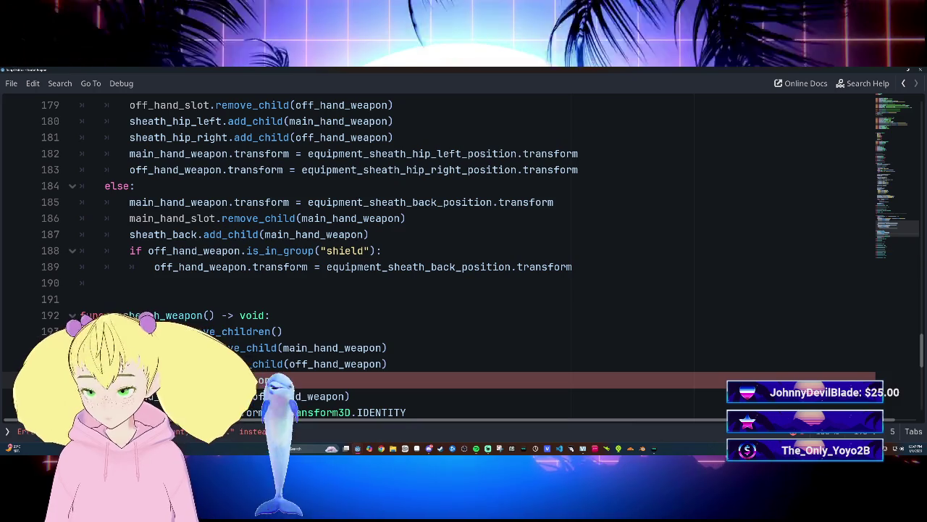
text(main_hand)
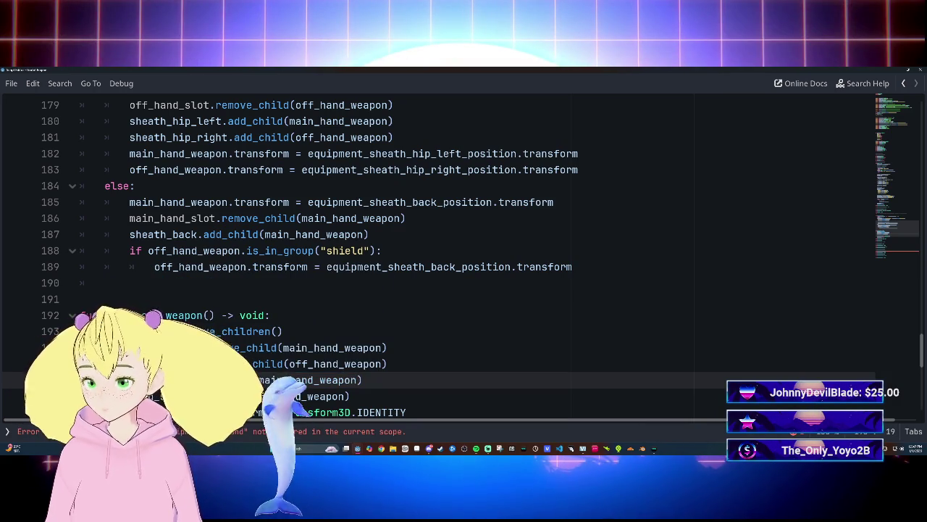
key(Up)
key(Up)
scroll(463, 253, down, 10)
click(311, 250)
scroll(464, 253, up, 1)
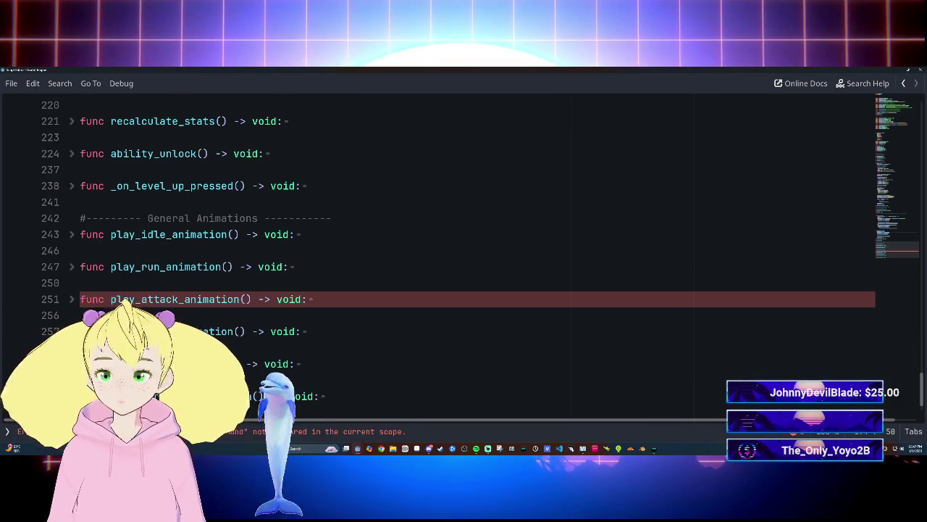
Replace play_attack_animation's for loop with an if on main_hand_weapon.is_in_group("two_handed_weapon").
click(72, 300)
scroll(75, 303, down, 1)
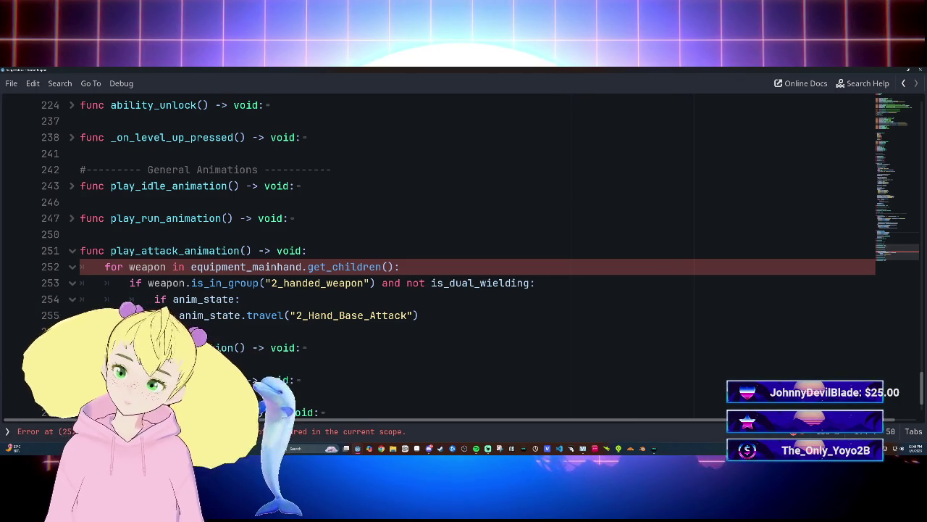
drag(106, 266, 392, 267)
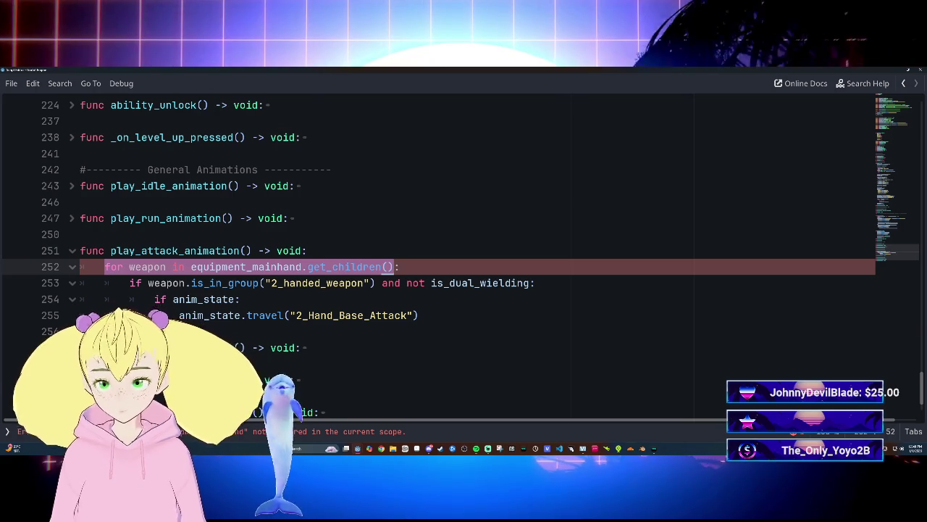
key(BackSpace)
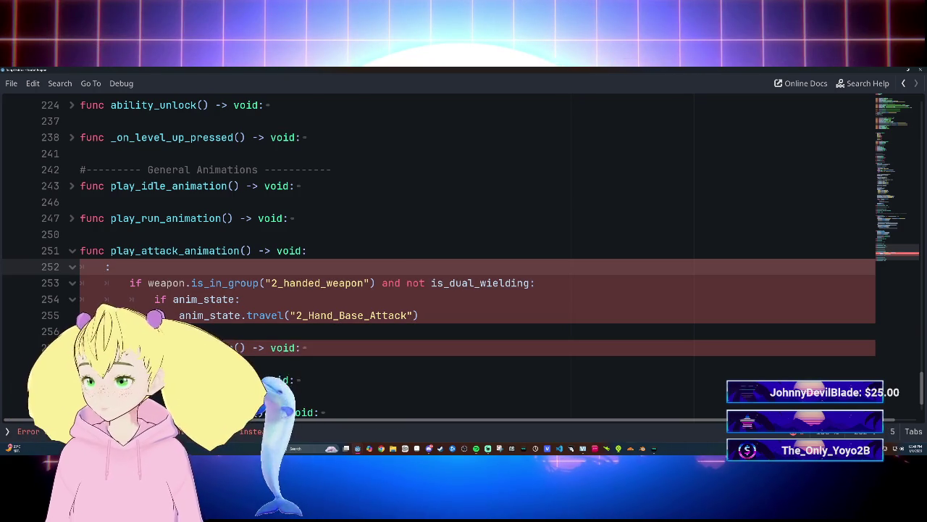
text(if :)
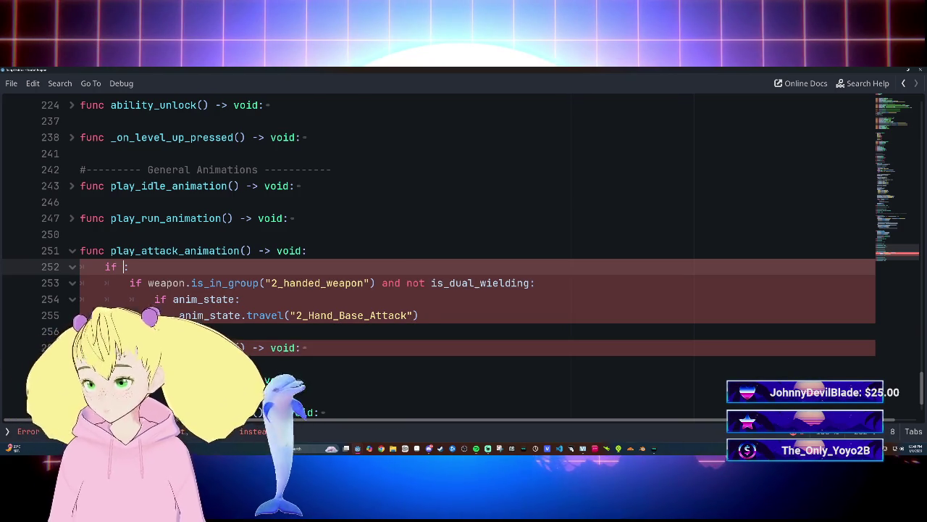
text(main)
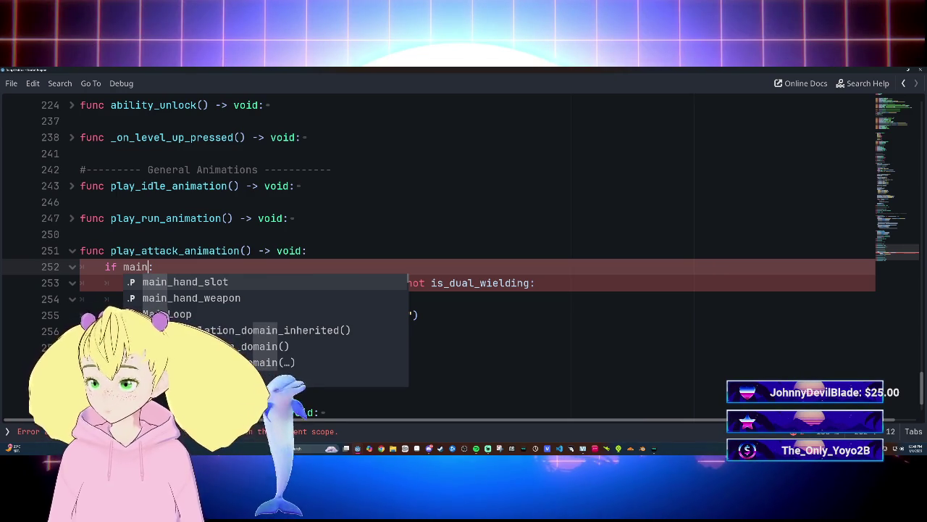
key(Down)
key(Return)
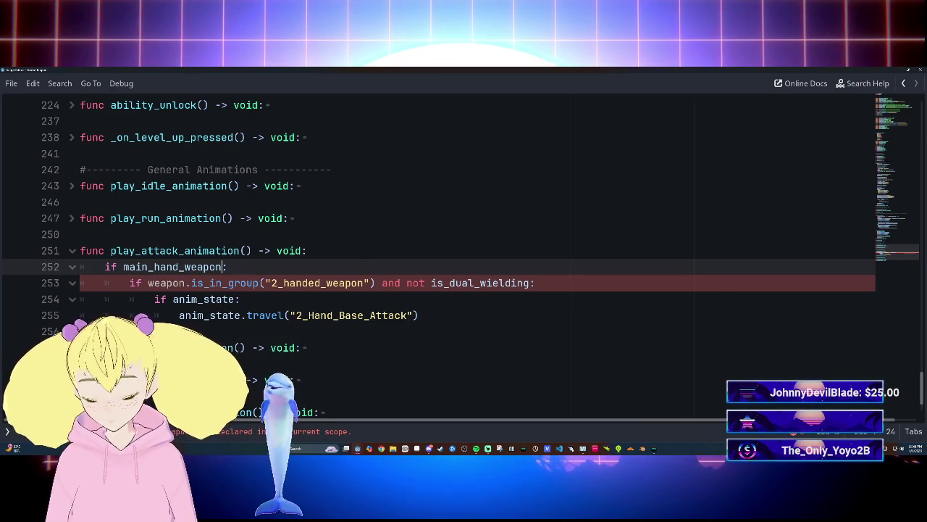
text(is_in)
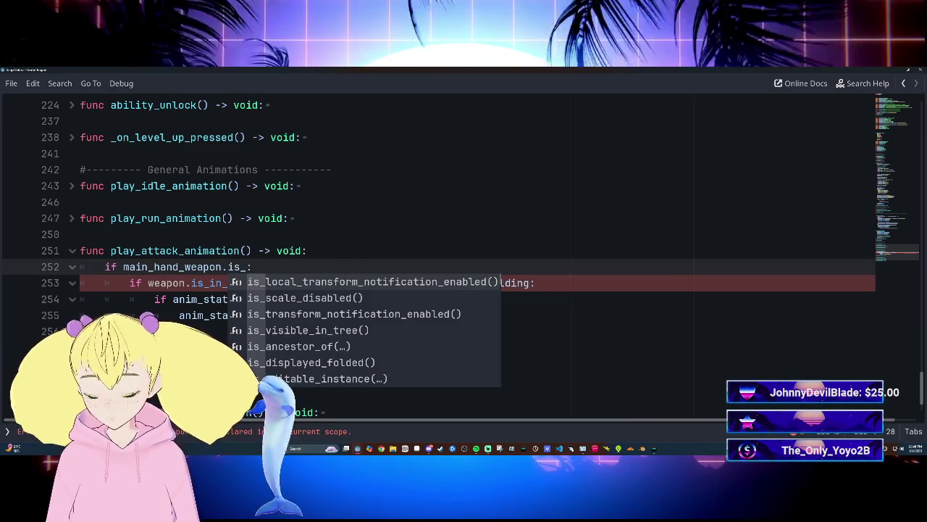
text(_group)
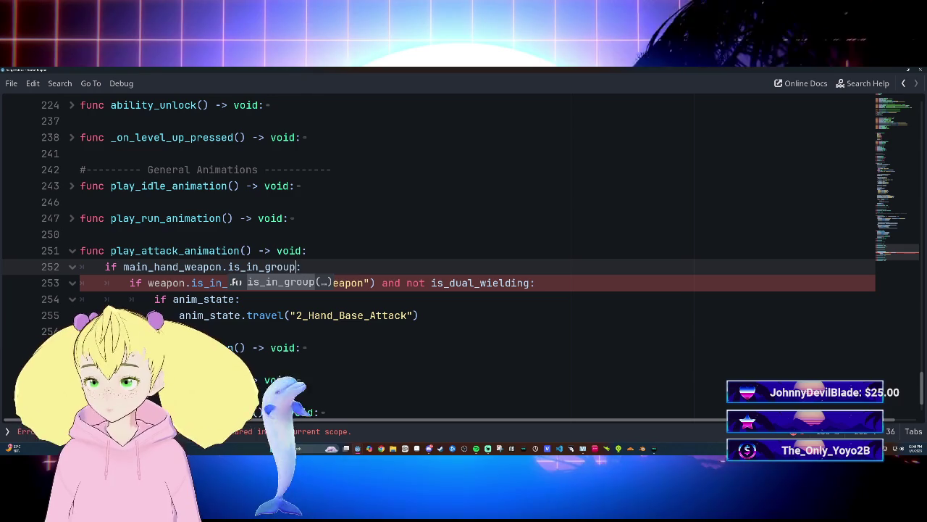
key(Return)
text("two_)
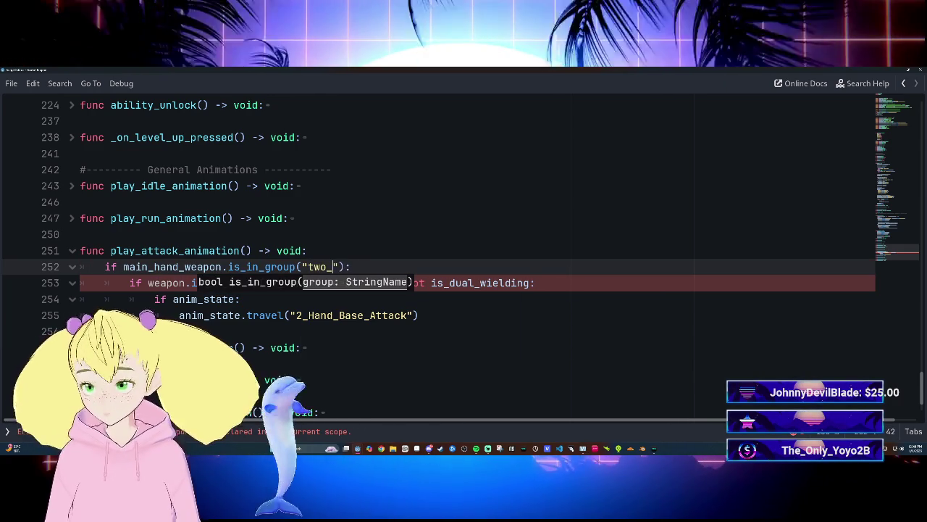
text(handed_)
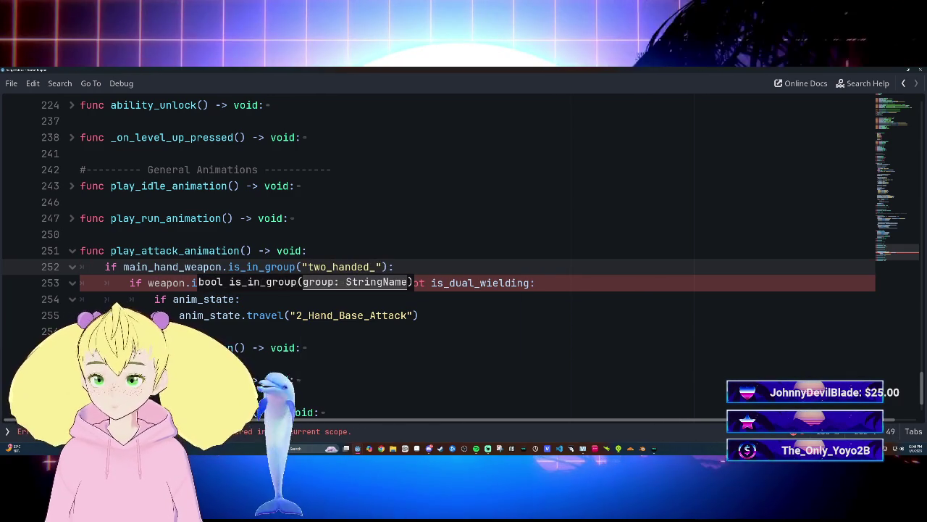
key(BackSpace)
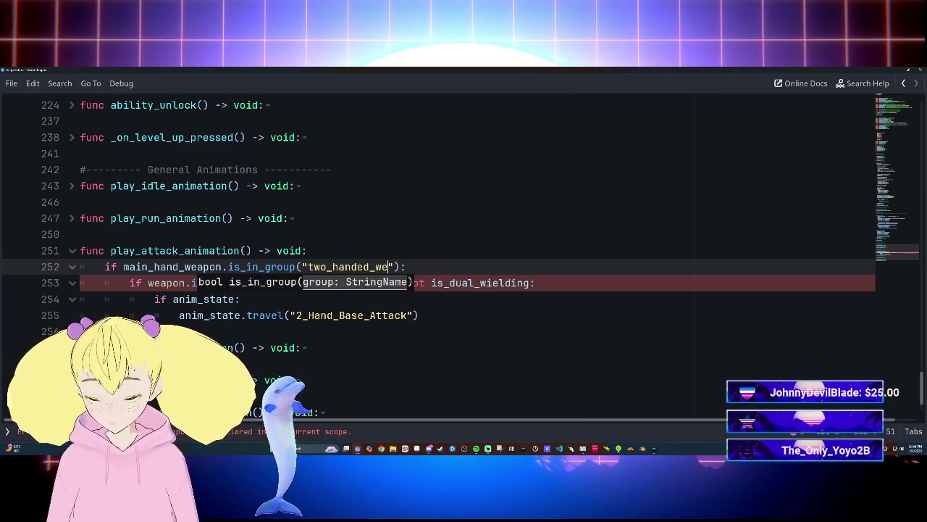
text(n)
Add 'and not is_dual_wielding' to that if line and delete the old weapon-group check.
key(End)
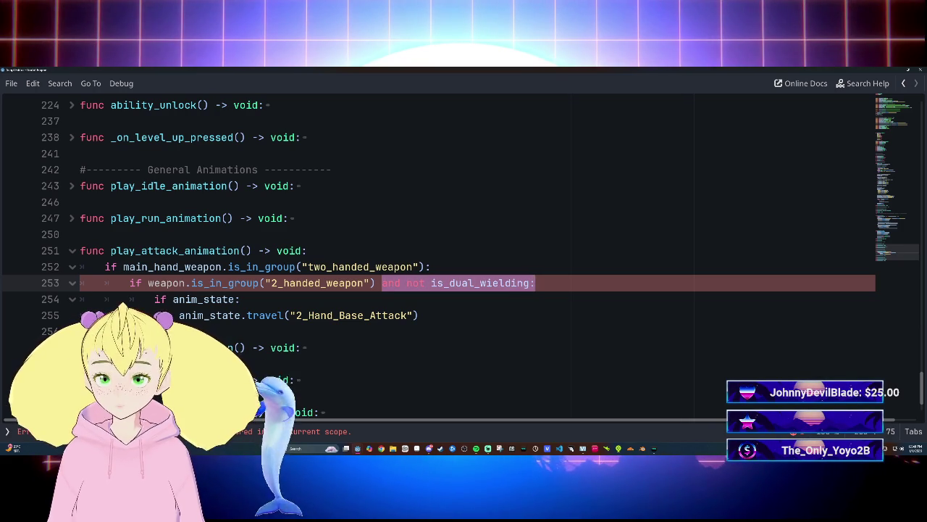
key(ctrl+c)
key(Up)
key(ctrl+v)
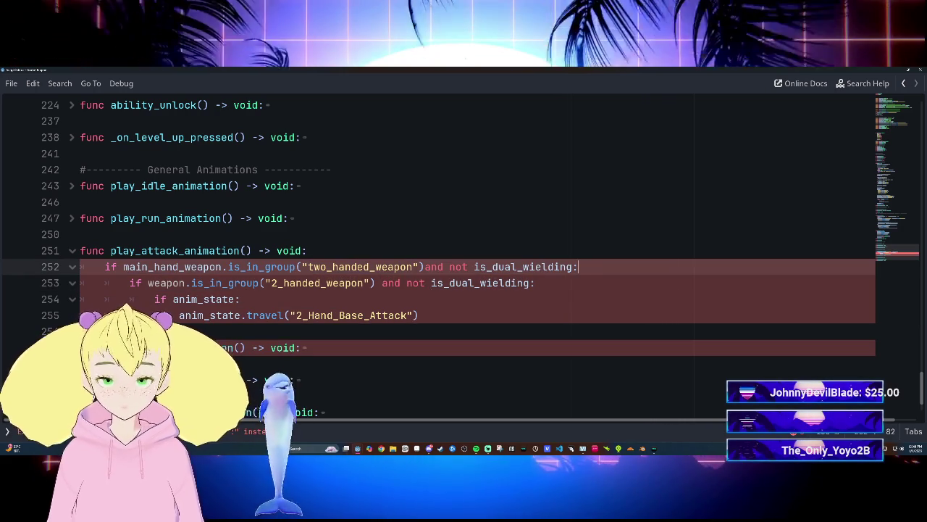
key(Down)
key(ctrl+shift+Left)
key(ctrl+shift+Left)
key(ctrl+shift+Left)
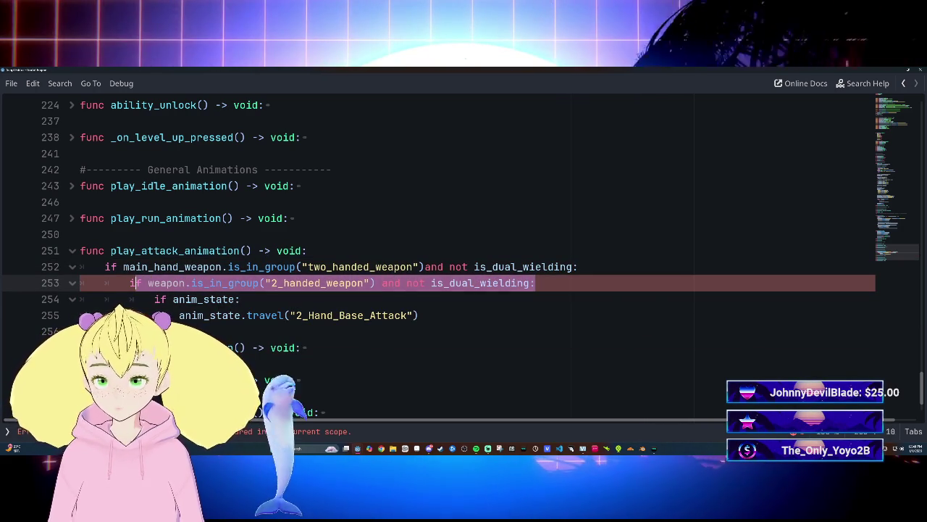
key(BackSpace)
key(BackSpace)
key(BackSpace)
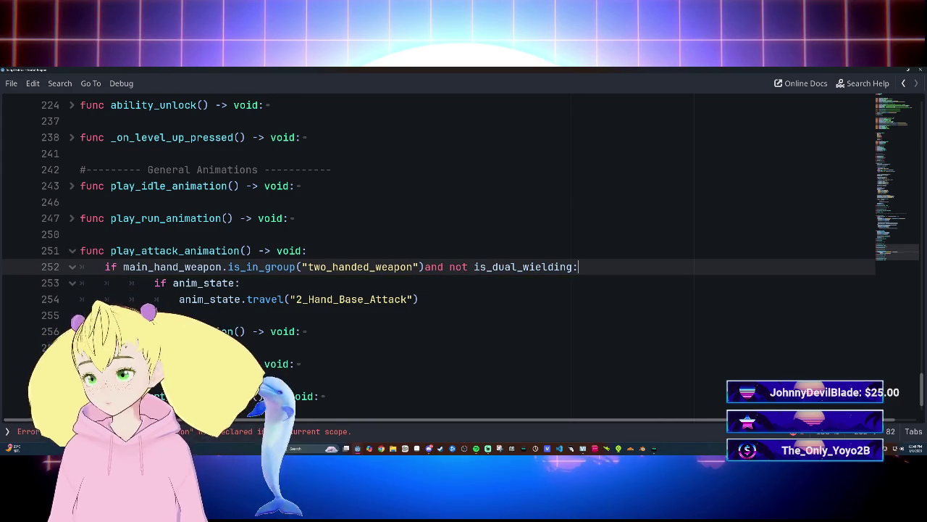
Outdent the anim_state travel block one level under the new if, then switch to Discord.
key(shift+Down)
key(shift+Down)
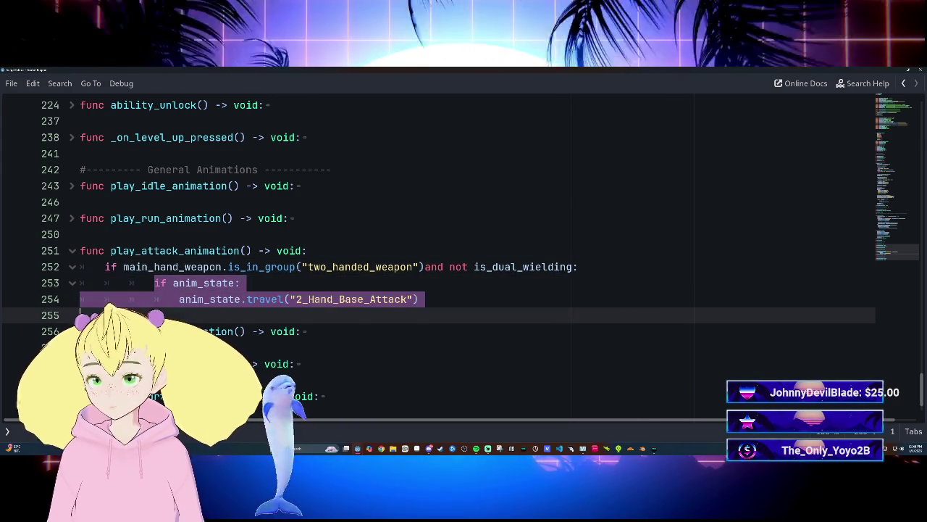
key(Right)
key(Up)
key(Home)
key(shift+Down)
key(shift+End)
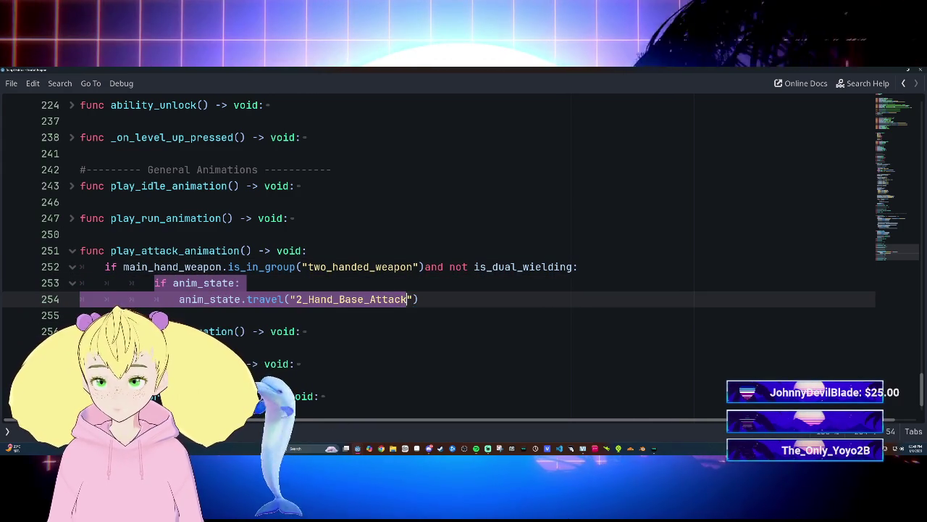
key(shift+Tab)
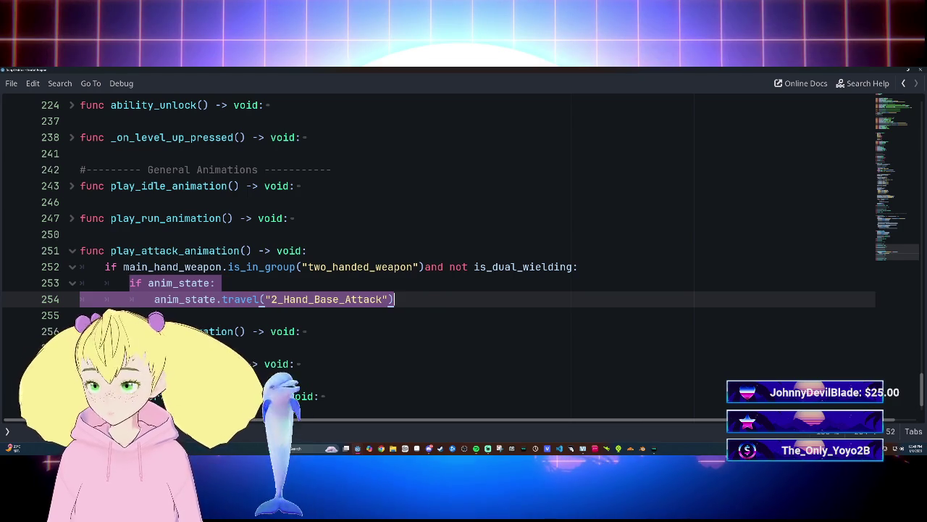
key(Up)
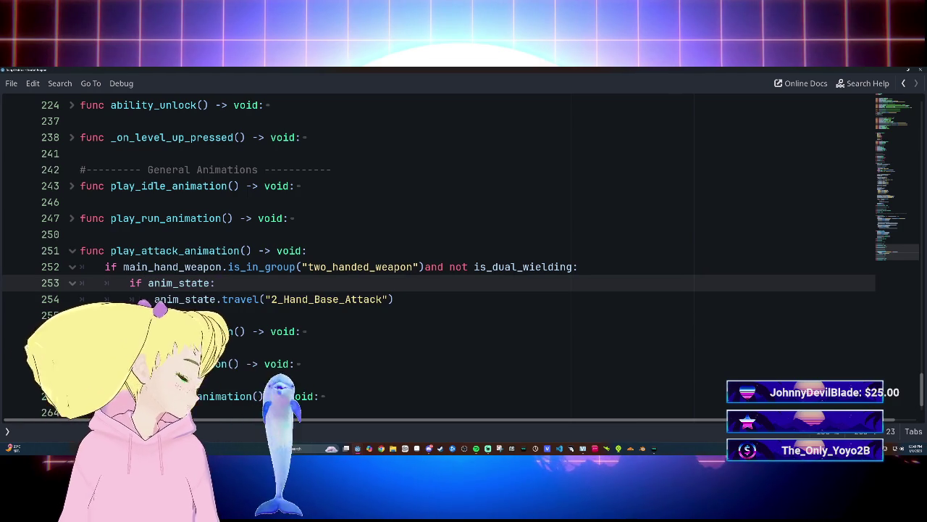
click(307, 250)
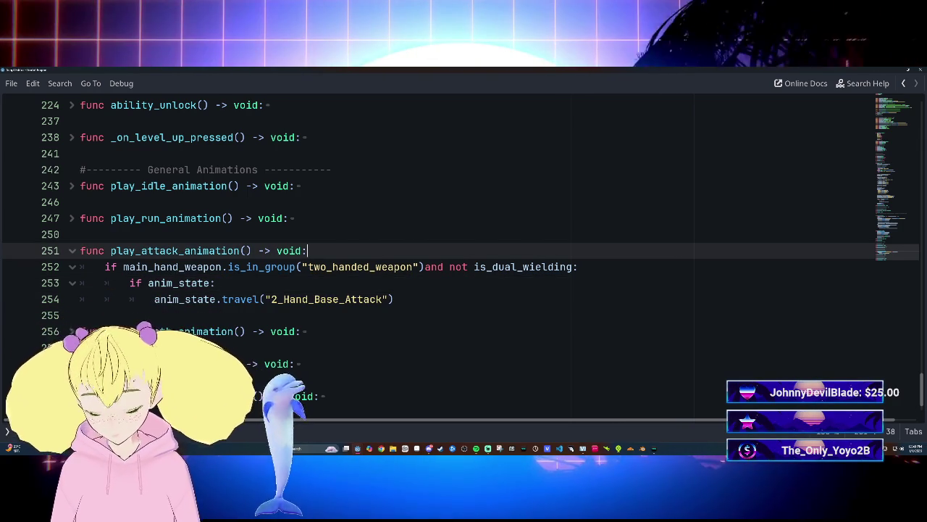
key(alt+Tab)
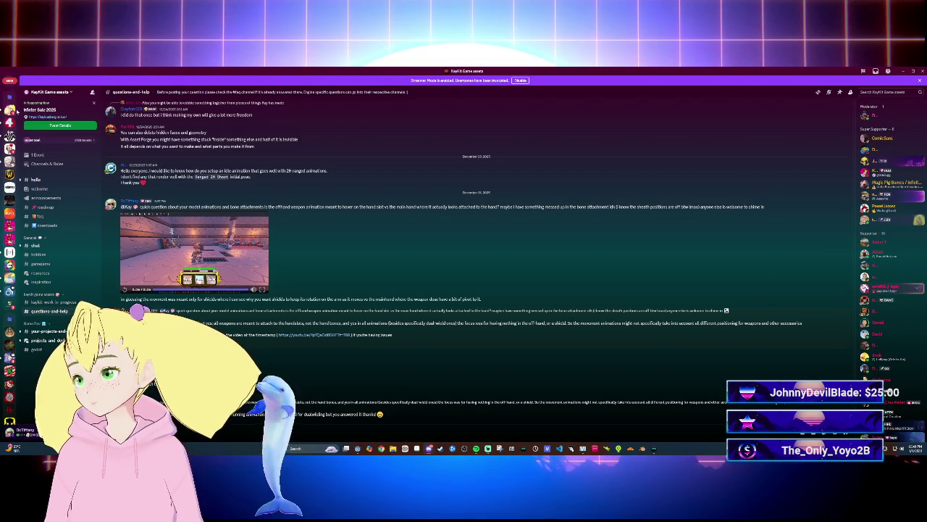
Open the live streams channel on a different Discord server.
click(9, 111)
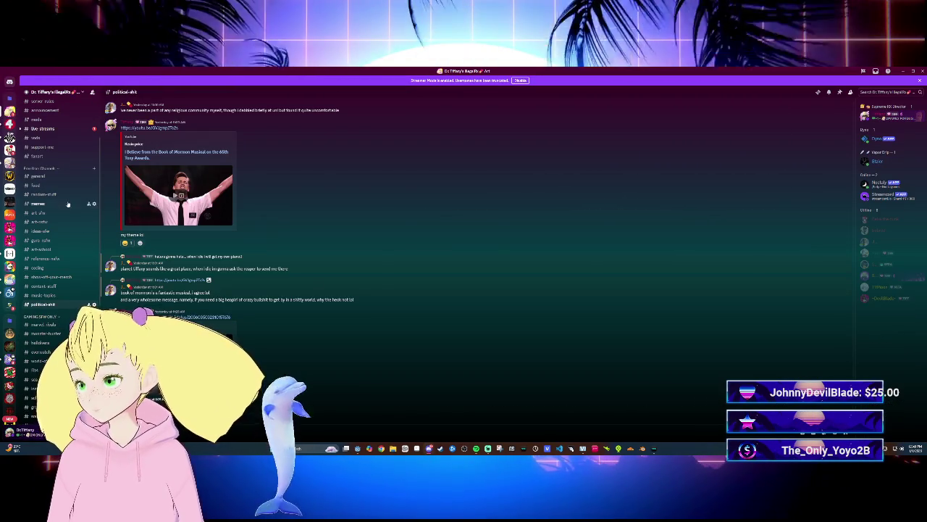
click(41, 128)
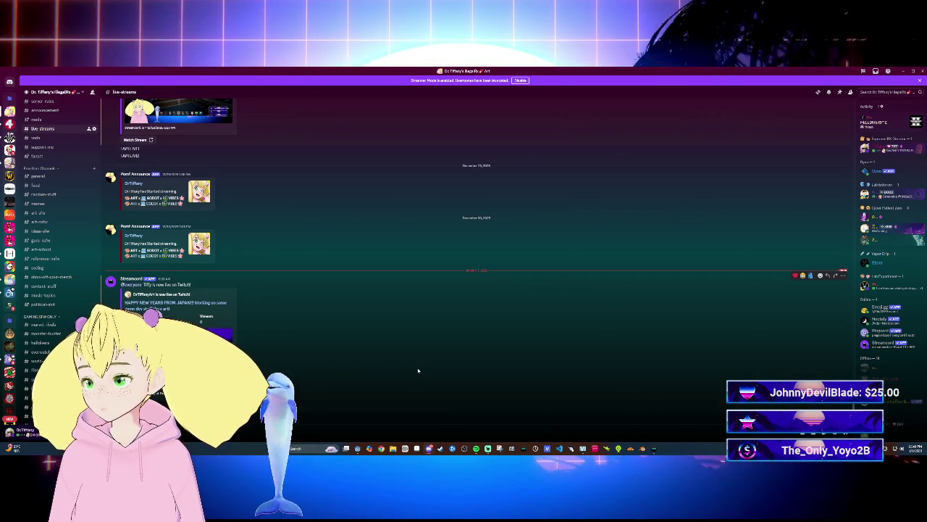
scroll(66, 313, down, 5)
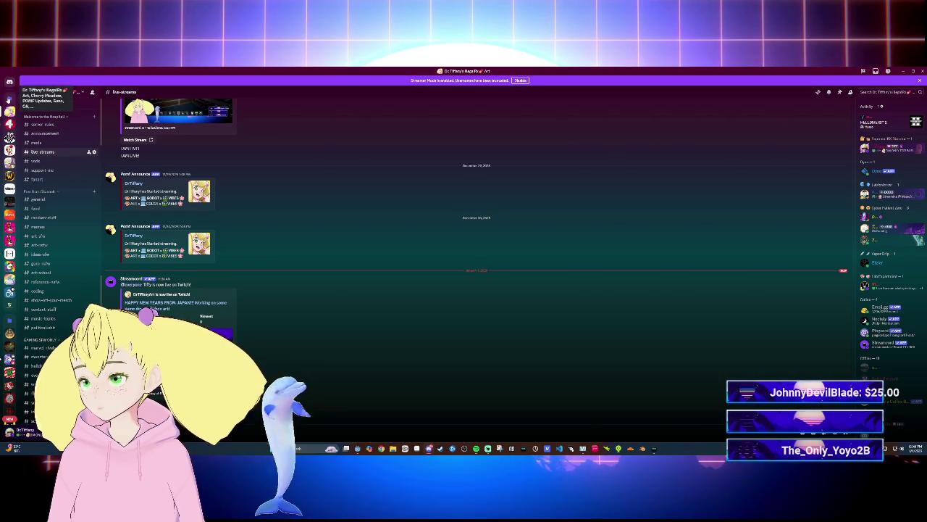
Collapse a Discord server folder and return to the Godot script editor.
click(9, 112)
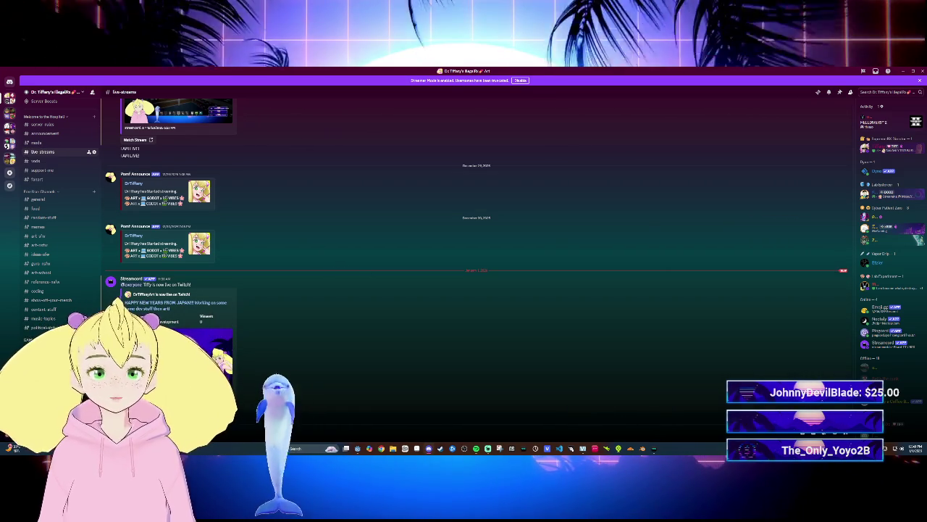
mouse_move(357, 449)
click(326, 408)
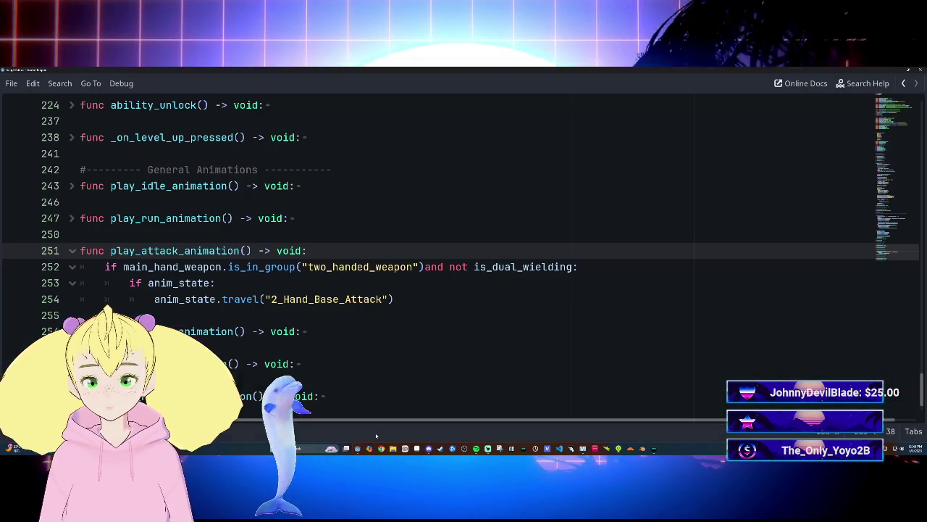
Inspect play_attack_animation lines 251–254 in the floating Player.gd editor, then return to the main editor.
click(327, 425)
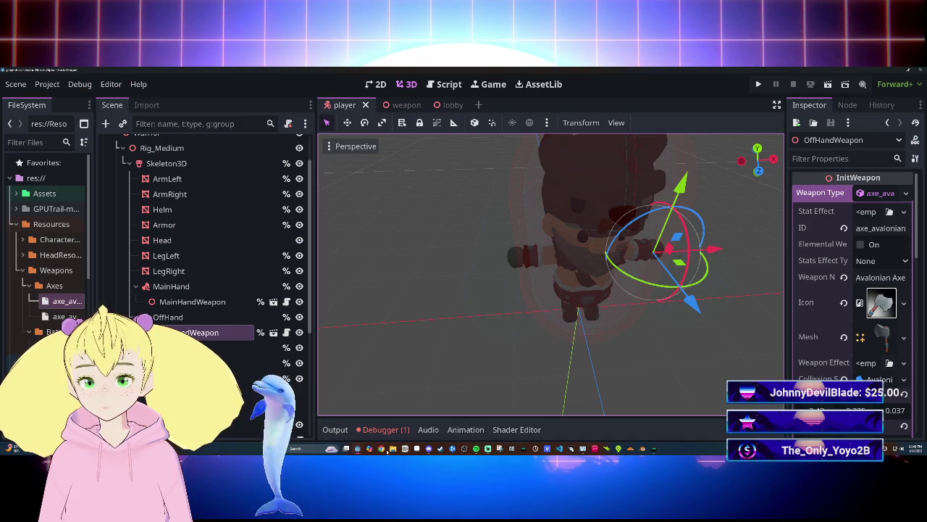
click(388, 415)
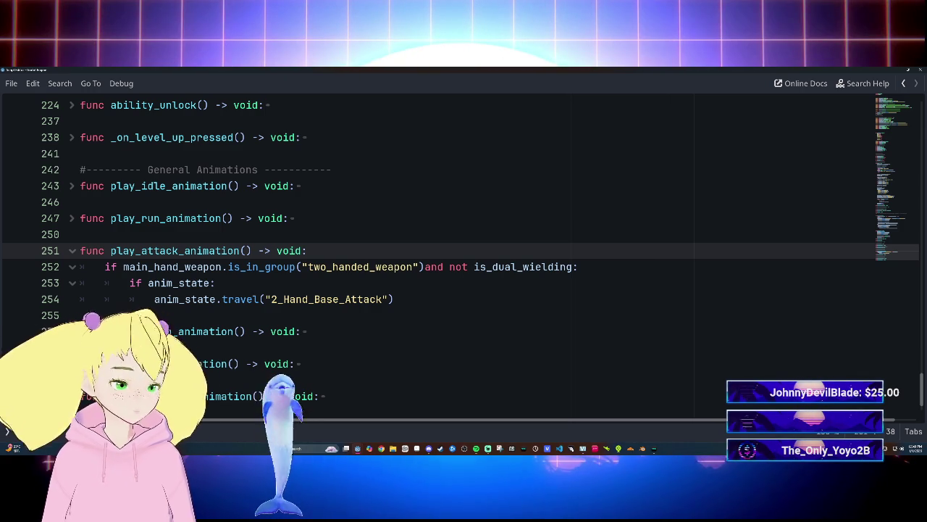
click(216, 282)
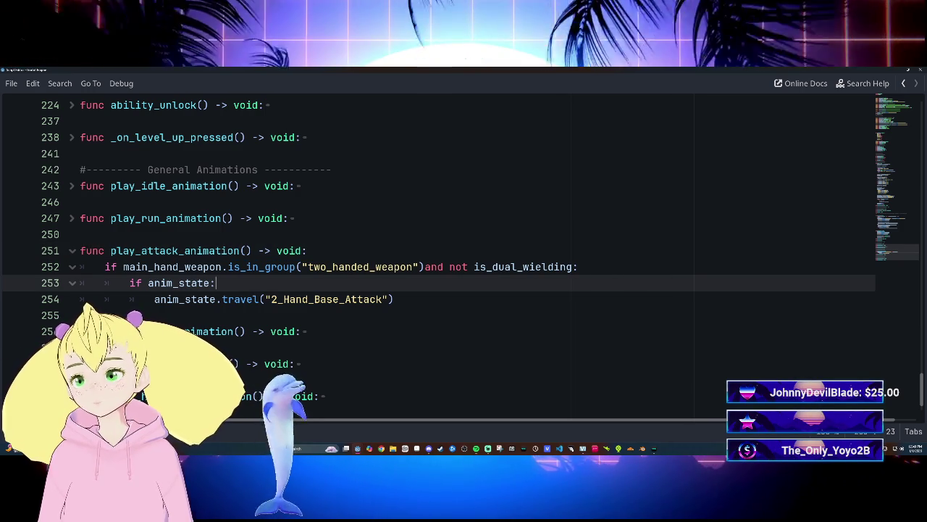
scroll(464, 254, down, 2)
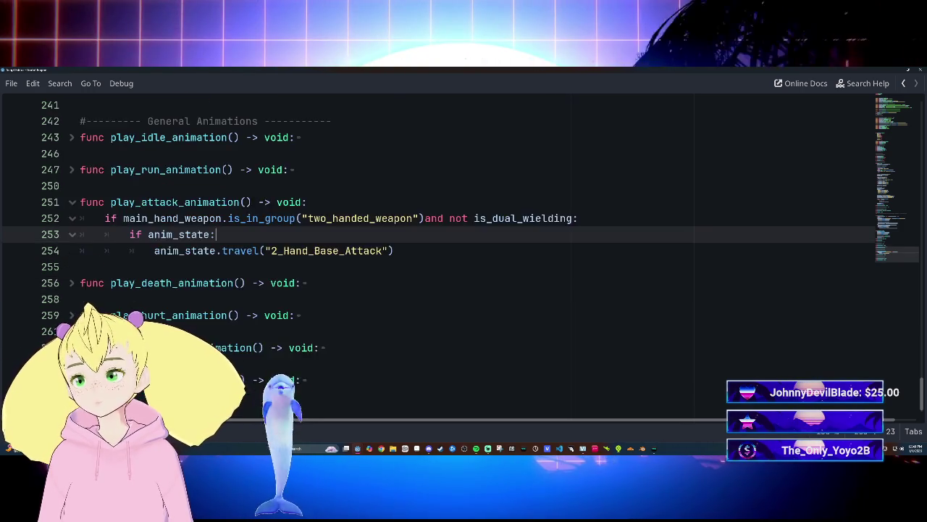
scroll(463, 254, up, 6)
scroll(463, 254, down, 6)
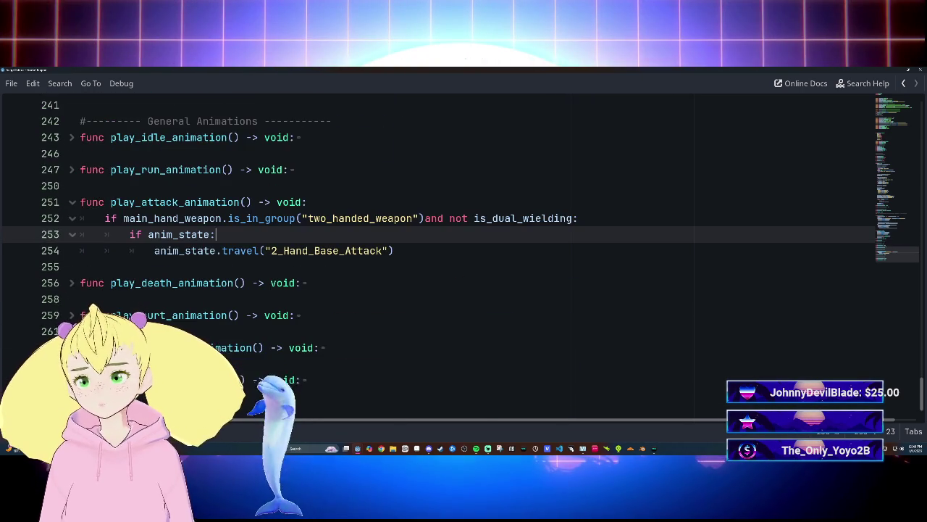
scroll(463, 253, up, 1)
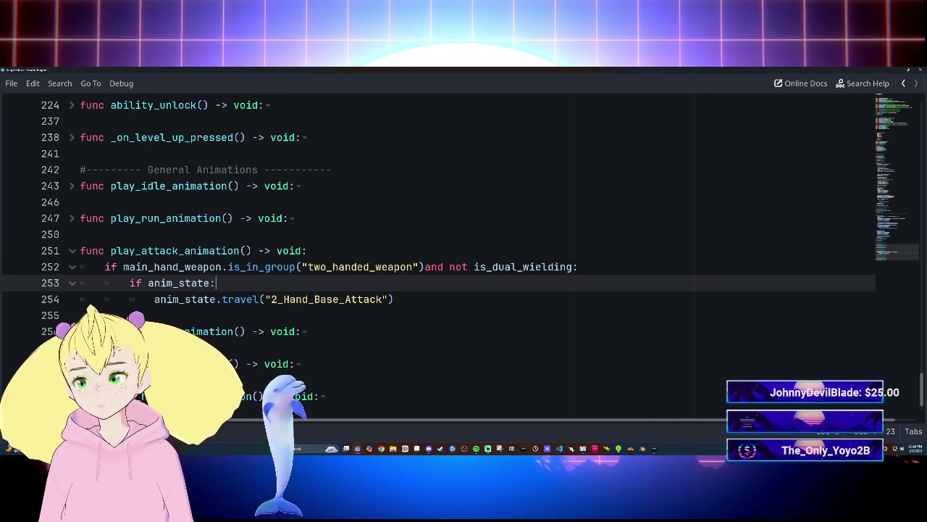
click(307, 250)
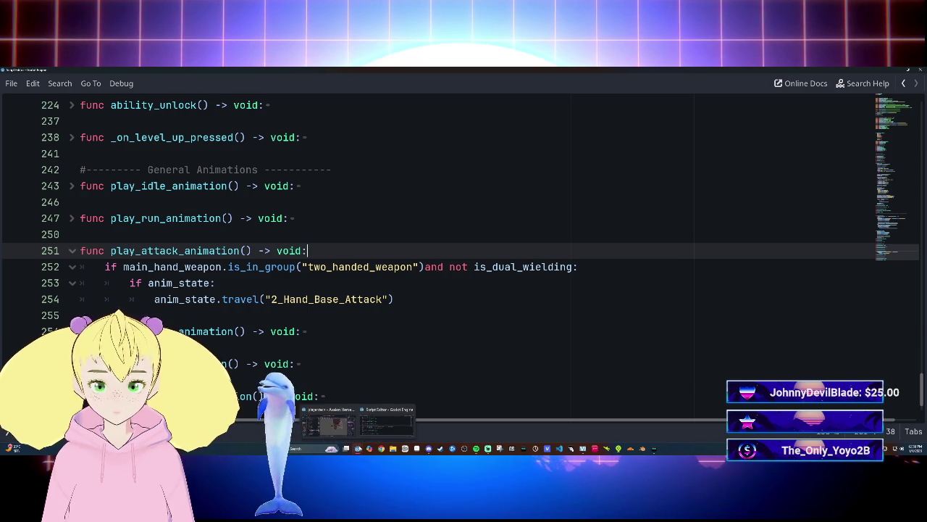
click(339, 425)
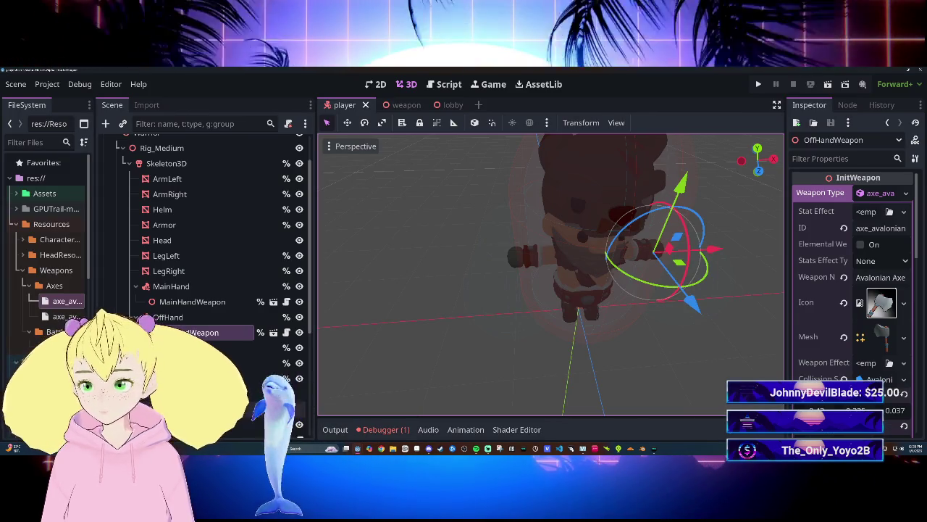
Open the AnimationTree's Movement state machine and maximize the bottom panel.
click(217, 409)
scroll(507, 373, up, 5)
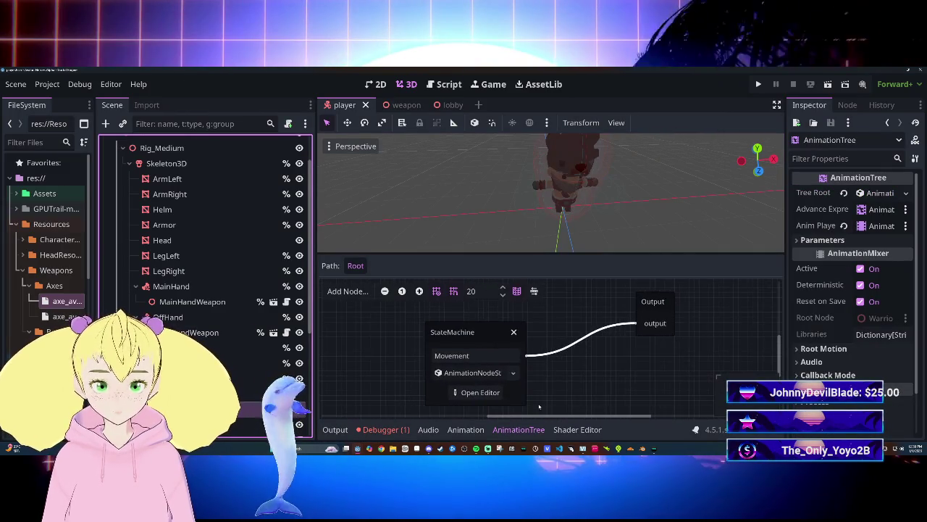
click(482, 385)
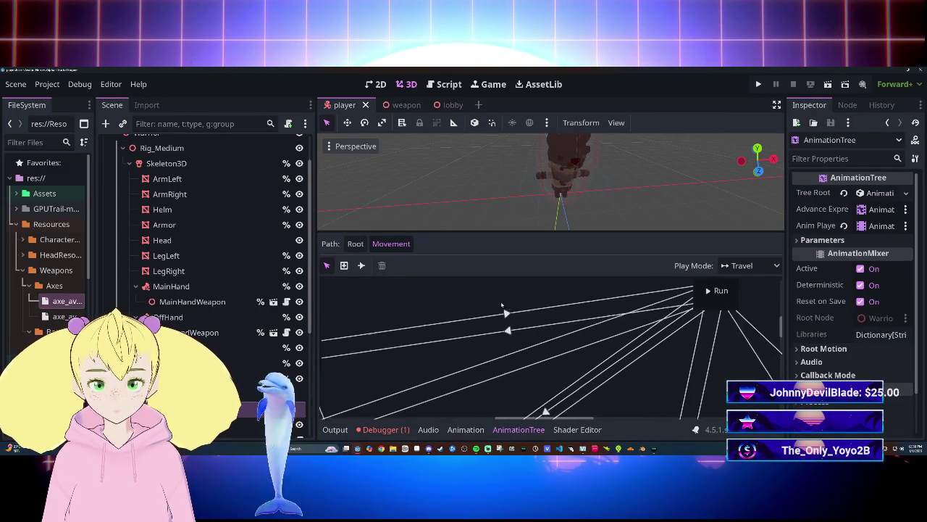
key(shift+F12)
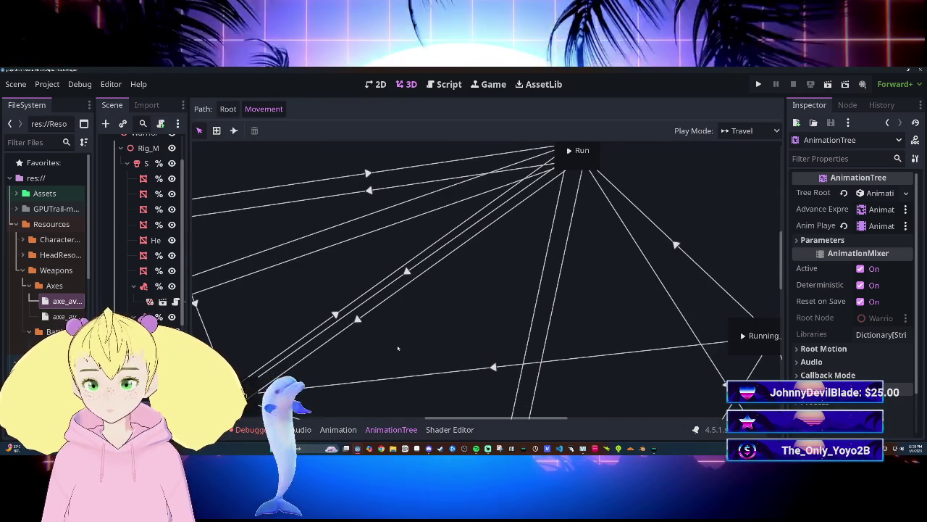
Pan around the Movement graph and bring up the add-state menu on empty space.
scroll(549, 300, right, 2)
scroll(548, 300, down, 3)
scroll(549, 301, down, 3)
scroll(549, 304, left, 4)
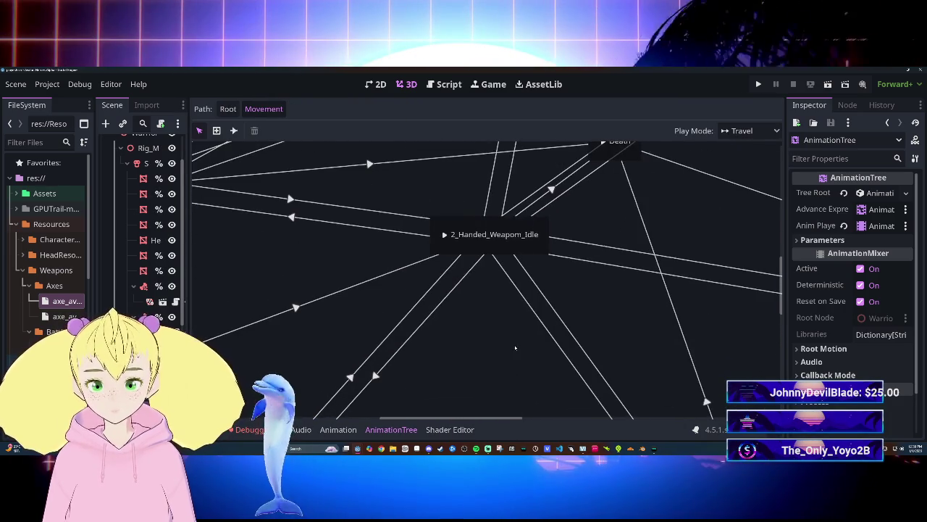
scroll(550, 333, up, 3)
scroll(550, 334, left, 3)
scroll(550, 340, down, 3)
scroll(507, 366, right, 9)
scroll(507, 365, up, 3)
scroll(447, 391, down, 5)
scroll(510, 200, left, 3)
scroll(328, 283, right, 5)
scroll(328, 283, up, 2)
scroll(329, 283, right, 5)
scroll(435, 326, up, 3)
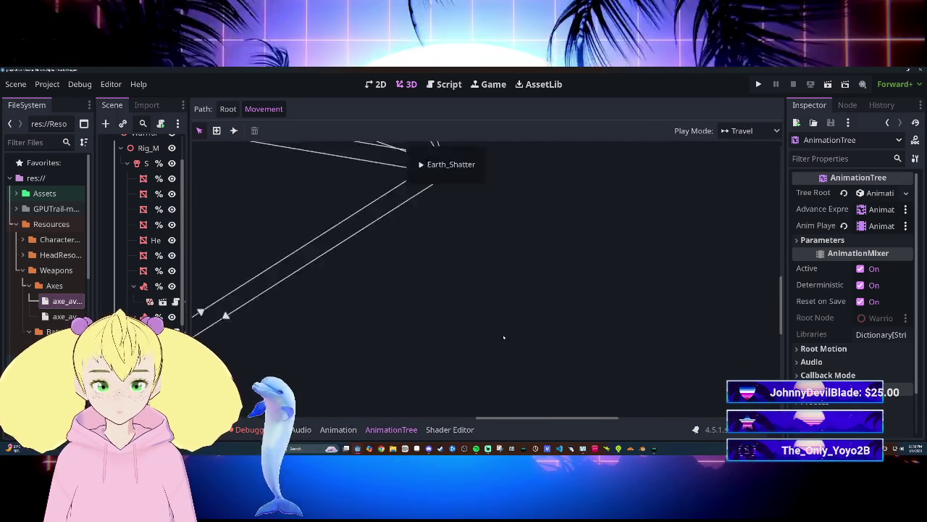
scroll(503, 337, left, 2)
scroll(597, 386, up, 2)
scroll(597, 386, up, 1)
scroll(590, 390, down, 5)
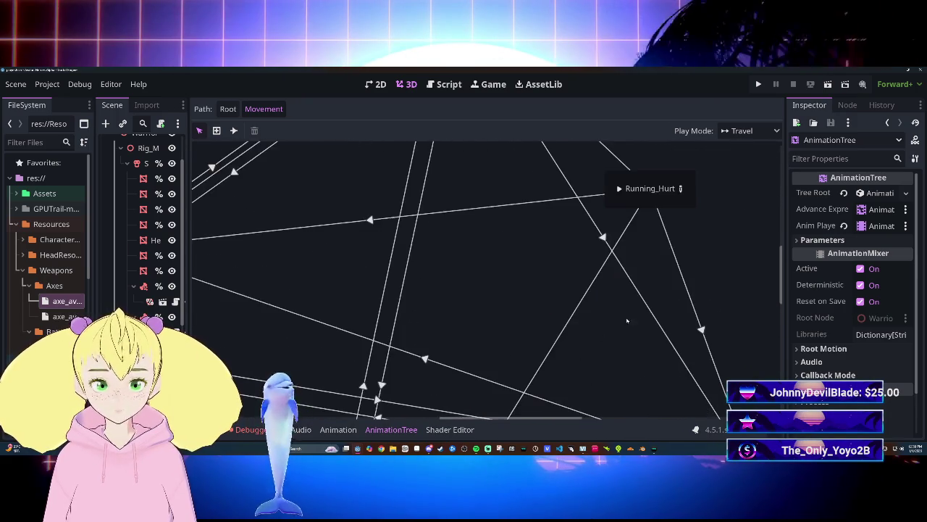
scroll(587, 392, up, 2)
scroll(581, 396, right, 3)
scroll(581, 396, up, 2)
scroll(555, 343, left, 4)
scroll(555, 343, up, 2)
scroll(544, 275, right, 2)
scroll(544, 275, up, 2)
scroll(639, 229, up, 3)
scroll(482, 329, down, 3)
scroll(551, 232, left, 2)
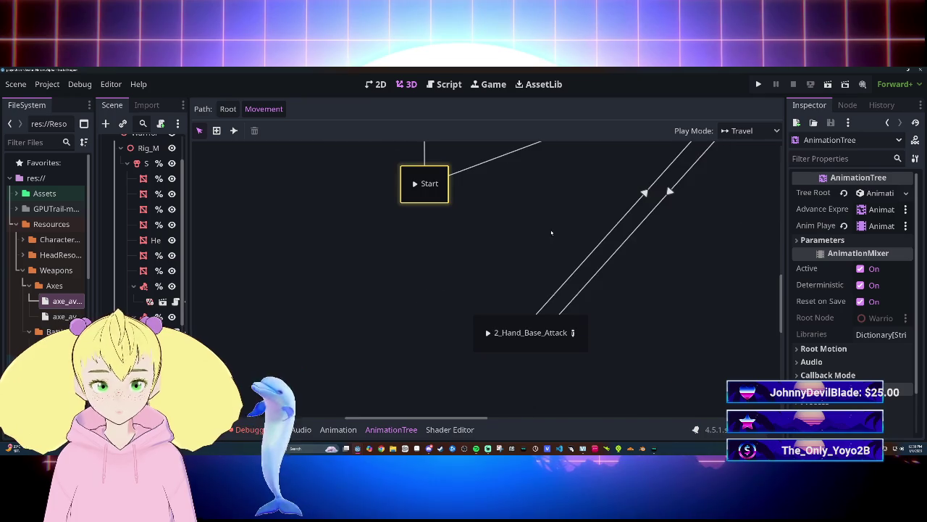
scroll(551, 319, right, 4)
scroll(507, 304, down, 1)
right_click(447, 319)
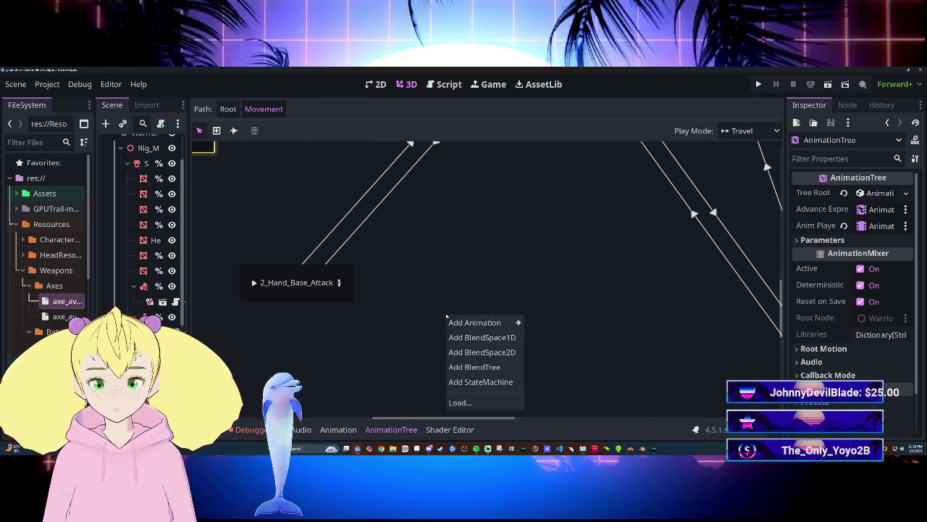
Add the Player/Melee_Dualwield_Attack_Chop animation as a state and move it rightward.
mouse_move(503, 324)
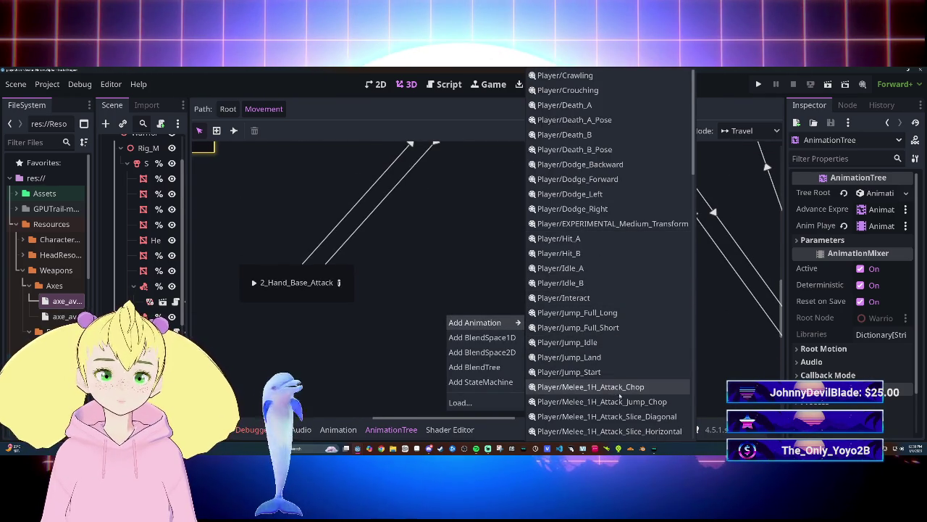
scroll(620, 395, down, 3)
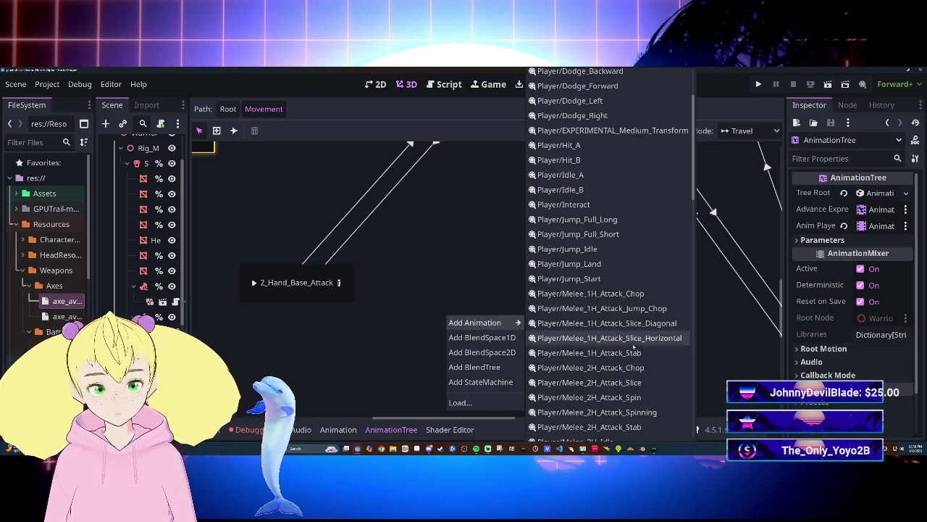
scroll(636, 397, down, 3)
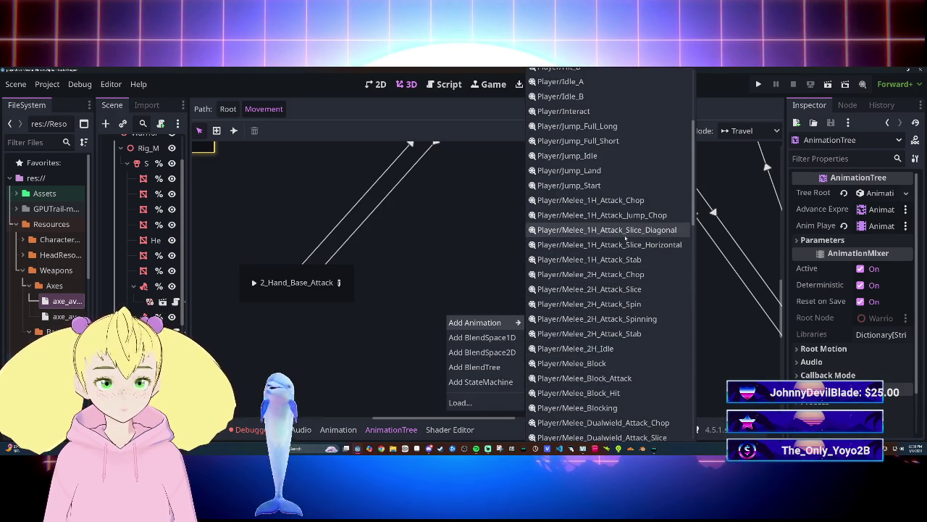
scroll(629, 392, down, 2)
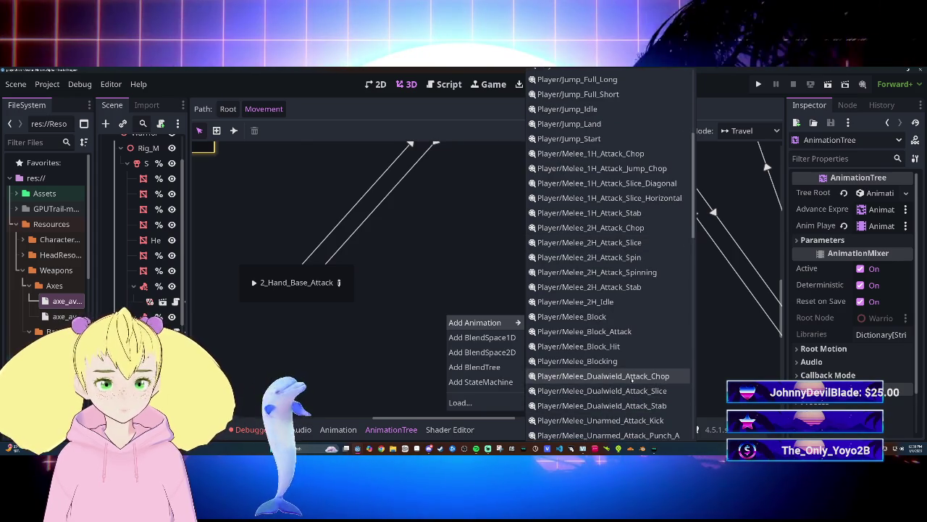
click(633, 376)
drag(458, 304, 499, 306)
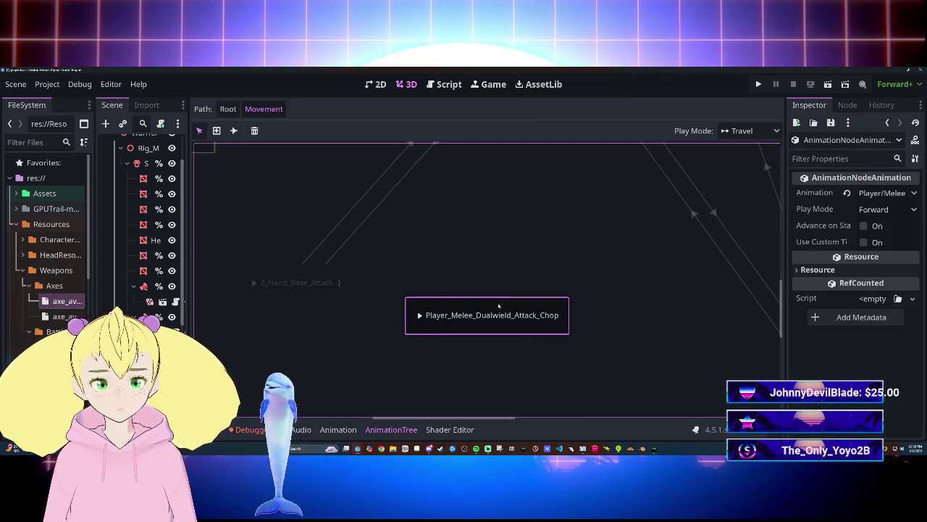
Restore the animation tree panel to its normal size.
click(776, 433)
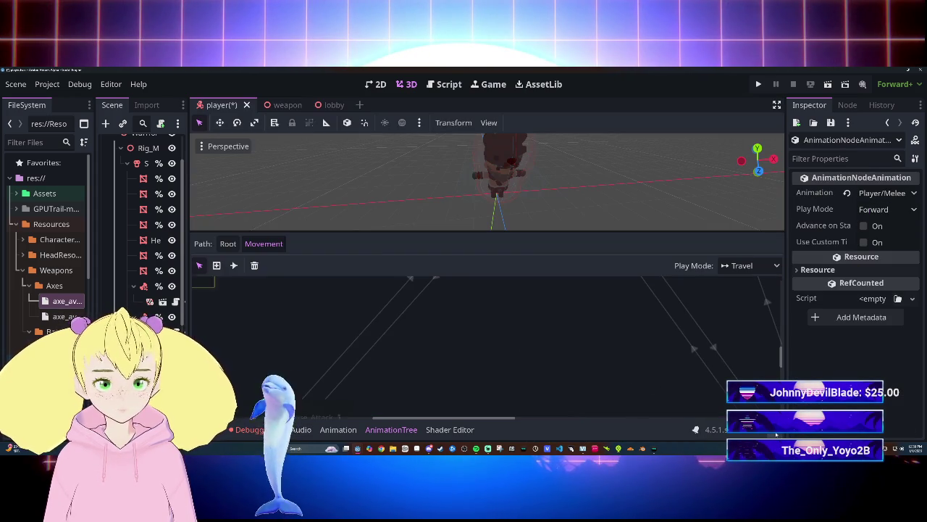
scroll(591, 359, down, 3)
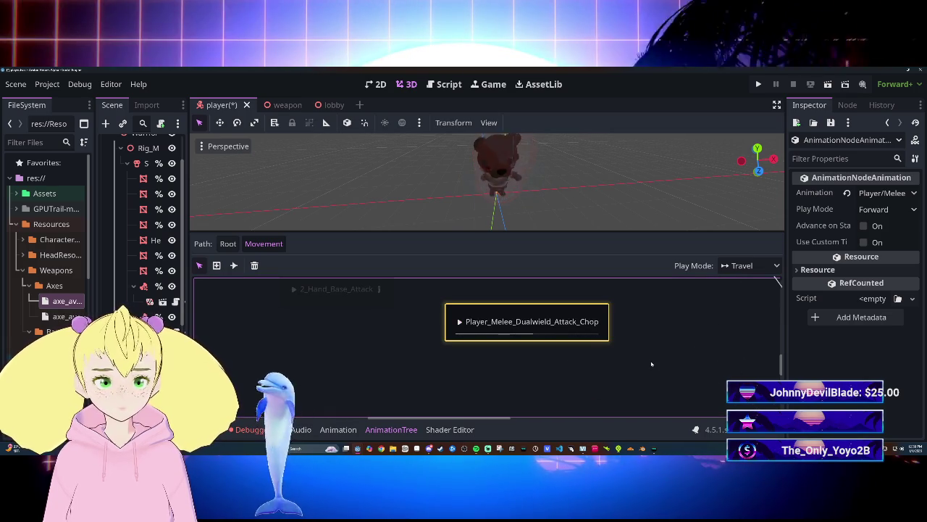
scroll(566, 274, right, 2)
key(shift+F12)
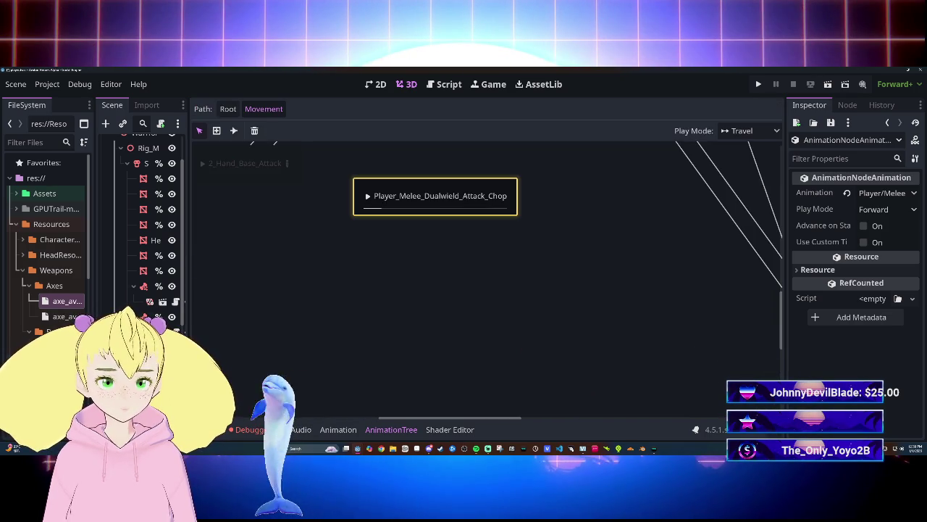
key(shift+F12)
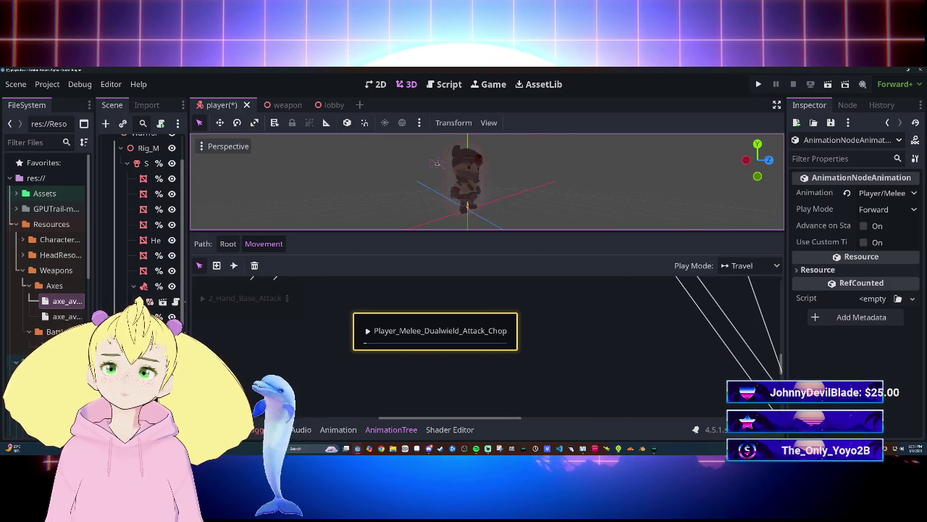
Maximize the AnimationTree panel and drag the attack chop state up and left.
click(360, 342)
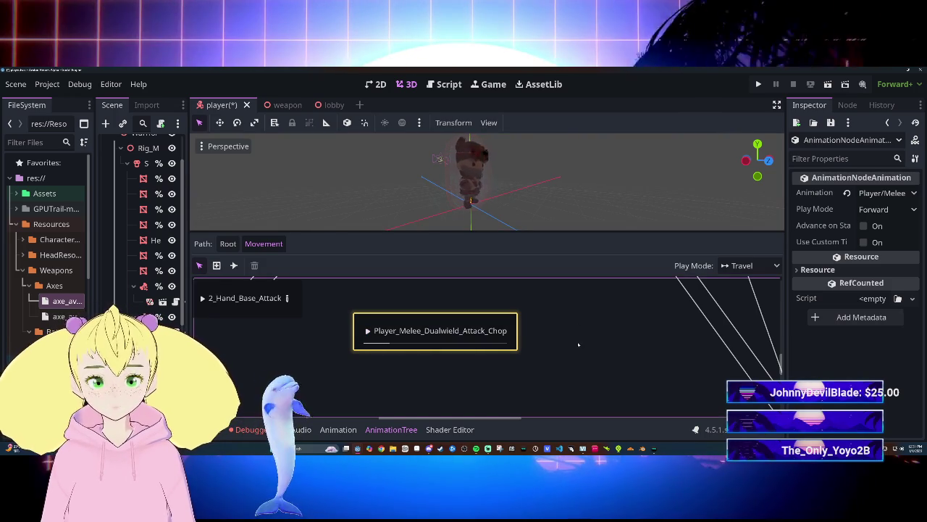
key(shift+F12)
scroll(585, 358, up, 10)
scroll(585, 358, down, 3)
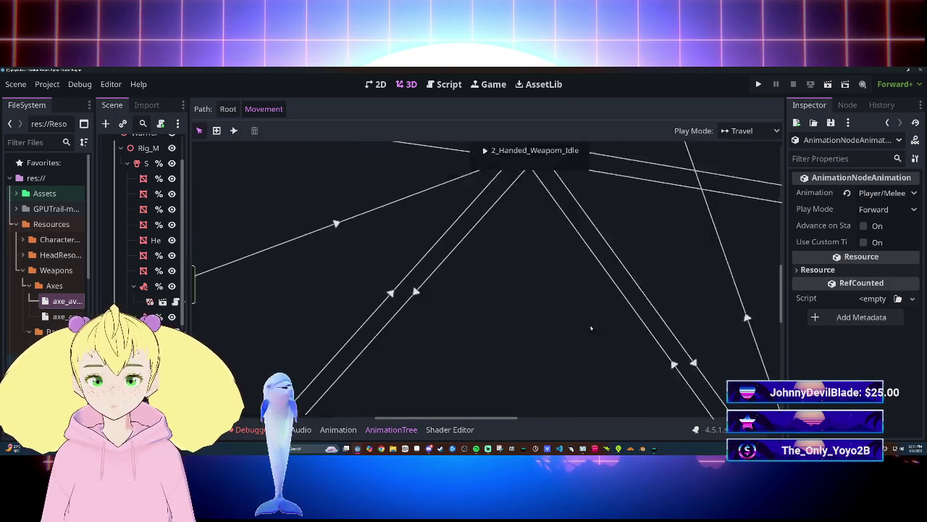
scroll(606, 352, left, 5)
scroll(624, 315, down, 2)
scroll(609, 311, right, 5)
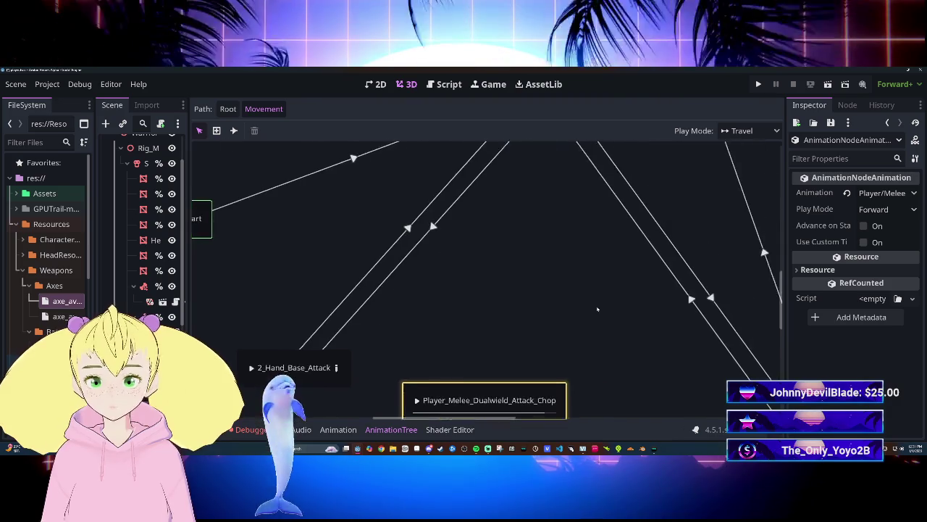
scroll(630, 333, left, 5)
drag(629, 384, 278, 169)
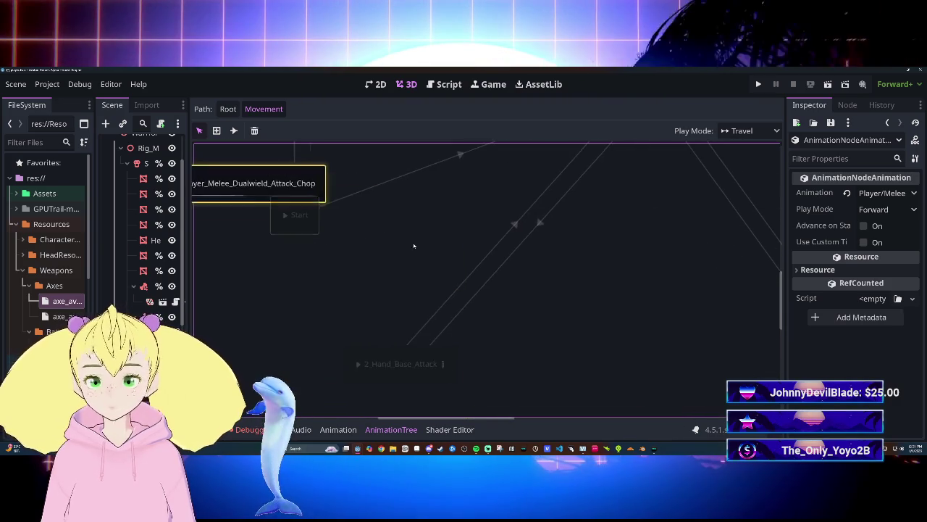
Drag the attack chop state further so it sits beside the Idle state.
scroll(414, 246, up, 3)
scroll(414, 246, left, 5)
drag(587, 342, 484, 190)
scroll(575, 274, up, 3)
scroll(575, 275, right, 5)
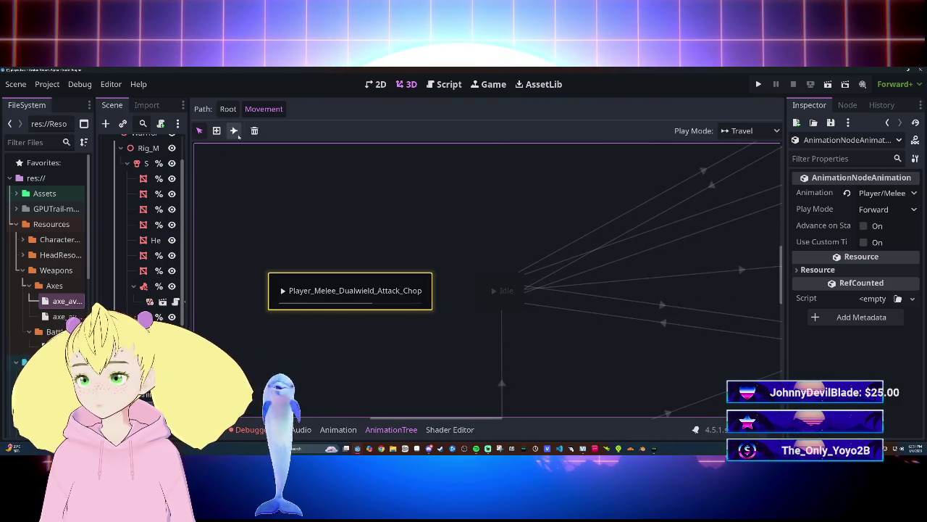
Draw a transition from Player_Melee_Dualwield_Attack_Chop to Idle.
mouse_move(441, 292)
mouse_down()
mouse_move(478, 293)
mouse_move(505, 311)
mouse_up()
click(497, 338)
drag(439, 278, 508, 286)
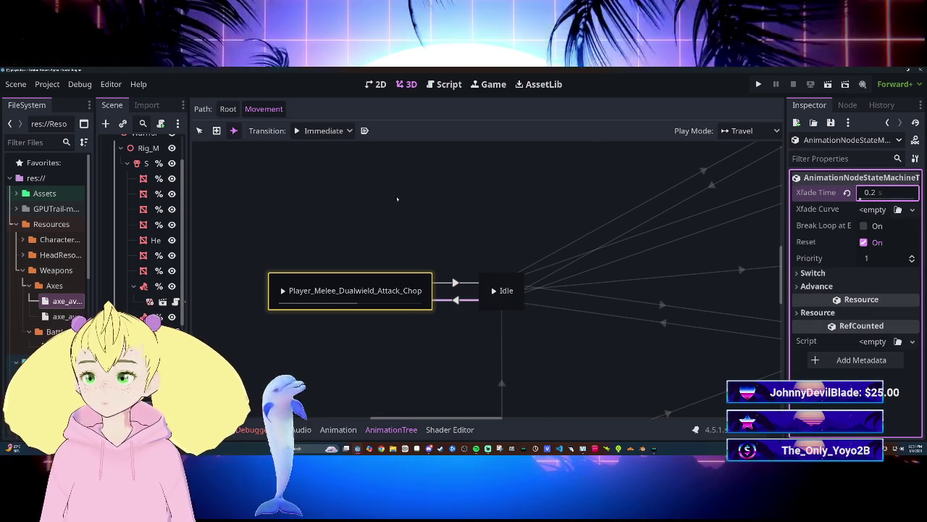
Select the chop-to-Idle transition and move the chop state up and left.
click(199, 131)
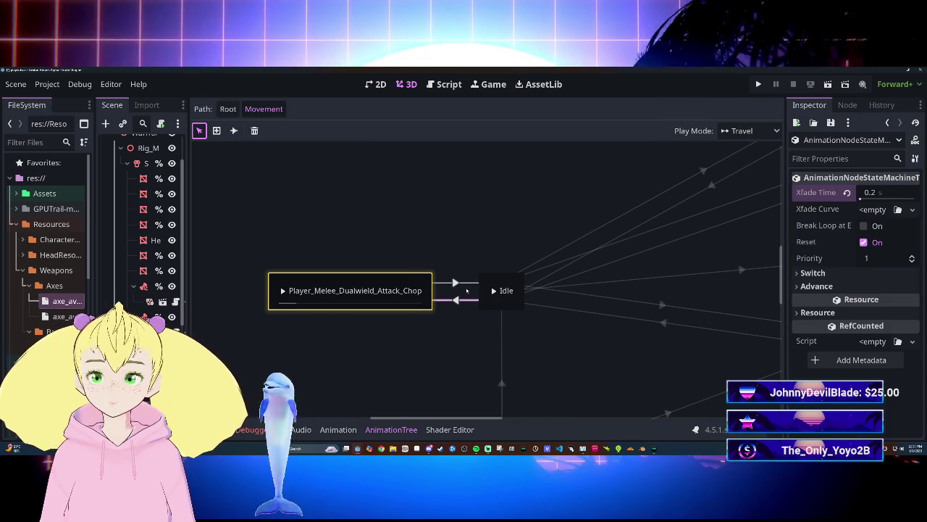
click(467, 285)
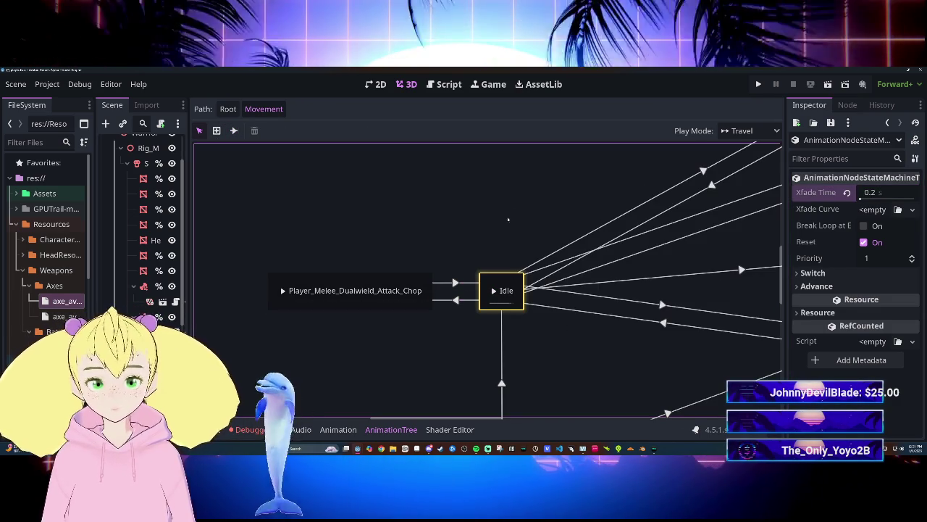
drag(386, 281, 325, 194)
Move the Death state further right in the Movement state machine graph.
scroll(562, 326, down, 5)
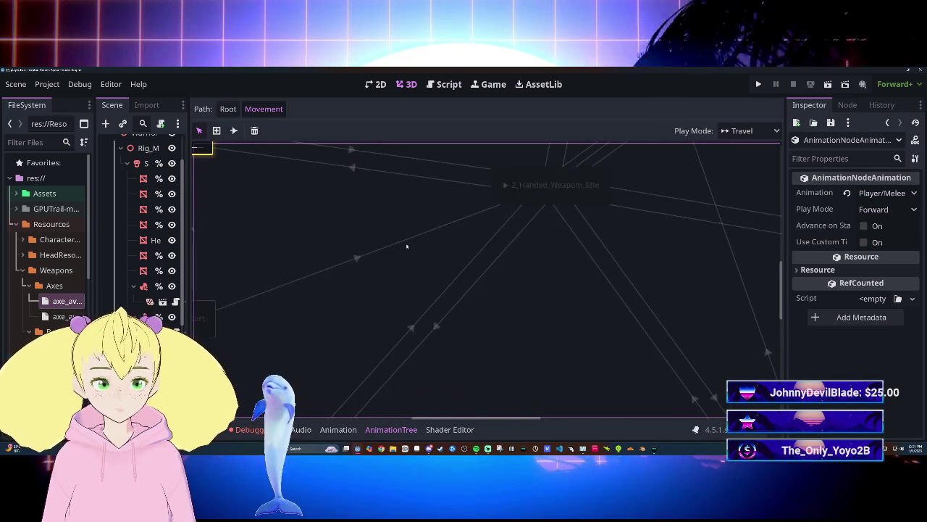
scroll(562, 210, up, 5)
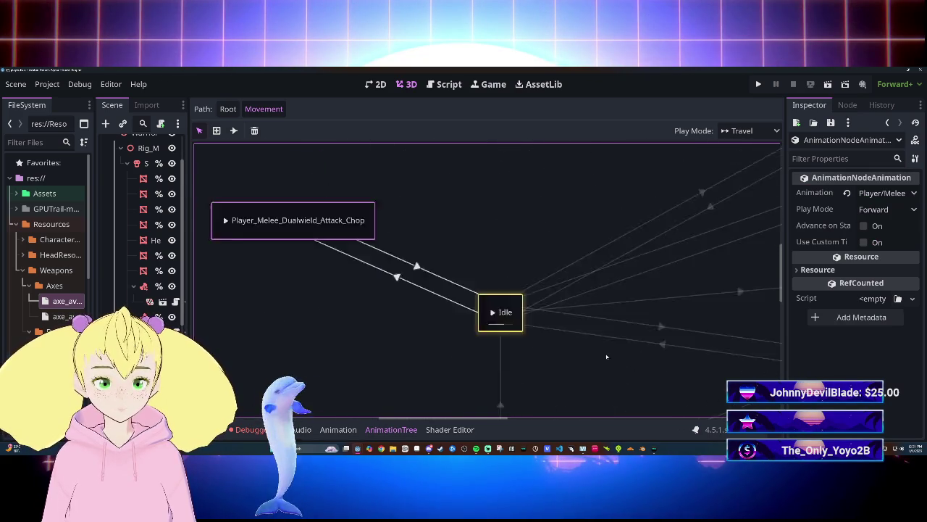
scroll(447, 393, up, 5)
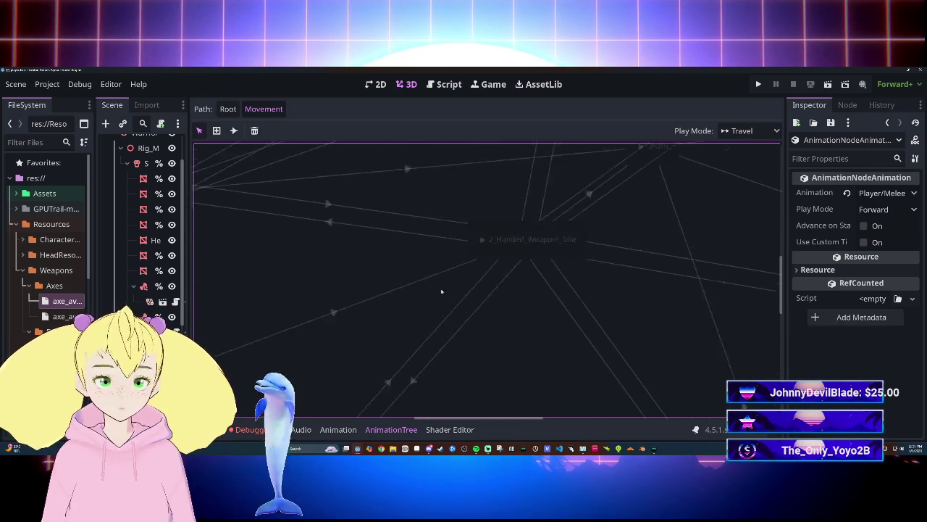
scroll(502, 310, down, 3)
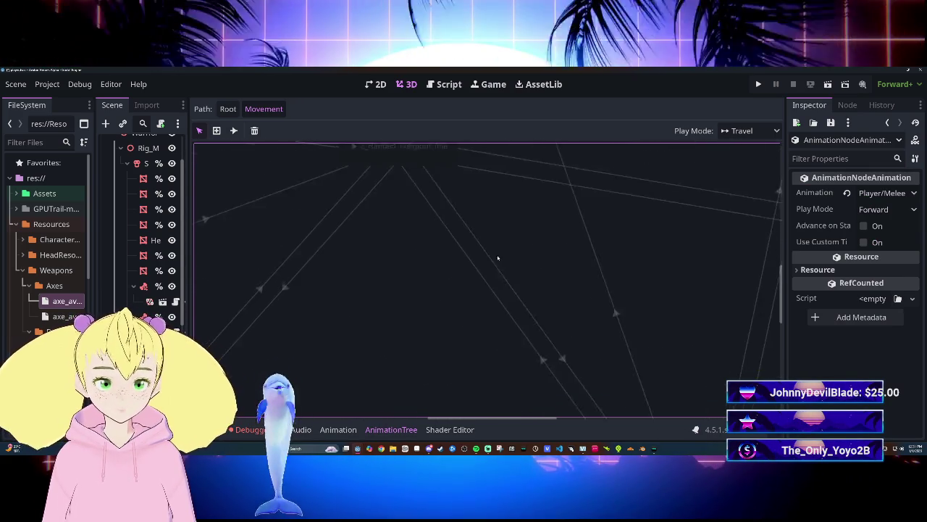
scroll(649, 294, up, 5)
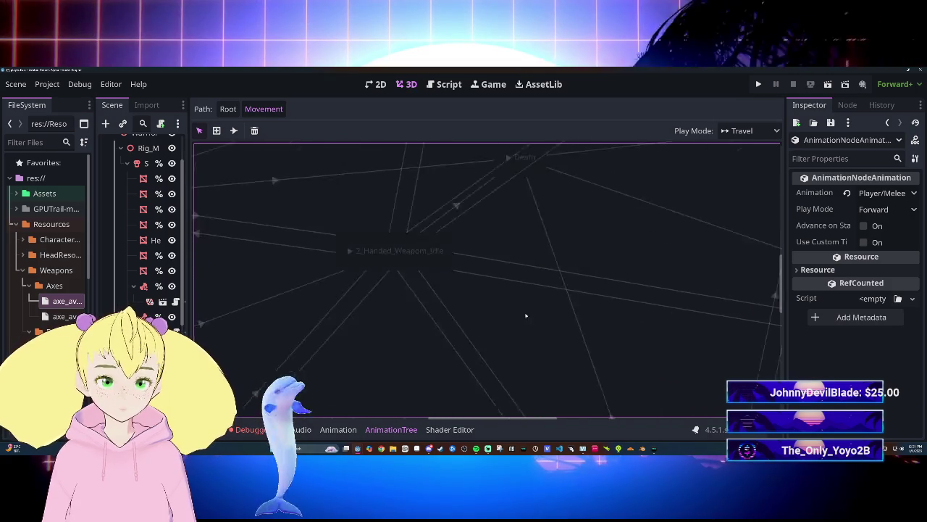
scroll(341, 245, down, 5)
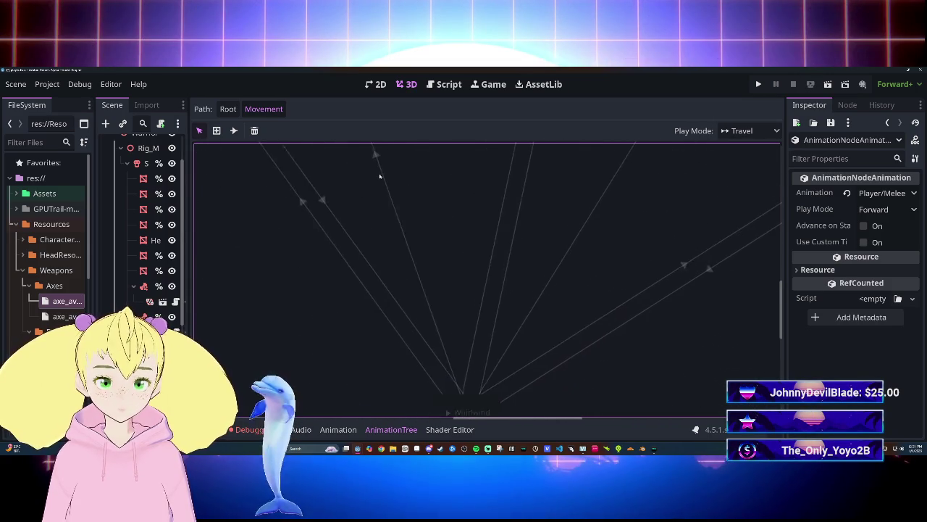
scroll(391, 311, up, 3)
scroll(463, 373, up, 5)
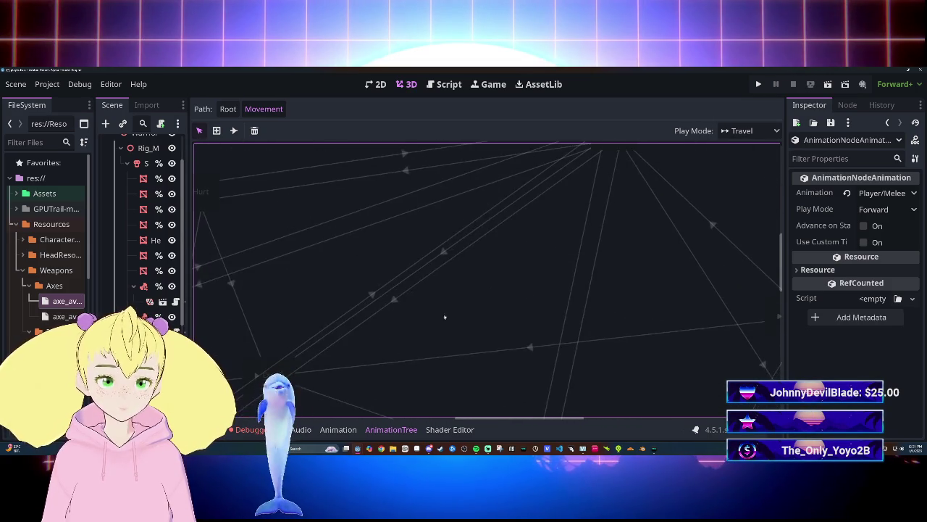
scroll(601, 330, down, 5)
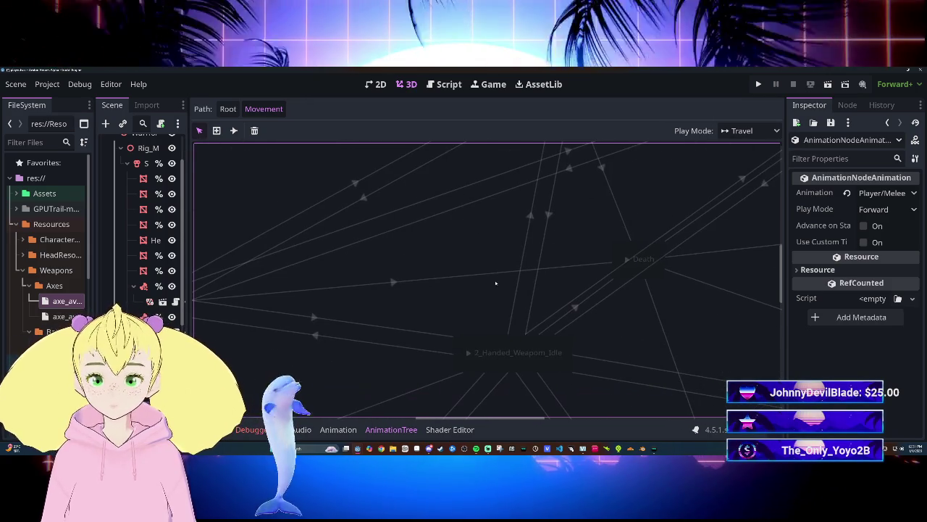
click(532, 231)
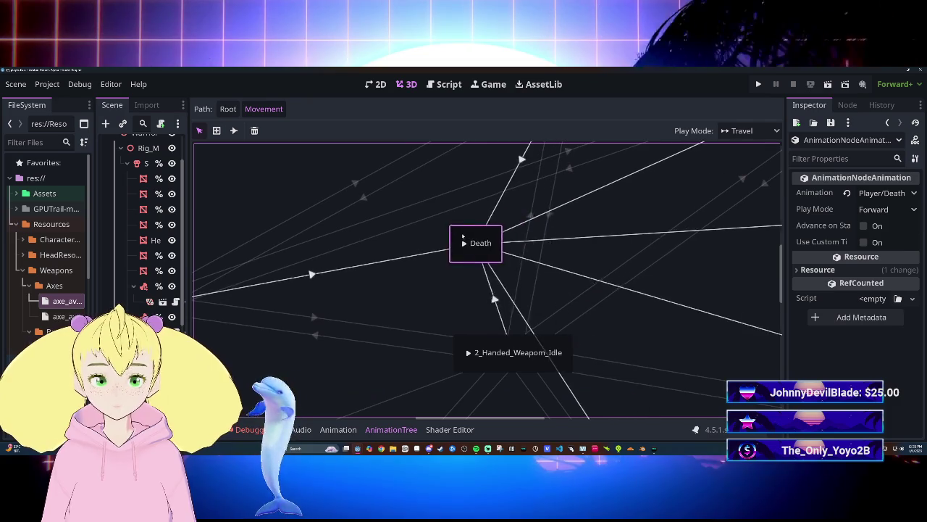
drag(463, 237, 557, 241)
Select the transition leading into Death and pan around the state graph.
scroll(555, 241, left, 5)
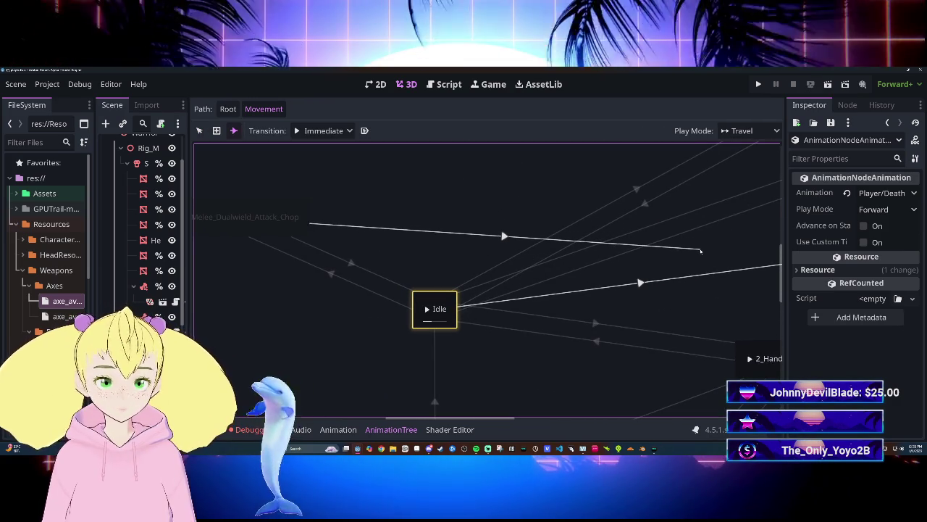
scroll(677, 253, right, 7)
click(500, 266)
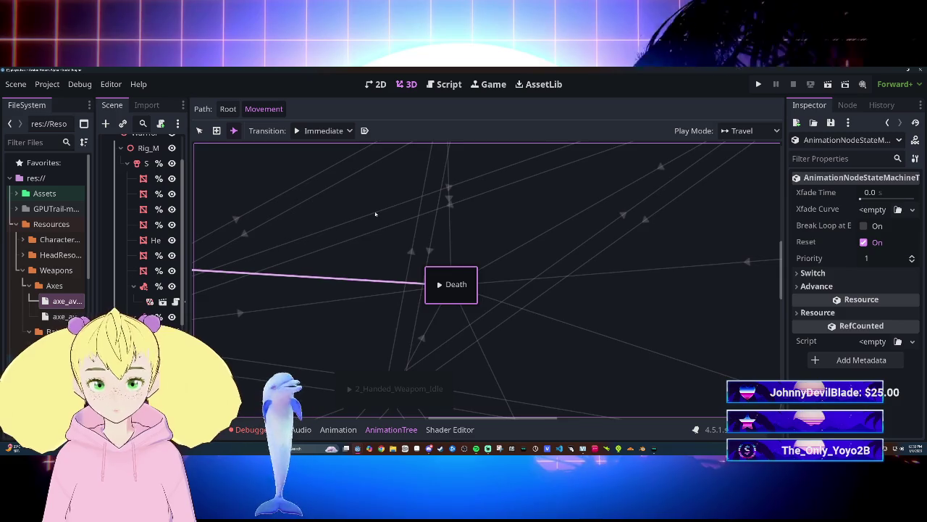
scroll(517, 205, left, 7)
scroll(606, 346, right, 7)
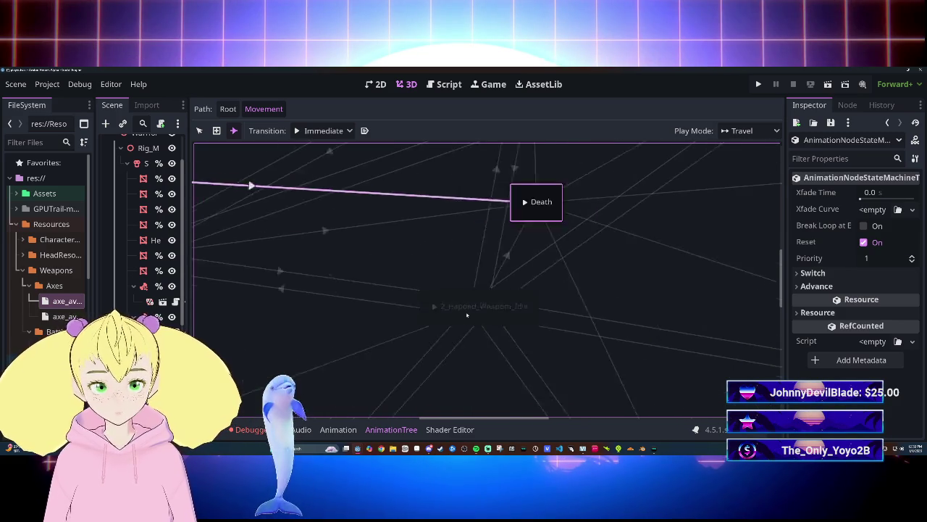
scroll(606, 333, left, 7)
scroll(606, 338, right, 7)
scroll(569, 402, up, 3)
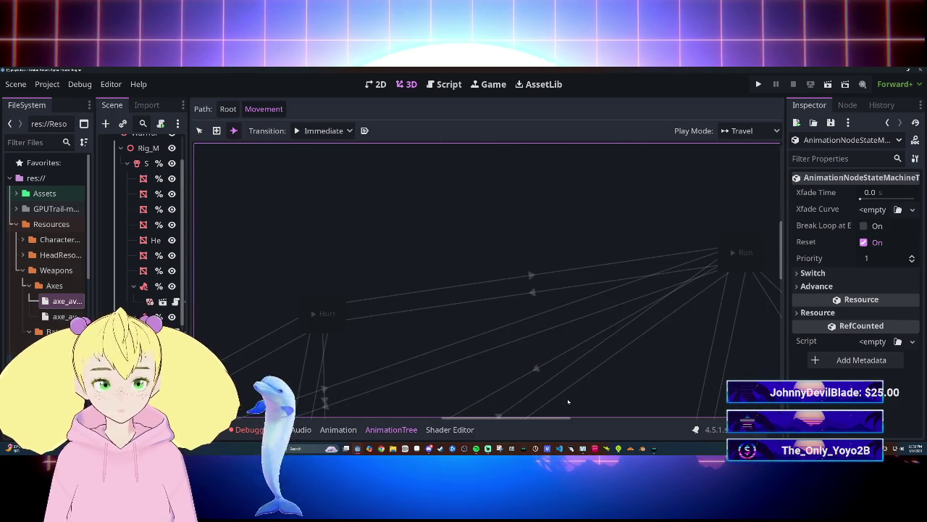
scroll(503, 353, down, 3)
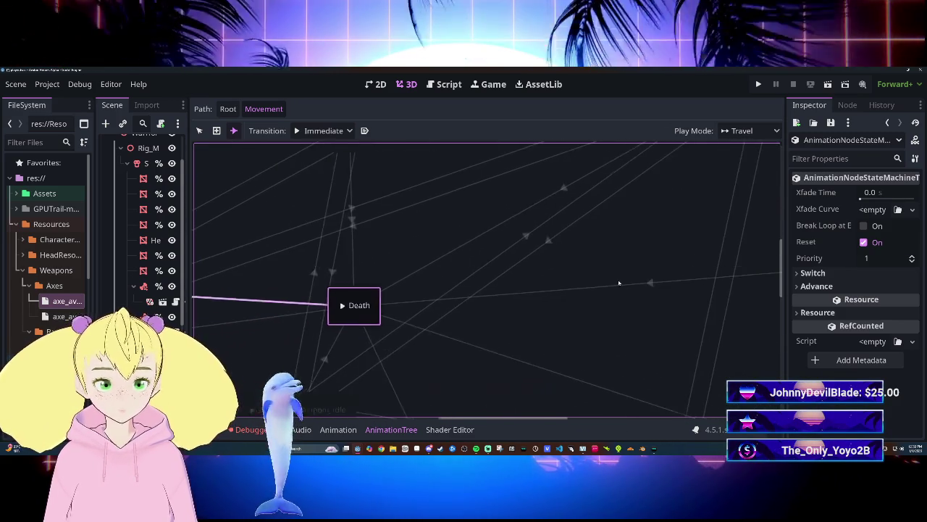
scroll(538, 331, left, 5)
scroll(685, 265, right, 3)
scroll(637, 246, down, 2)
scroll(647, 234, right, 8)
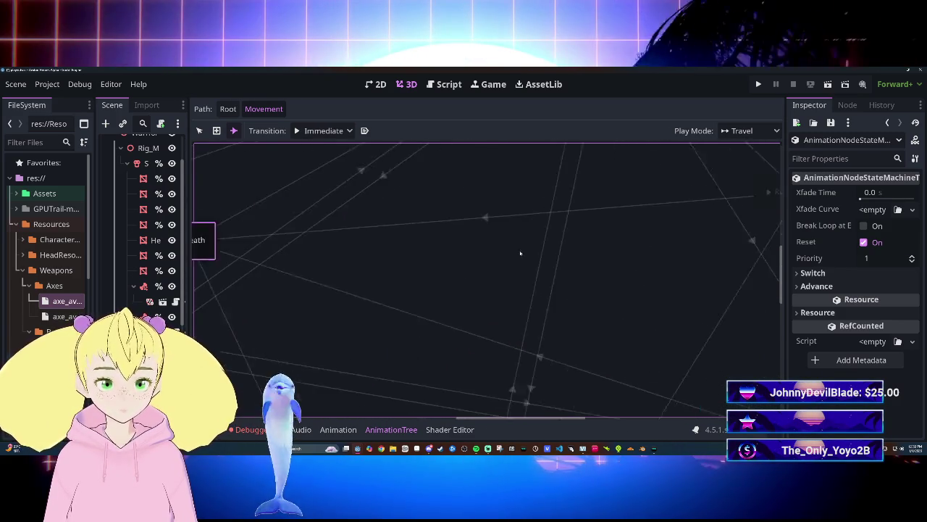
scroll(448, 280, left, 4)
scroll(466, 268, down, 1)
scroll(508, 266, up, 3)
scroll(690, 195, down, 2)
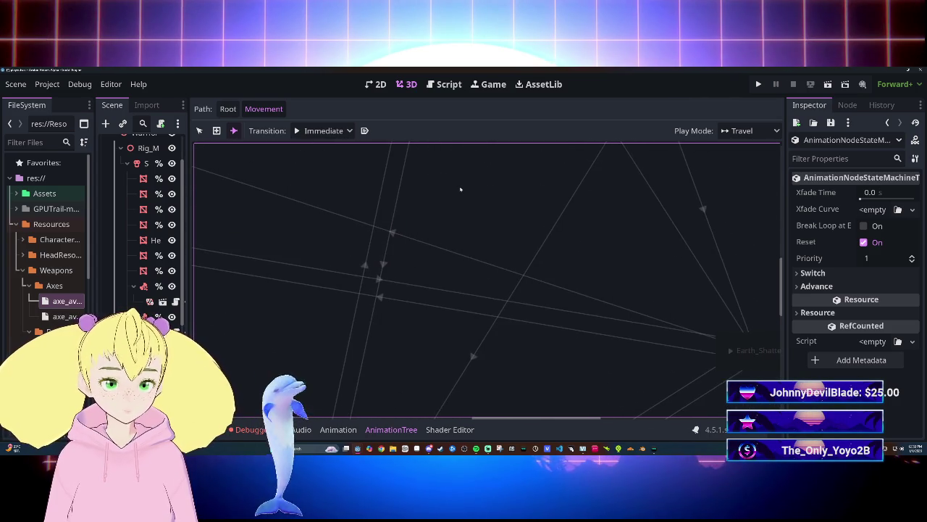
scroll(559, 275, up, 4)
scroll(587, 234, left, 4)
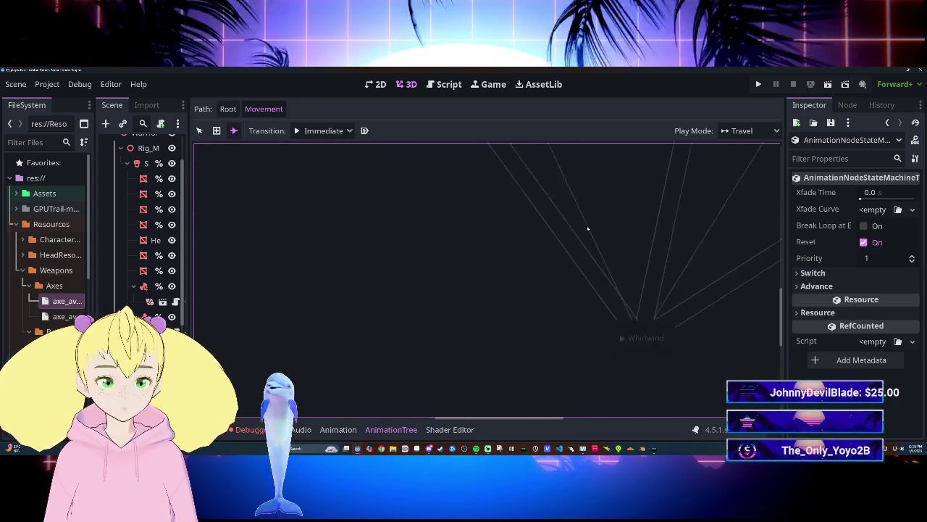
scroll(674, 301, up, 3)
scroll(642, 315, left, 3)
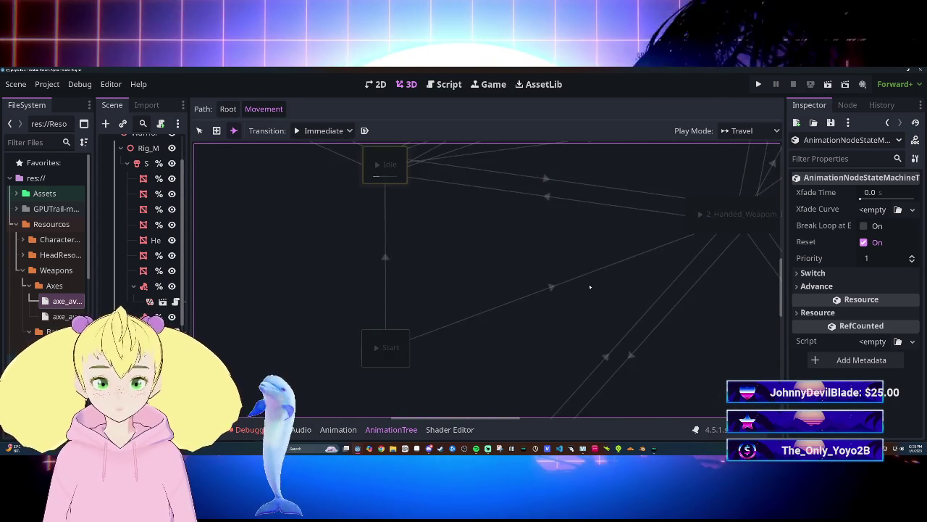
scroll(590, 286, up, 5)
scroll(608, 312, left, 2)
scroll(638, 326, down, 3)
scroll(637, 326, right, 5)
scroll(577, 297, left, 3)
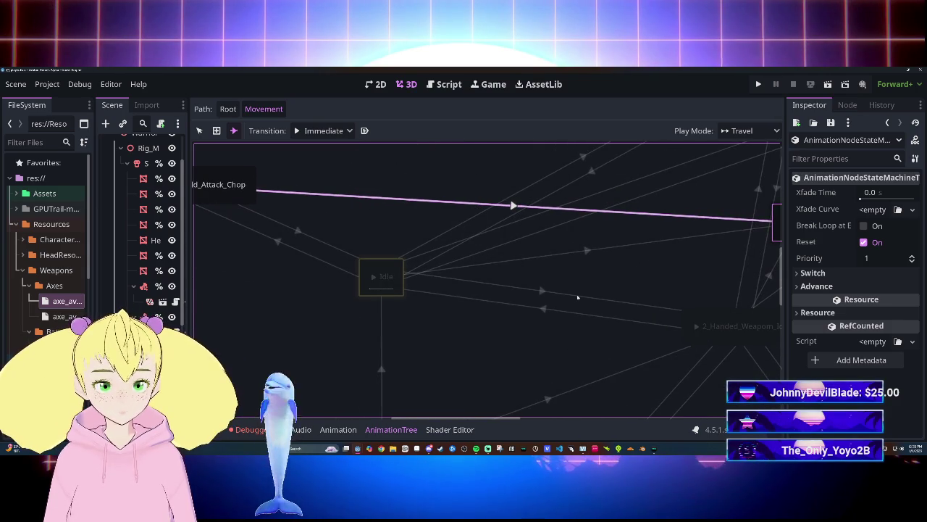
scroll(476, 296, right, 5)
scroll(403, 315, up, 3)
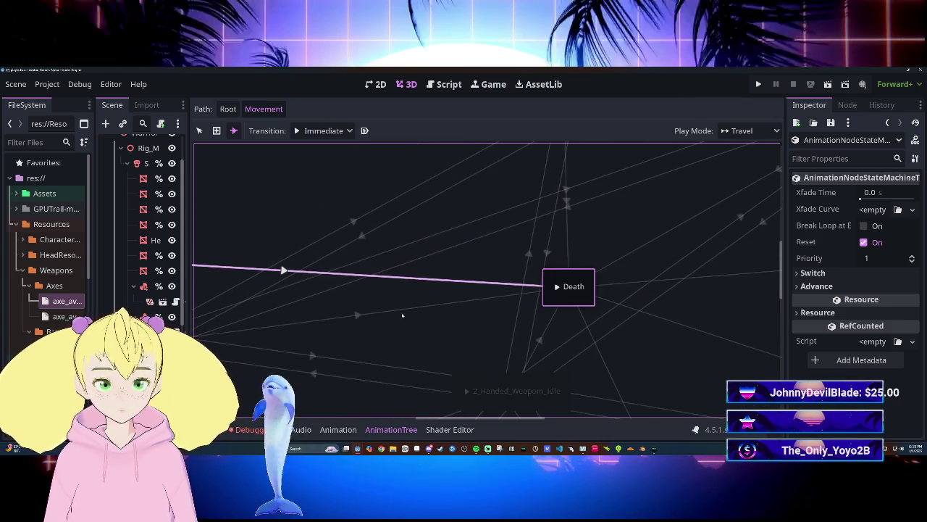
scroll(400, 313, up, 1)
scroll(402, 290, down, 5)
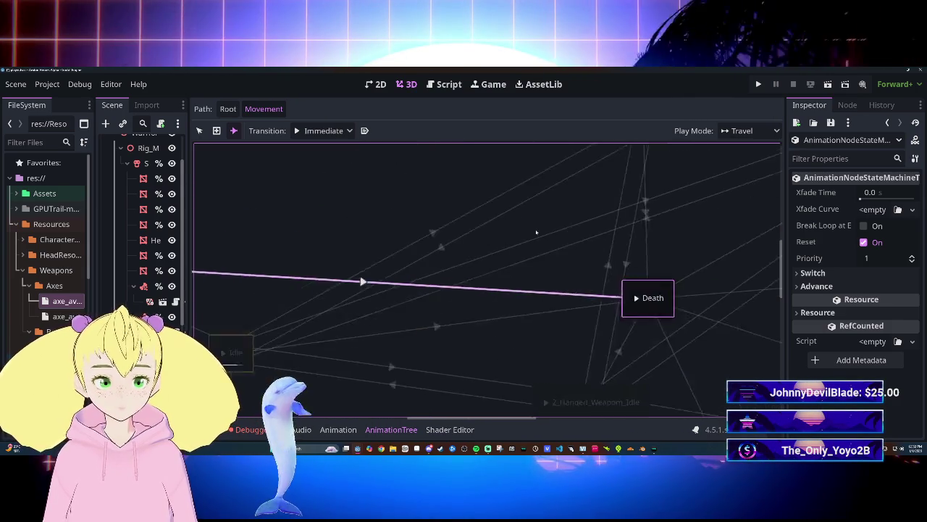
scroll(404, 246, right, 5)
scroll(404, 247, down, 4)
scroll(435, 217, left, 3)
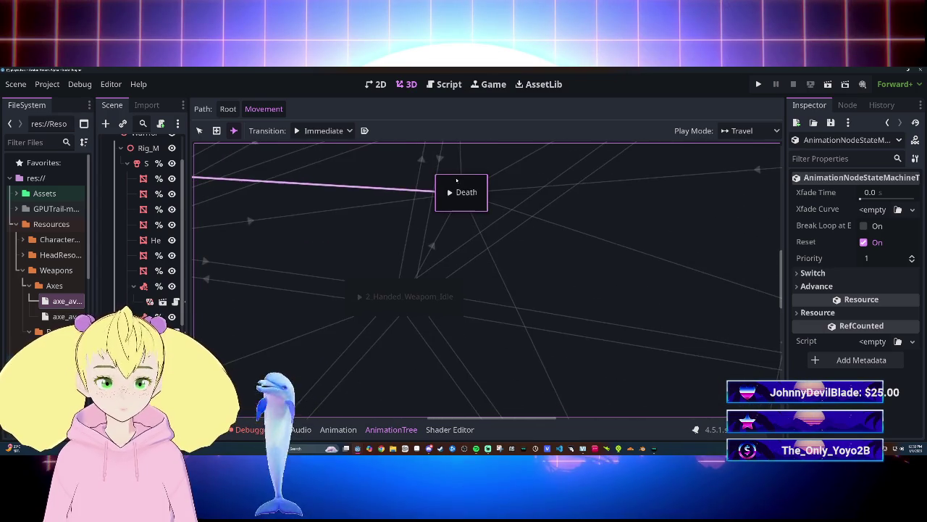
scroll(638, 308, down, 5)
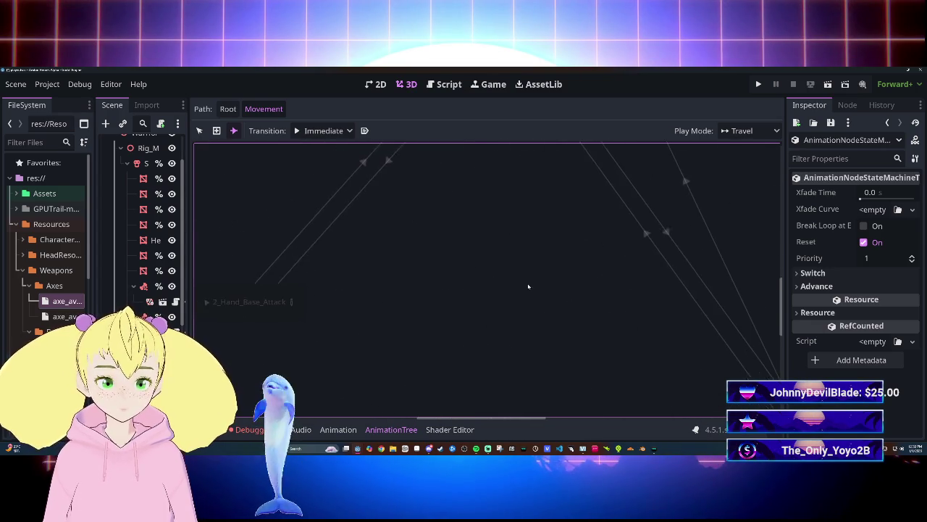
scroll(652, 340, right, 5)
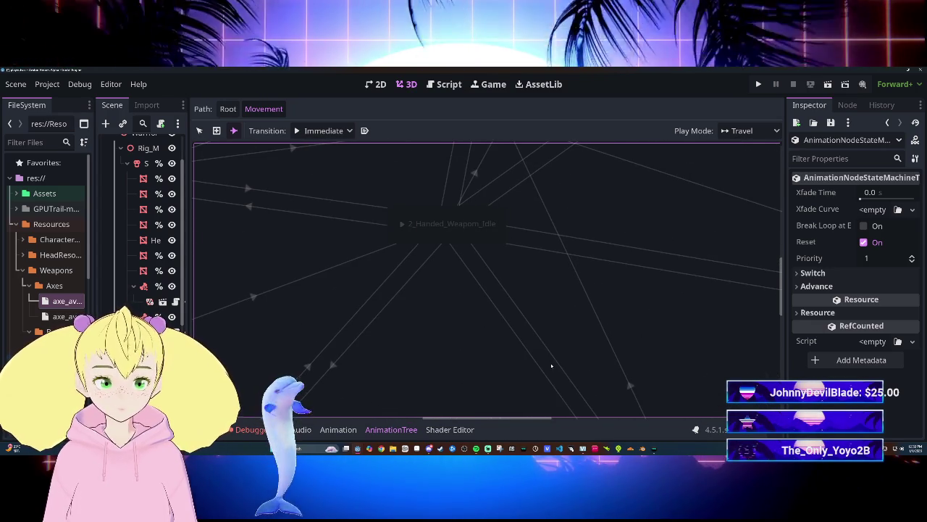
scroll(540, 303, down, 3)
scroll(540, 303, left, 5)
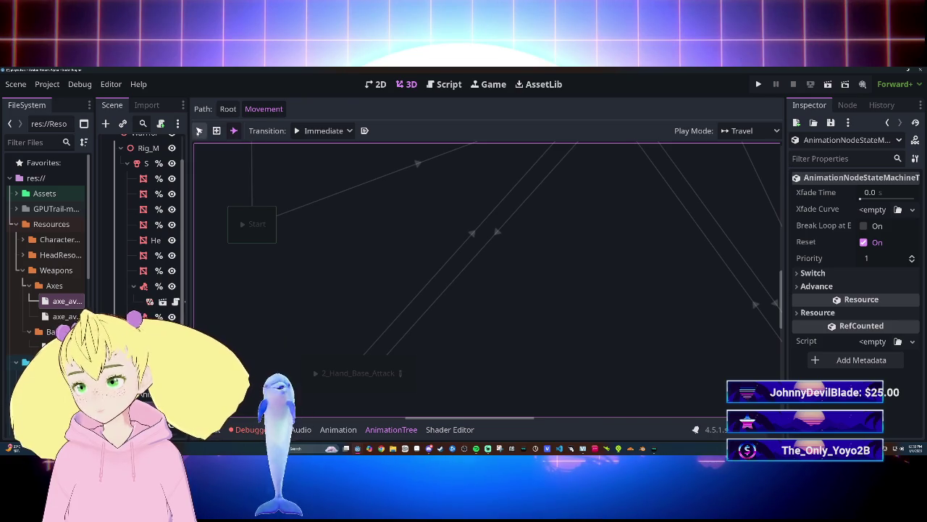
Move 2_Hand_Base_Attack up-right and connect it with a transition to Run.
mouse_move(395, 361)
mouse_down()
mouse_move(440, 350)
mouse_move(543, 251)
mouse_up()
scroll(542, 362, up, 3)
scroll(541, 362, down, 2)
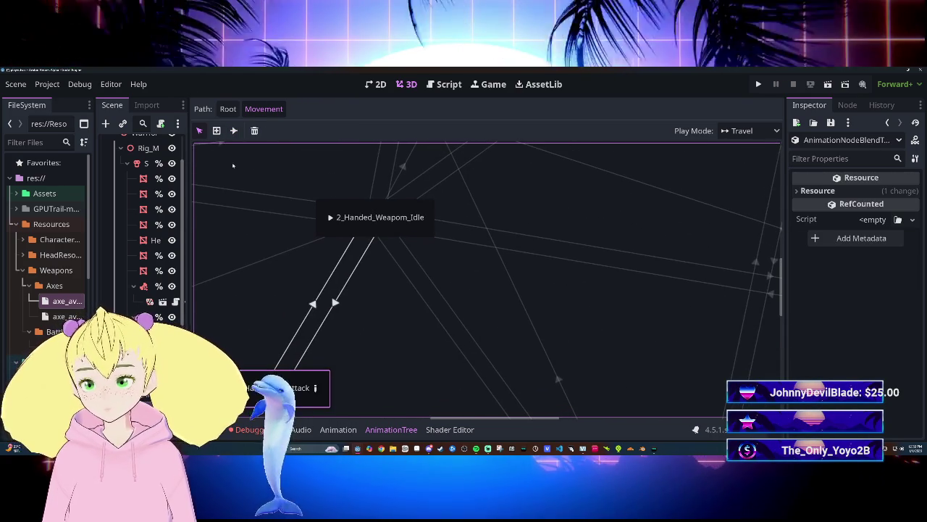
click(234, 131)
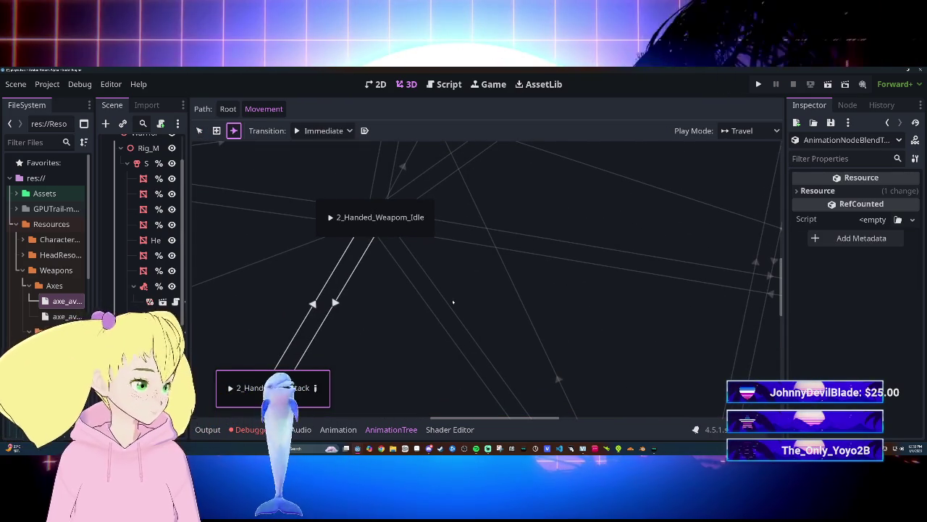
click(316, 375)
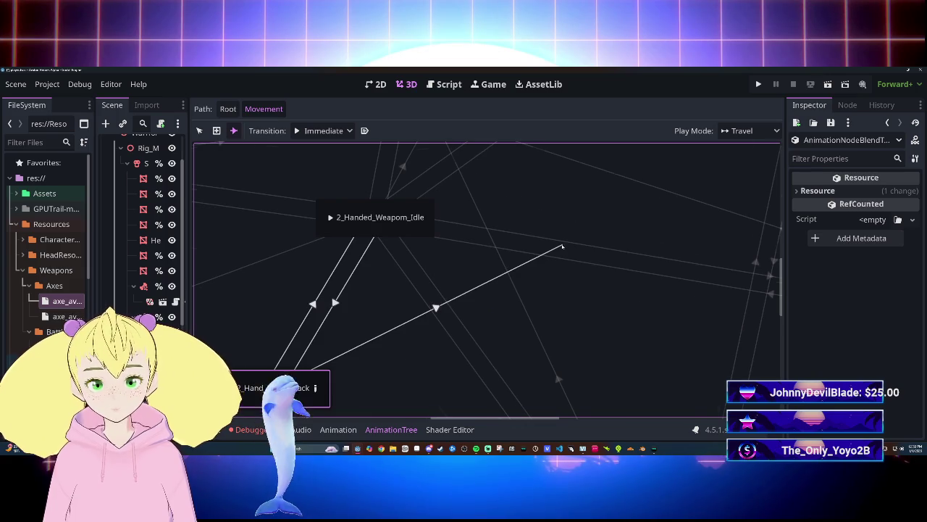
drag(562, 247, 431, 342)
mouse_move(454, 296)
mouse_down()
mouse_move(396, 376)
mouse_move(444, 317)
mouse_move(401, 347)
mouse_move(575, 358)
mouse_move(400, 356)
mouse_up()
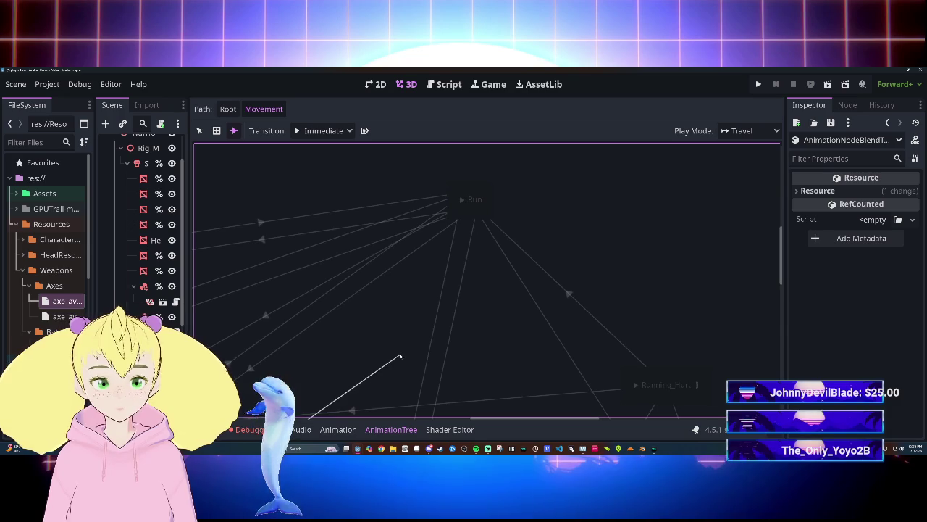
drag(469, 218, 469, 213)
Connect Run back to 2_Hand_Base_Attack with a 0.2 s crossfade, then rearrange the states.
scroll(497, 182, down, 5)
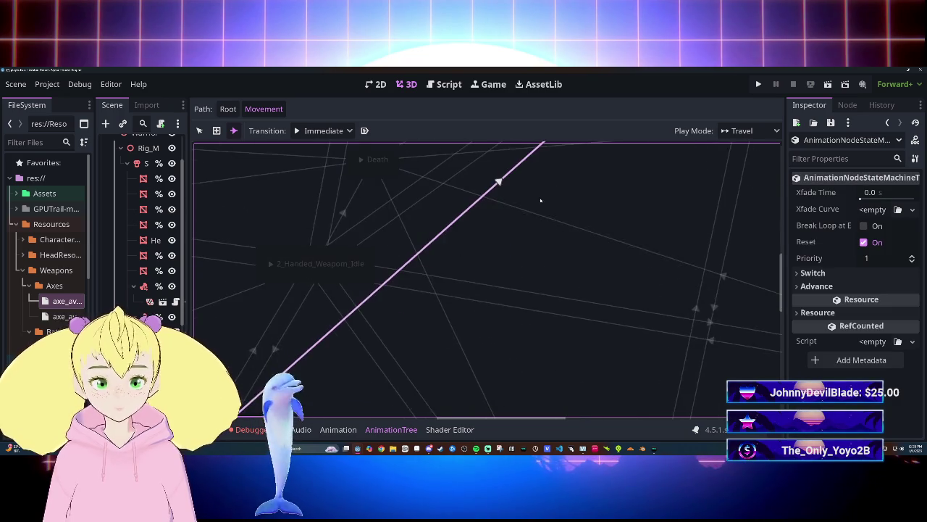
scroll(551, 240, up, 5)
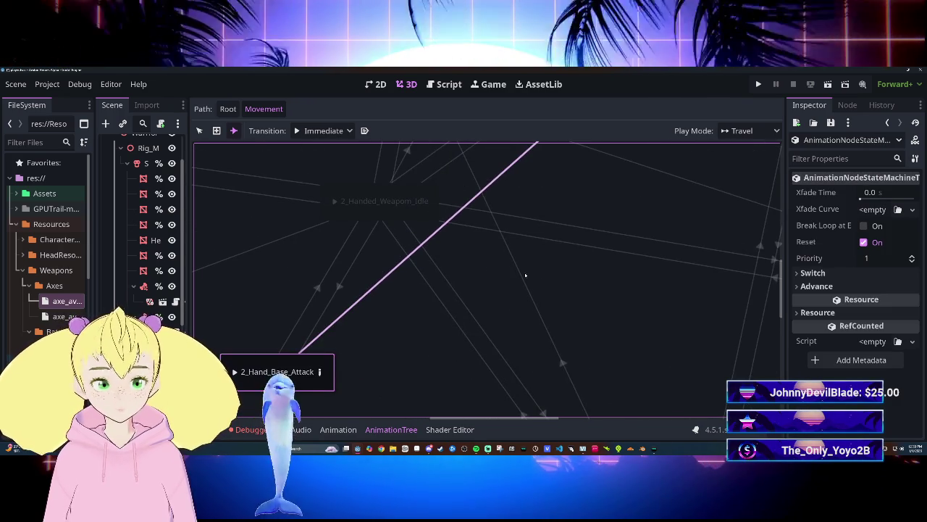
scroll(456, 290, up, 5)
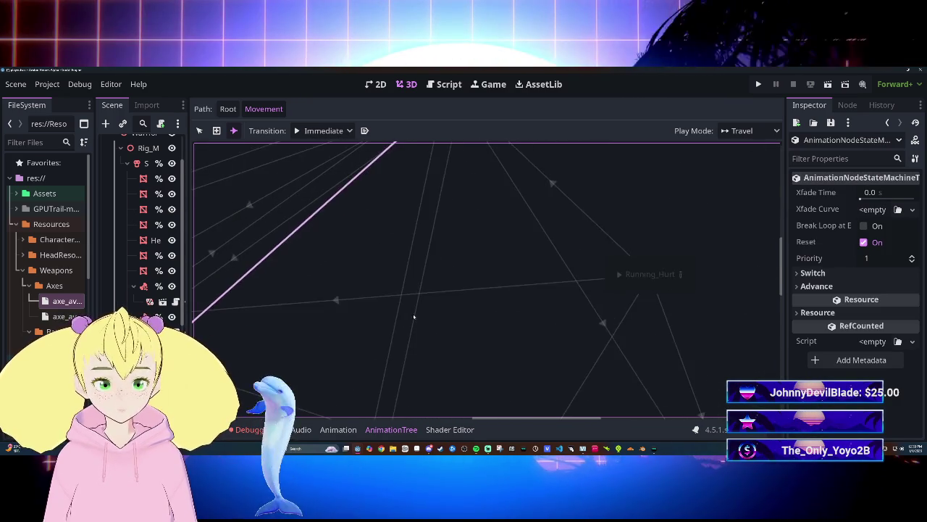
scroll(461, 219, down, 5)
scroll(393, 256, up, 5)
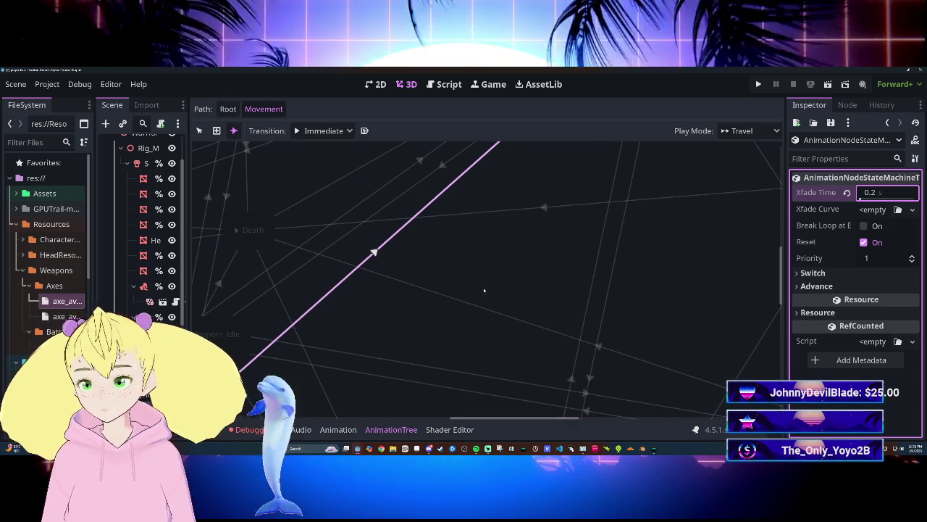
scroll(405, 341, up, 5)
scroll(393, 353, up, 3)
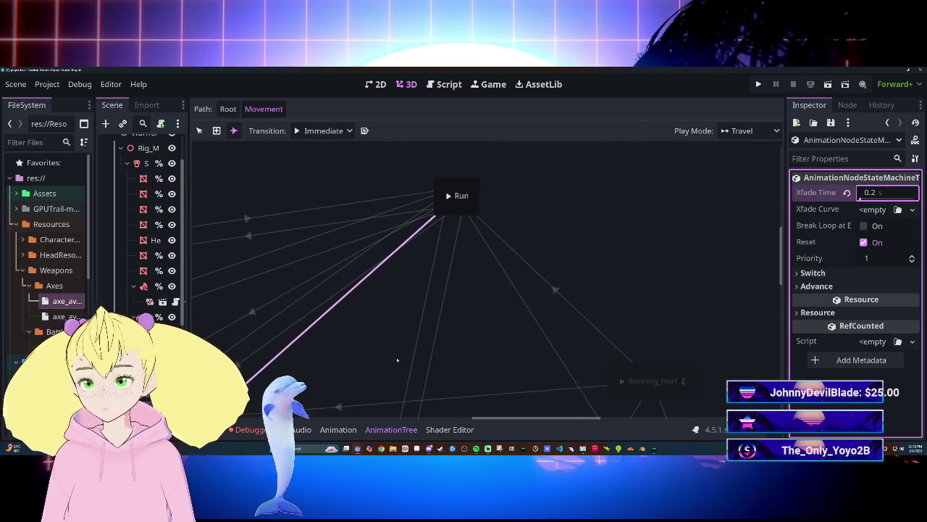
mouse_move(457, 196)
mouse_down()
mouse_move(333, 378)
mouse_move(528, 223)
mouse_move(510, 220)
mouse_move(510, 309)
mouse_up()
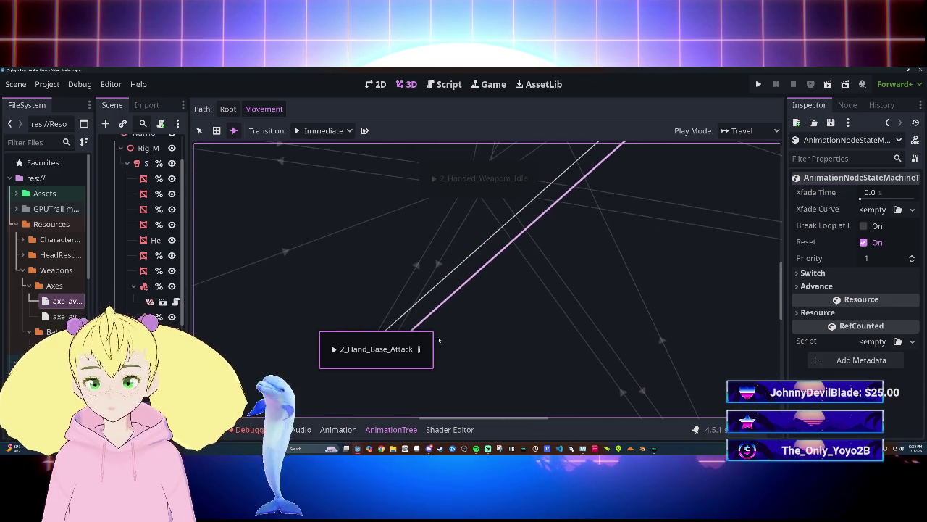
click(862, 193)
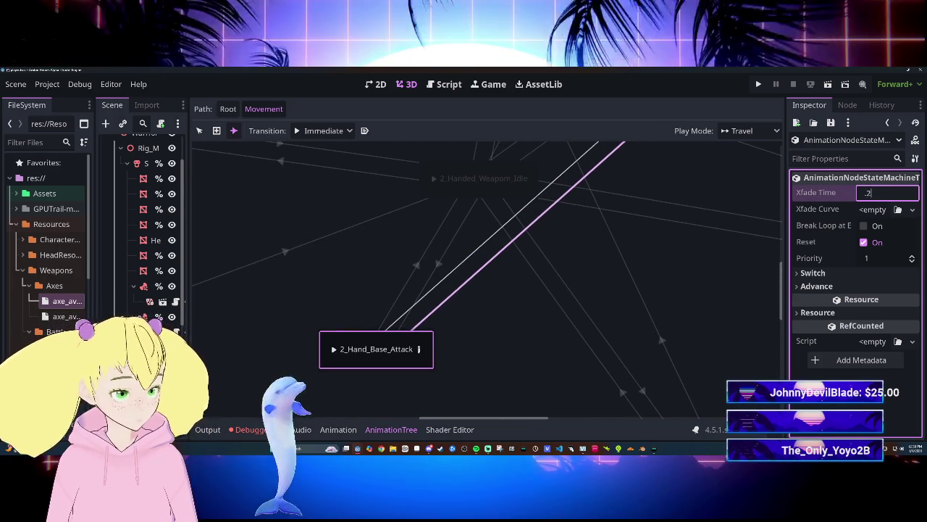
text(0.2)
click(576, 310)
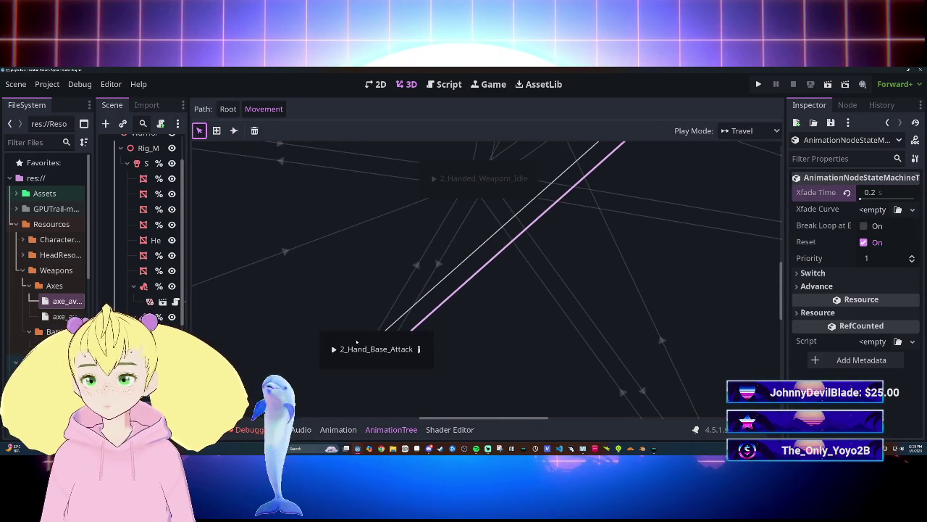
drag(356, 341, 445, 401)
mouse_move(345, 316)
mouse_down()
mouse_move(372, 368)
mouse_move(434, 366)
mouse_move(555, 290)
mouse_move(357, 323)
mouse_move(519, 342)
mouse_move(414, 389)
mouse_move(241, 353)
mouse_up()
Rename the Player_Melee_Dualwield_Attack_Chop state to Dualwield_Attack_Axes.
mouse_move(393, 316)
mouse_down()
mouse_move(398, 304)
mouse_move(667, 294)
mouse_move(459, 317)
mouse_up()
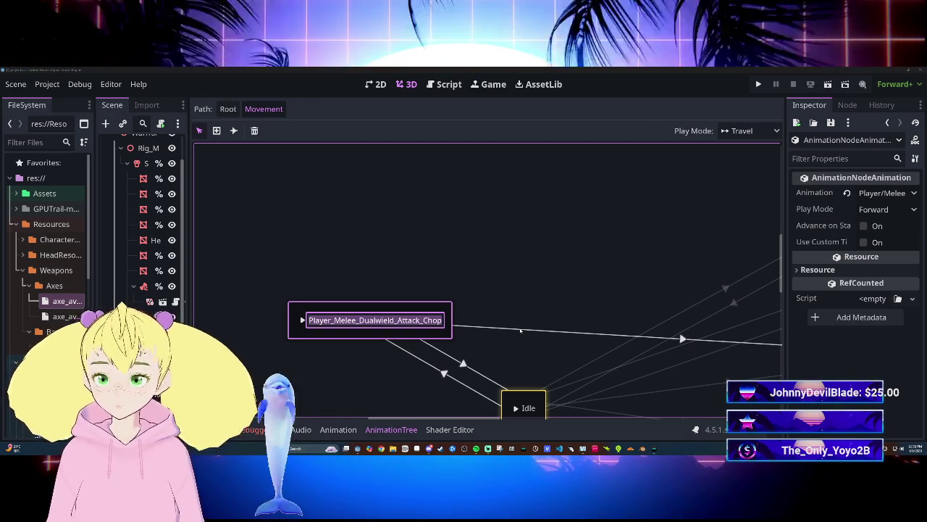
key(BackSpace)
text(Du)
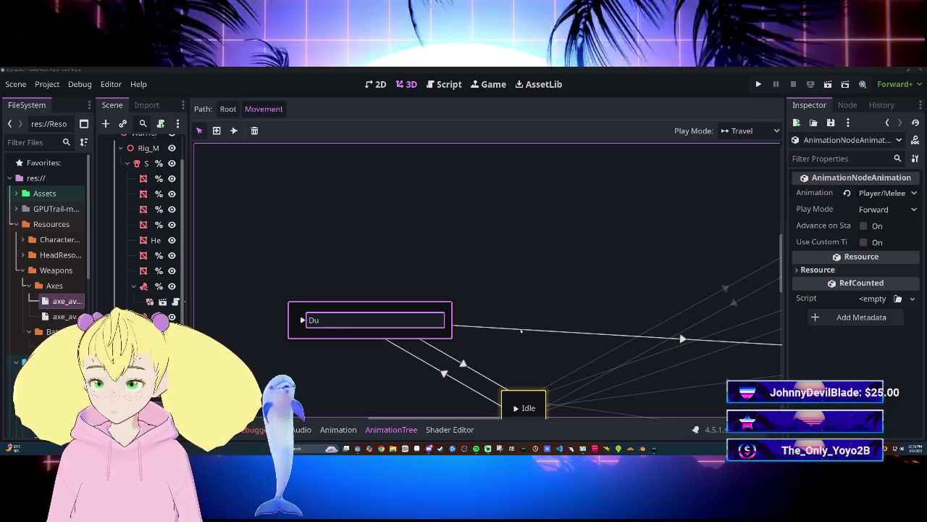
key(BackSpace)
key(BackSpace)
text(D)
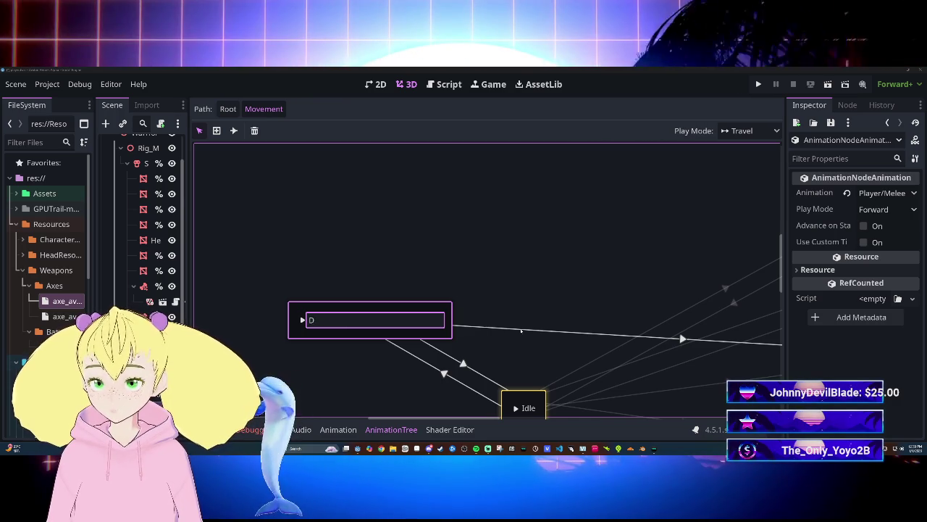
key(ctrl+z)
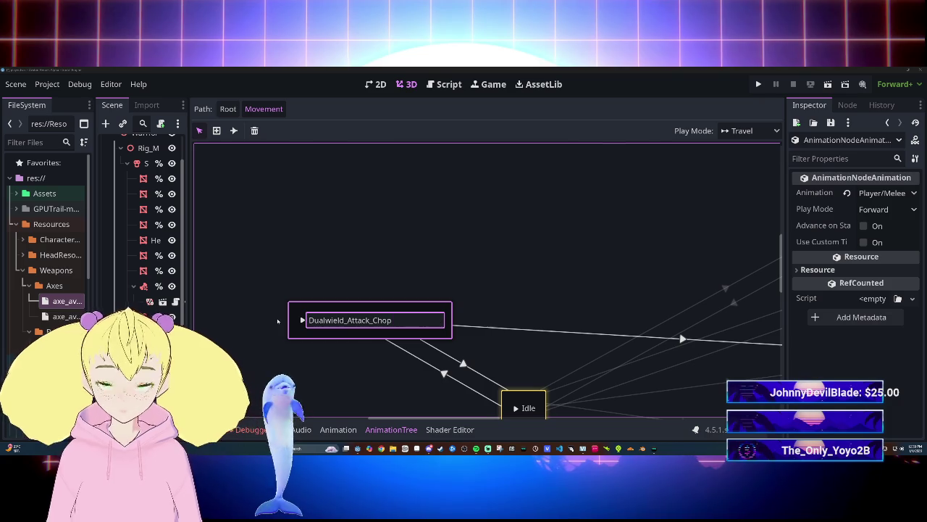
key(BackSpace)
key(BackSpace)
key(BackSpace)
text(Axes)
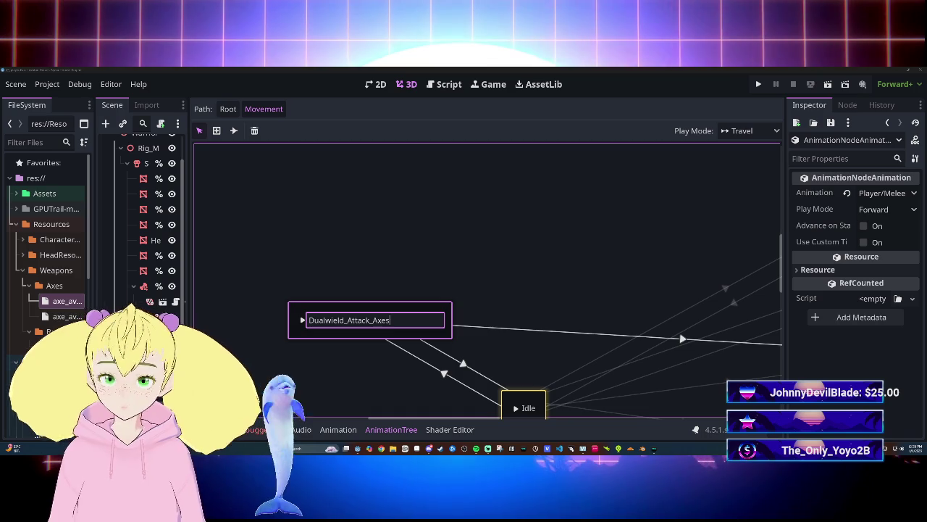
click(502, 309)
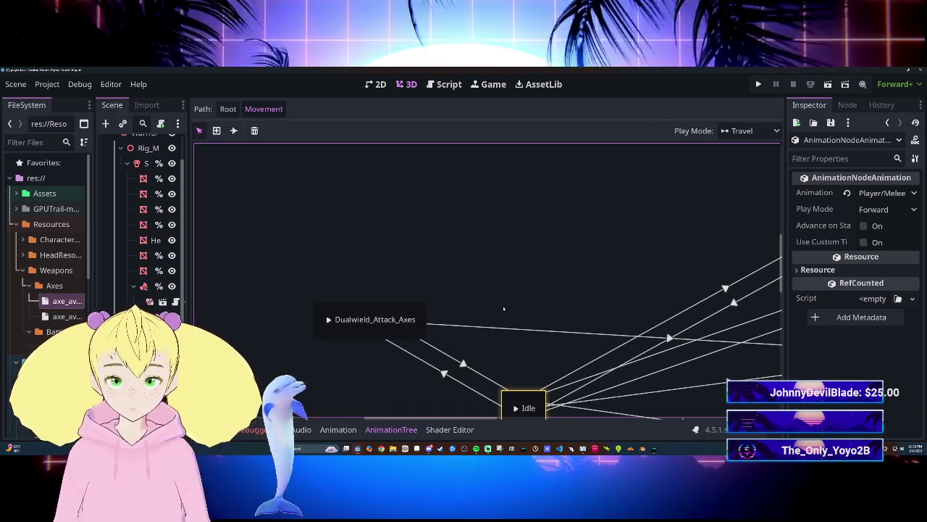
Shorten the Dualwield_Attack_Axes state's name to Dualwield_Attack.
click(414, 312)
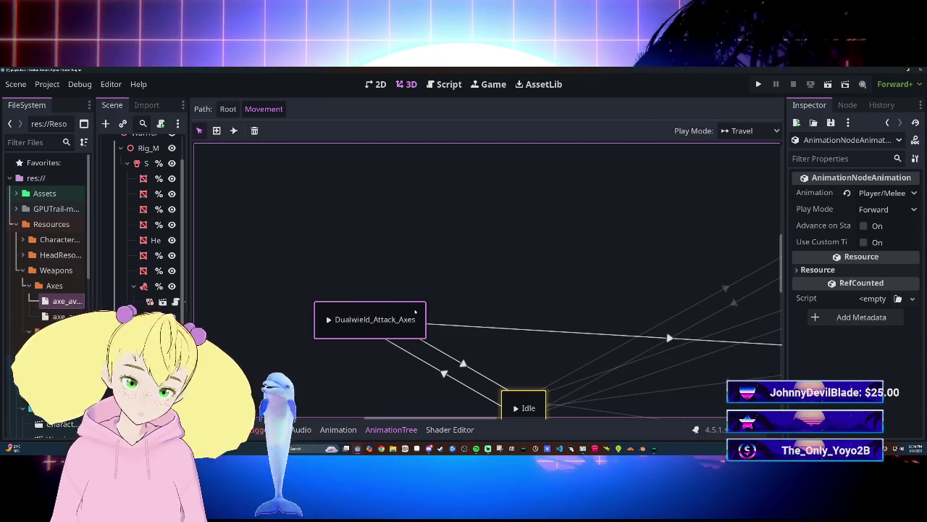
scroll(394, 288, right, 3)
scroll(454, 282, left, 1)
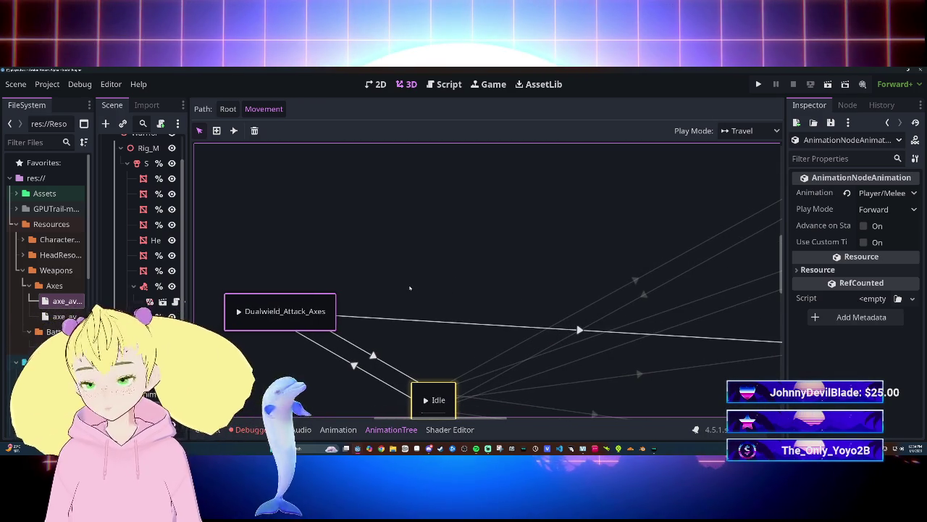
scroll(418, 282, down, 3)
scroll(419, 282, left, 3)
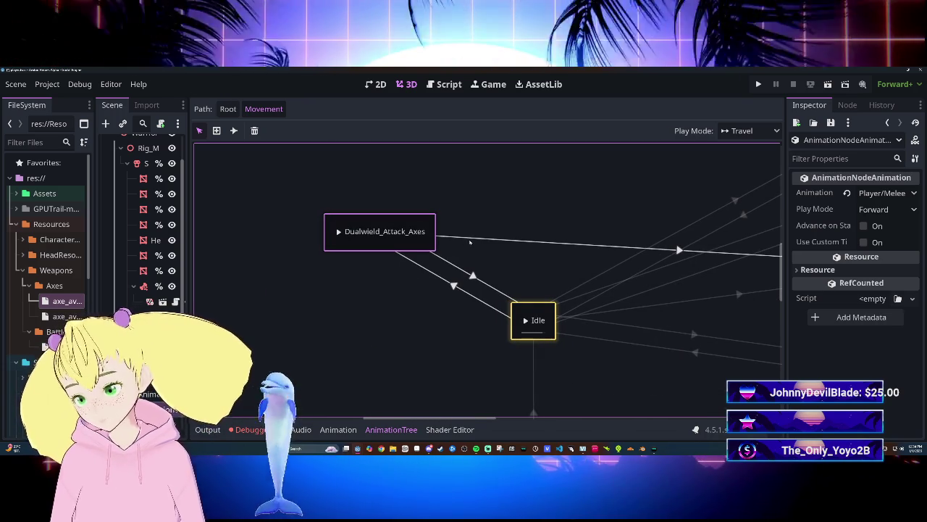
scroll(495, 258, up, 1)
scroll(495, 258, up, 2)
scroll(494, 259, right, 3)
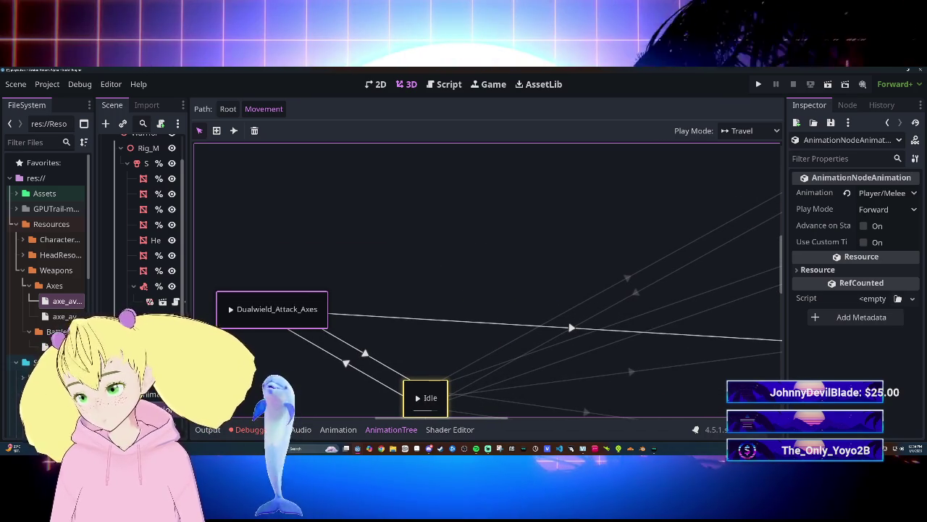
double_click(312, 310)
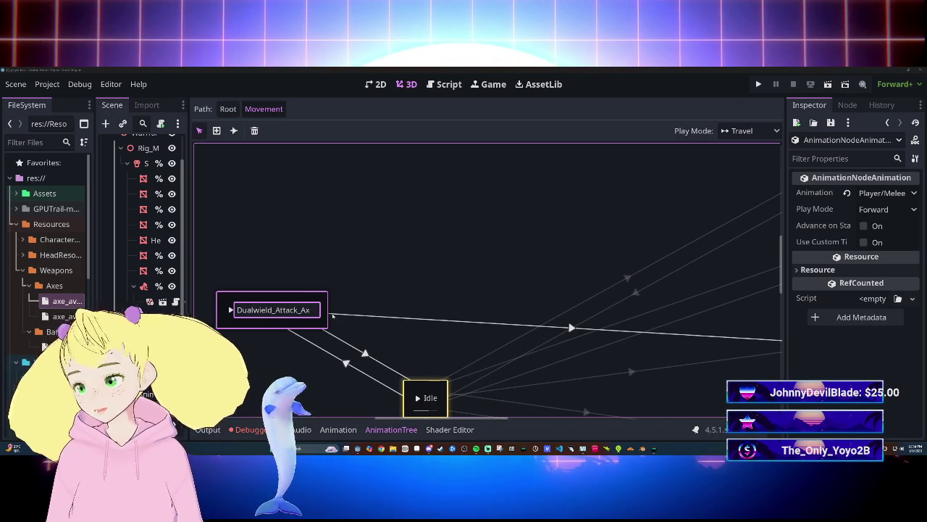
click(332, 315)
scroll(362, 301, right, 6)
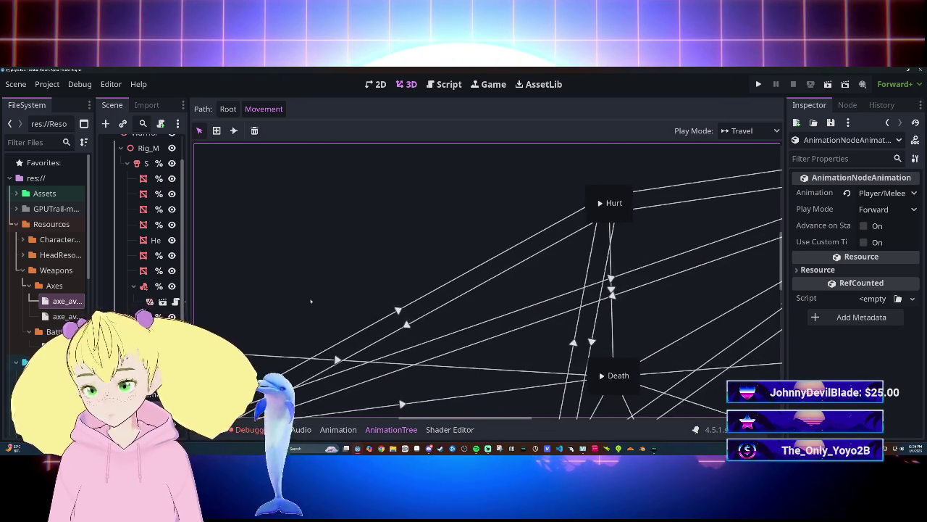
Center Dualwield_Attack and link it with Run both ways, each transition crossfading 0.2 s.
scroll(317, 321, up, 2)
scroll(361, 300, left, 4)
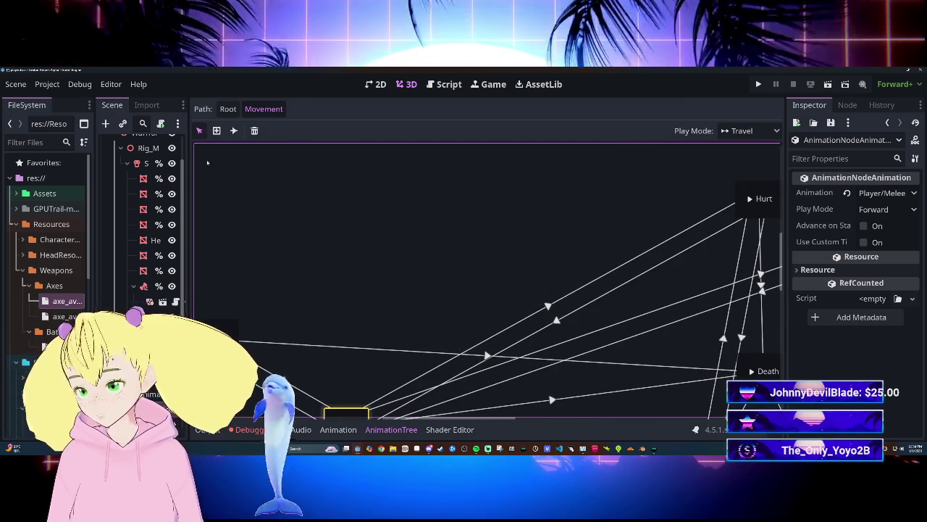
mouse_move(232, 329)
mouse_down()
mouse_move(280, 320)
mouse_move(382, 332)
mouse_move(410, 265)
mouse_move(386, 276)
mouse_up()
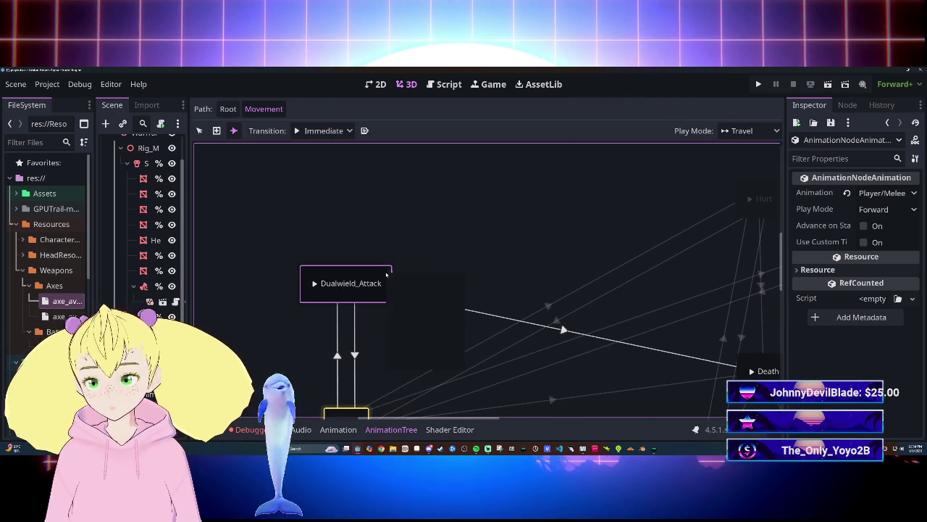
key(Escape)
mouse_move(377, 283)
mouse_down()
mouse_move(577, 247)
mouse_move(394, 244)
mouse_up()
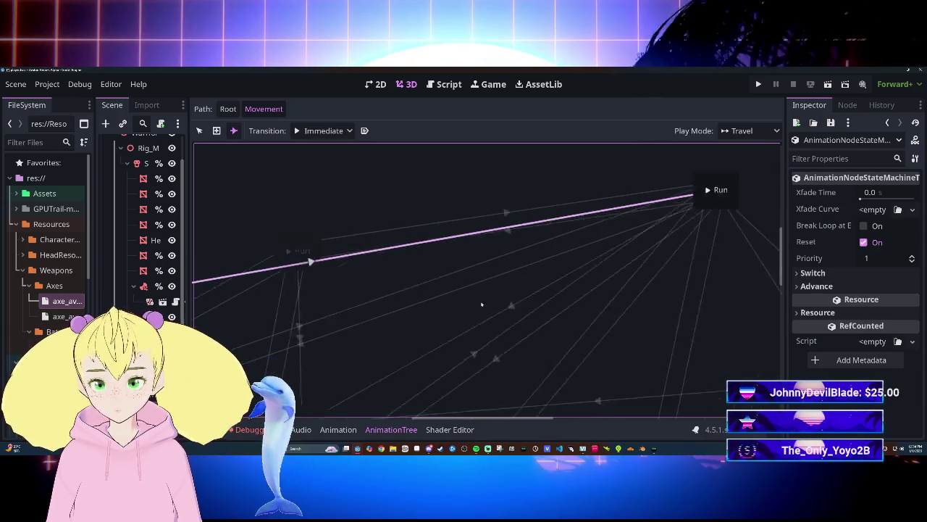
scroll(523, 289, up, 2)
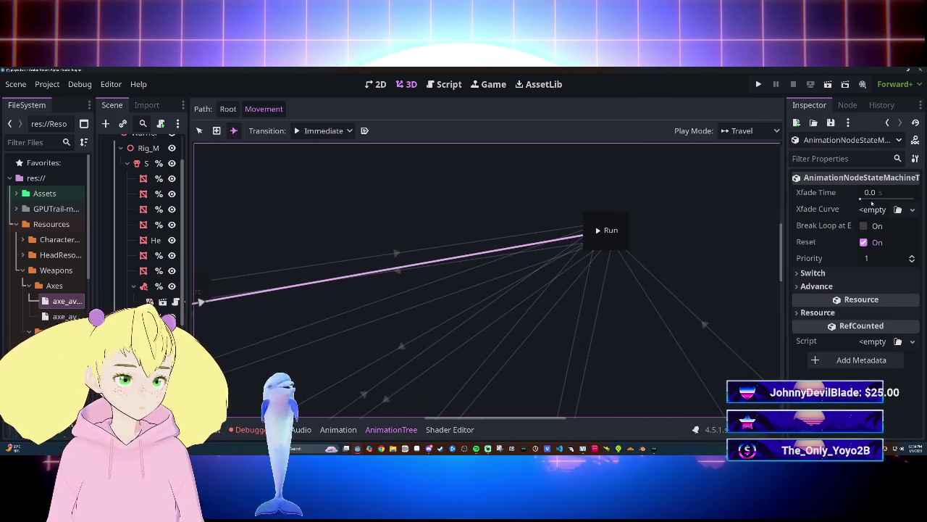
click(873, 193)
mouse_move(591, 221)
mouse_down()
mouse_move(362, 294)
mouse_move(406, 348)
mouse_move(719, 240)
mouse_move(493, 267)
mouse_up()
scroll(407, 313, up, 3)
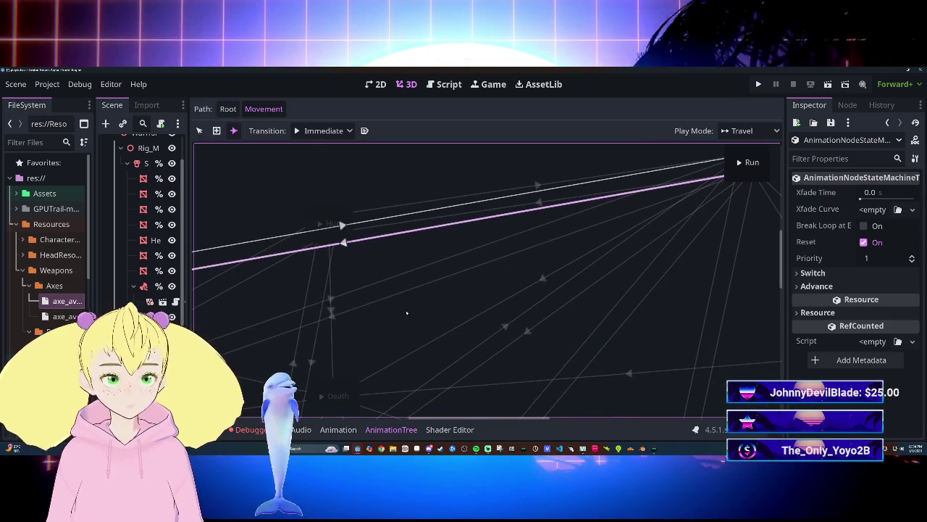
click(873, 193)
text(0.2)
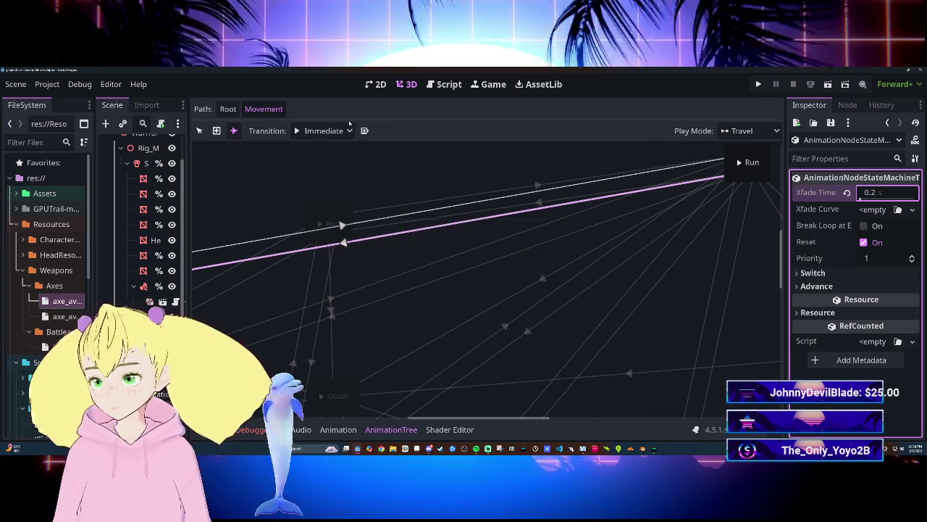
Pan the state graph, widen the Scene dock, and switch to the Player.gd script editor.
scroll(327, 215, left, 5)
scroll(327, 216, down, 2)
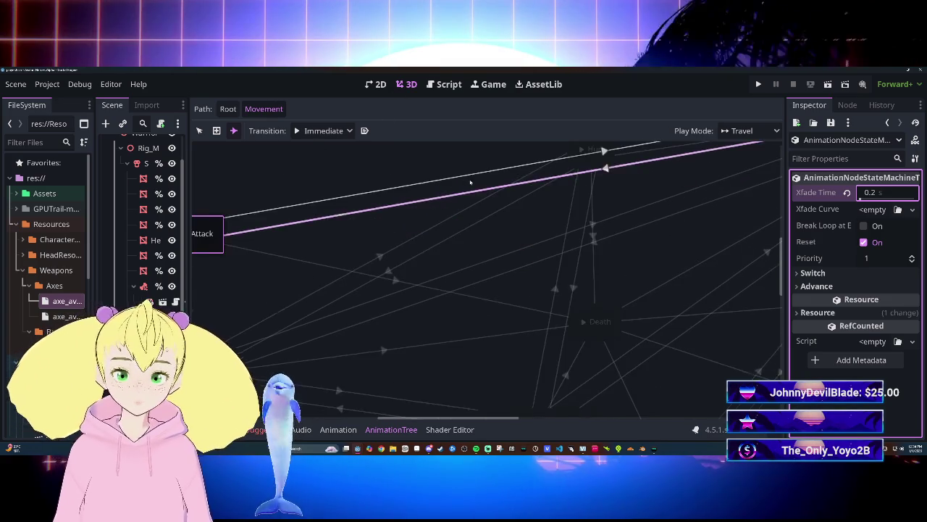
scroll(327, 216, left, 5)
scroll(362, 130, left, 4)
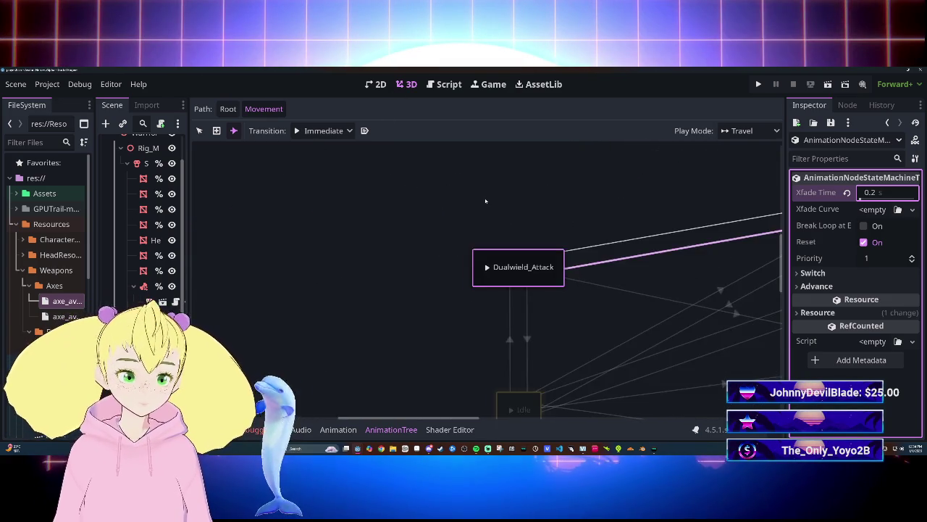
scroll(487, 201, right, 5)
scroll(404, 195, left, 3)
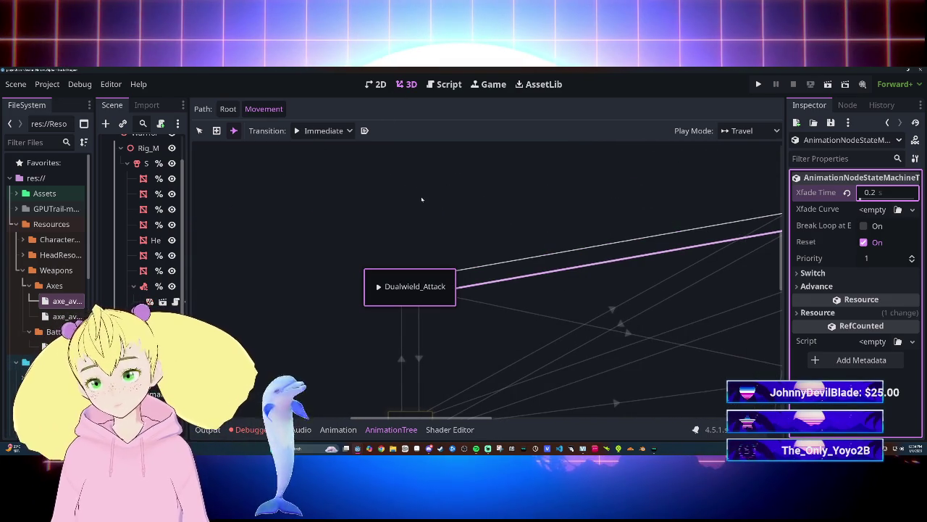
scroll(413, 200, right, 1)
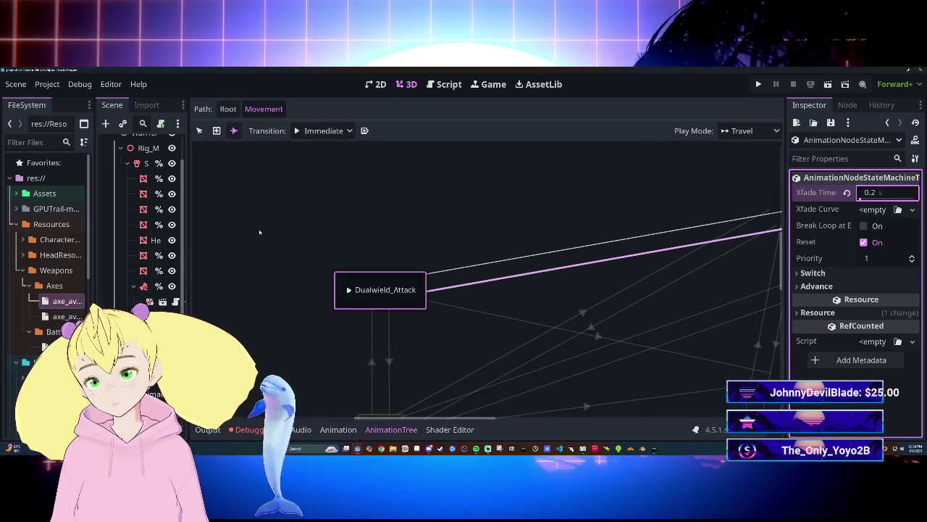
scroll(355, 166, down, 3)
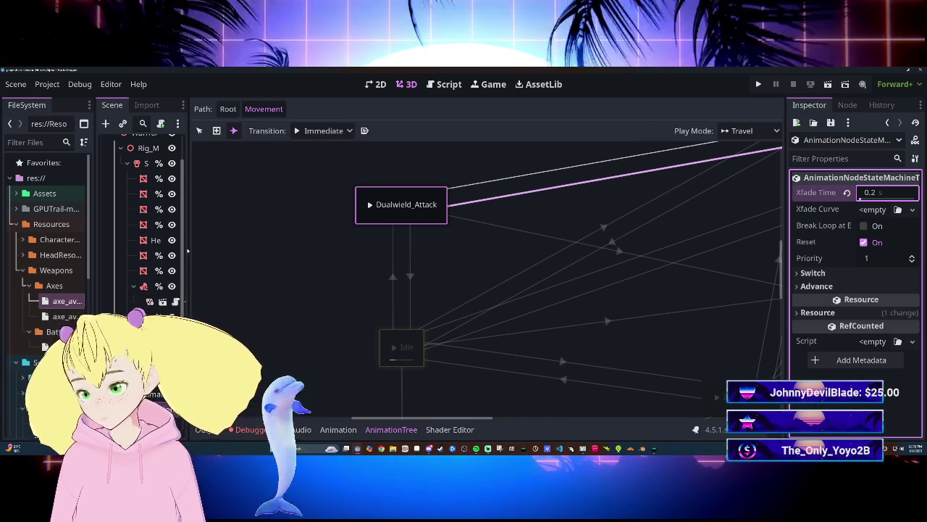
mouse_move(186, 247)
mouse_down()
mouse_move(387, 247)
mouse_move(294, 247)
mouse_up()
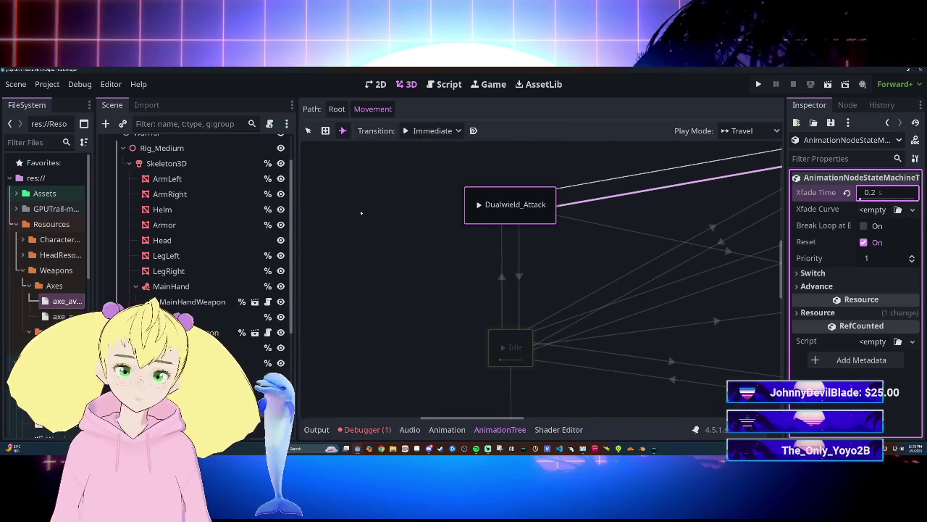
click(443, 84)
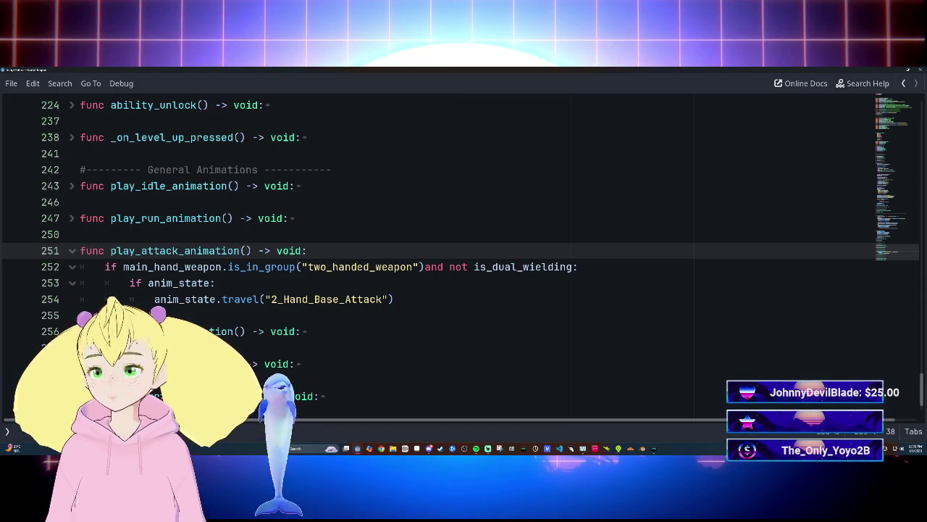
Place the caret on the blank line in _ready after hero_class_data and insert a new line.
scroll(463, 254, up, 20)
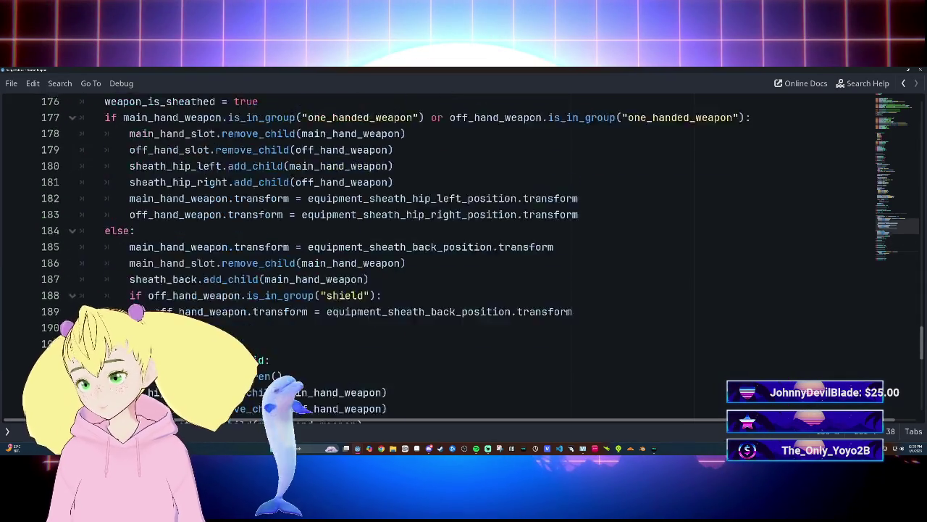
scroll(464, 254, down, 7)
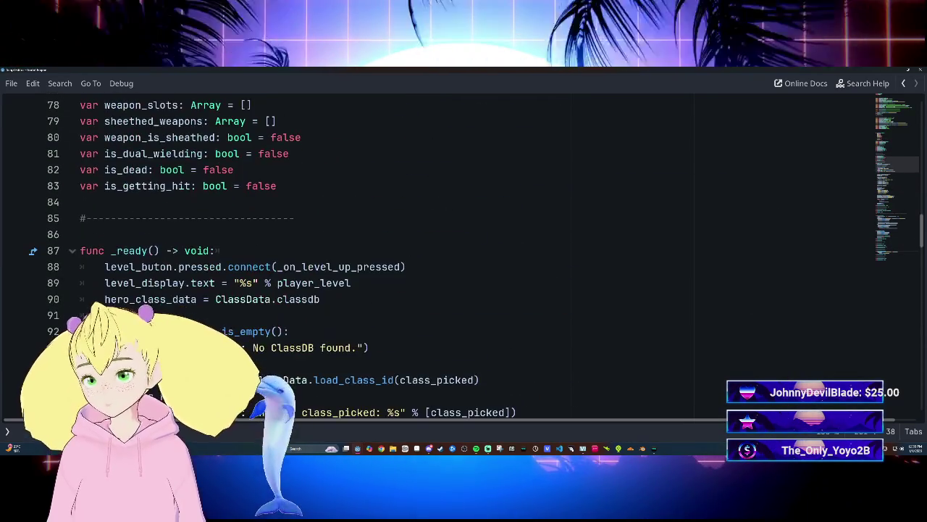
scroll(463, 254, down, 2)
click(105, 218)
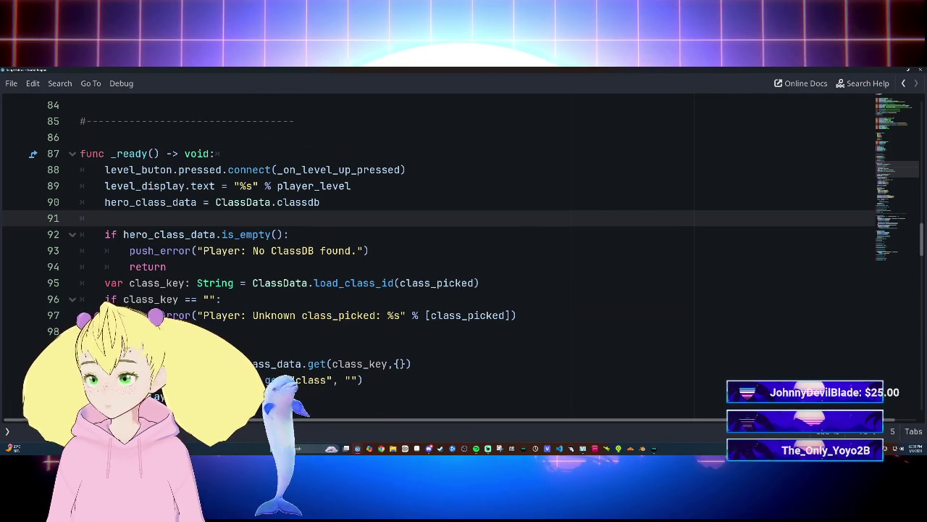
scroll(464, 254, down, 4)
scroll(464, 253, down, 10)
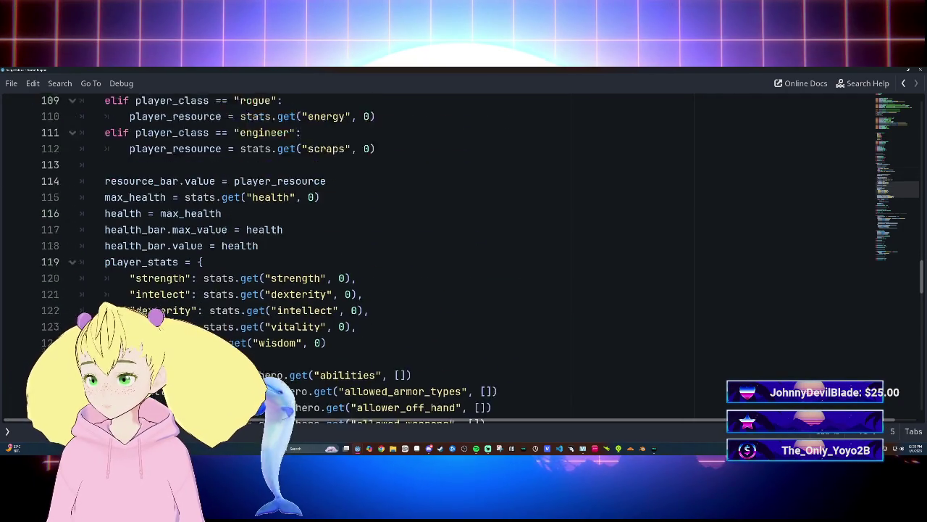
scroll(463, 253, up, 19)
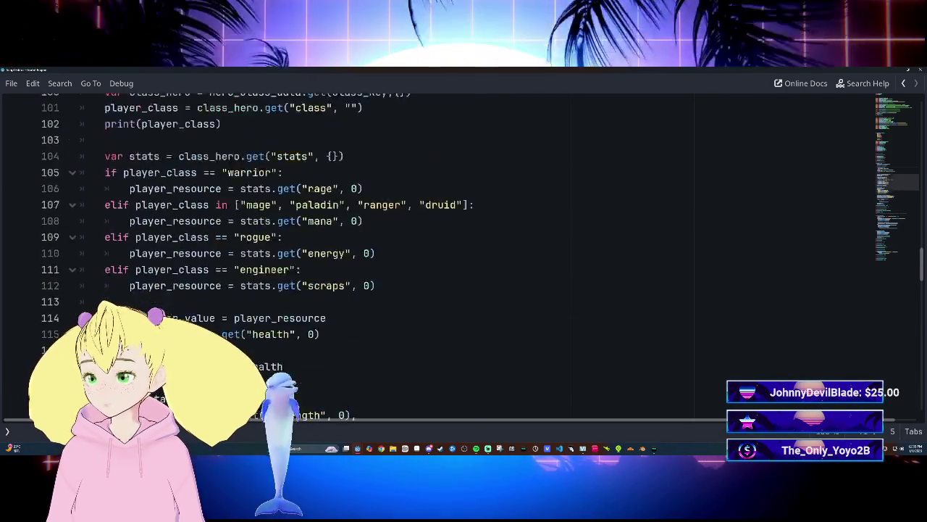
scroll(464, 254, down, 5)
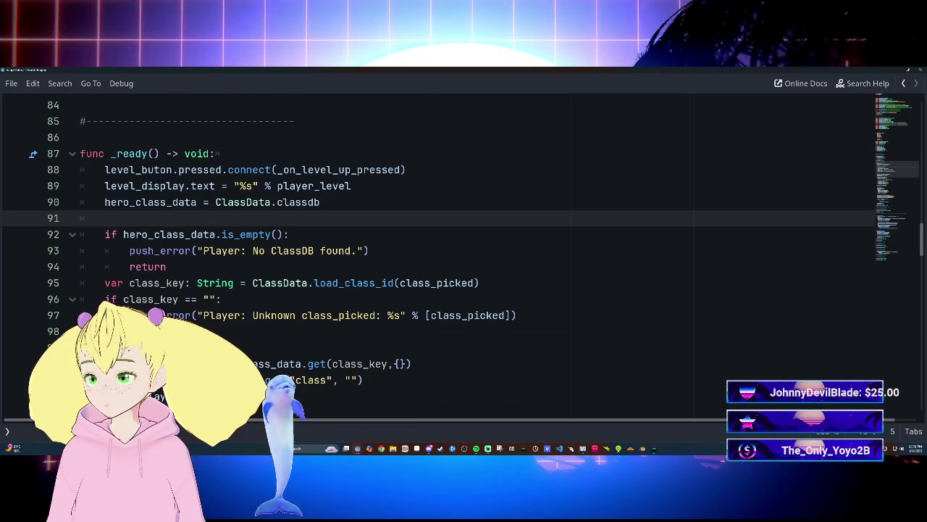
key(Return)
key(Return)
Write an if condition checking main_hand_weapon and off_hand_weapon are both in one-handed weapon groups.
key(Up)
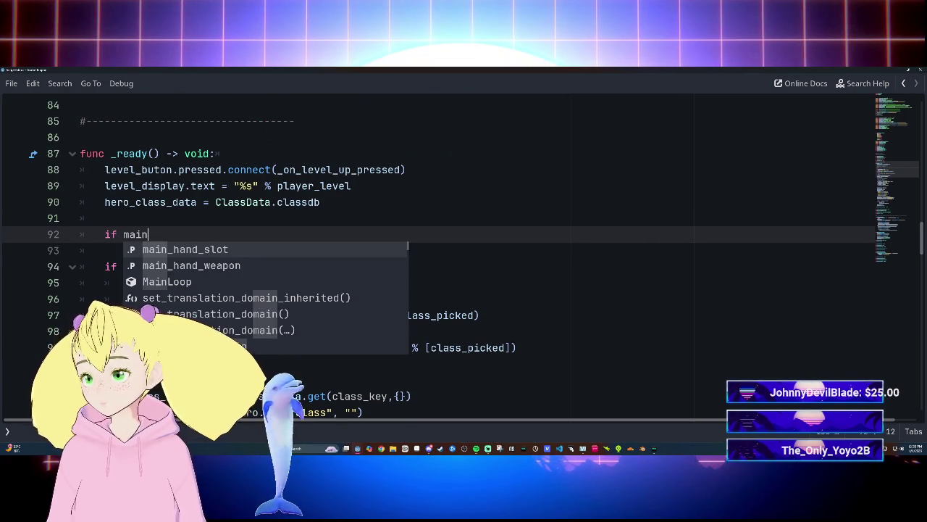
key(Down)
key(Return)
text(.)
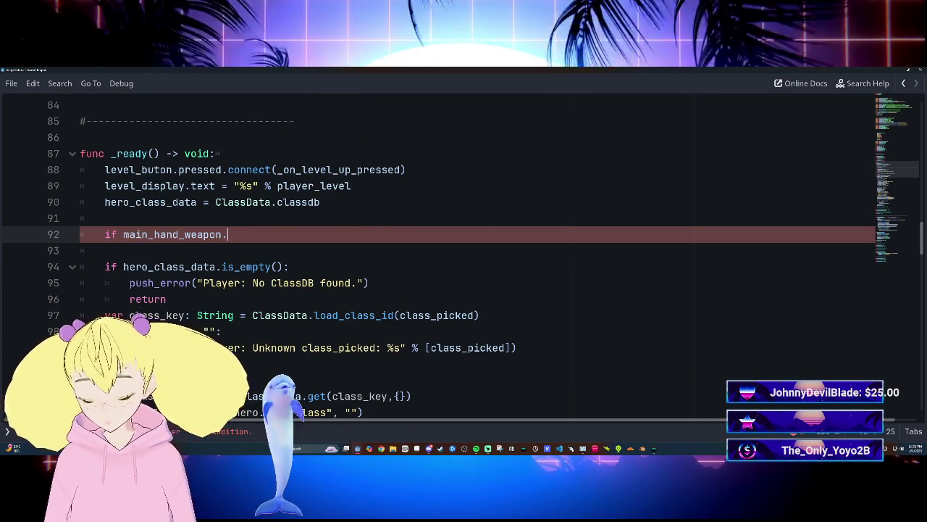
text(is_)
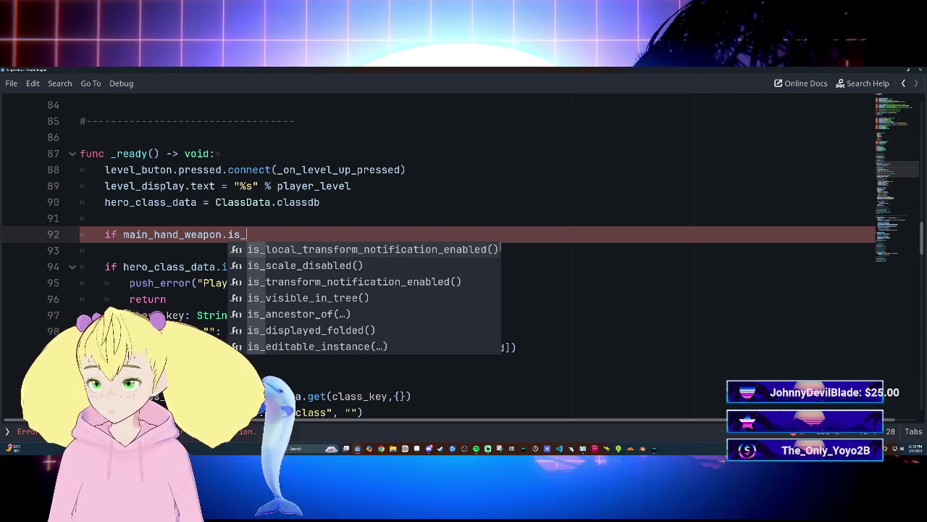
text(in)
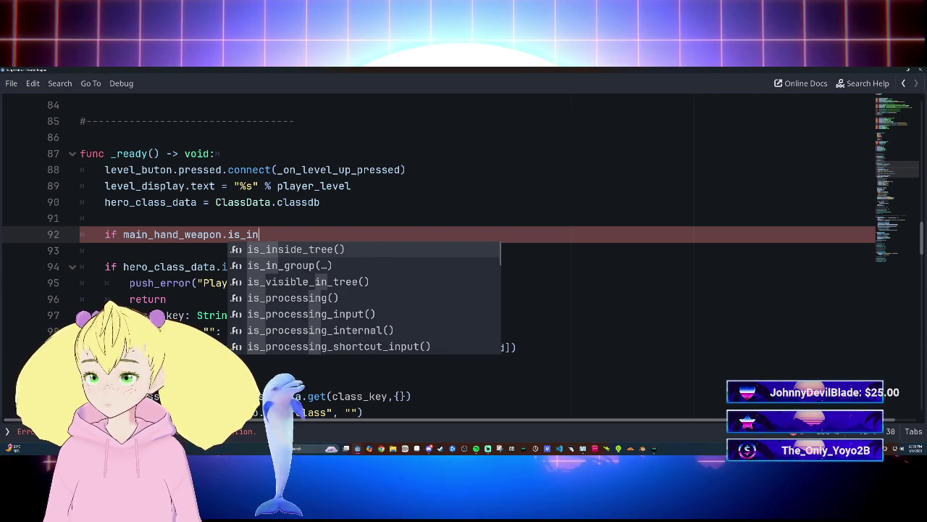
key(Down)
key(Return)
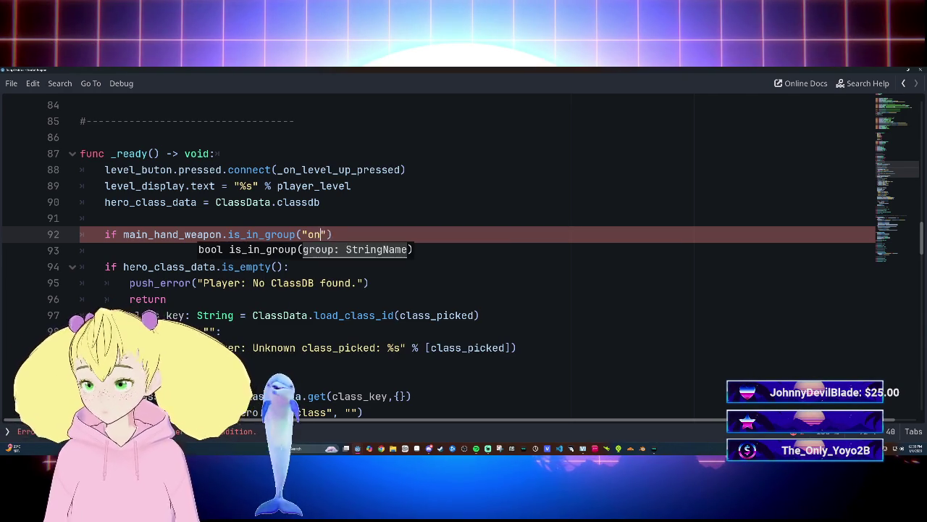
text(_han)
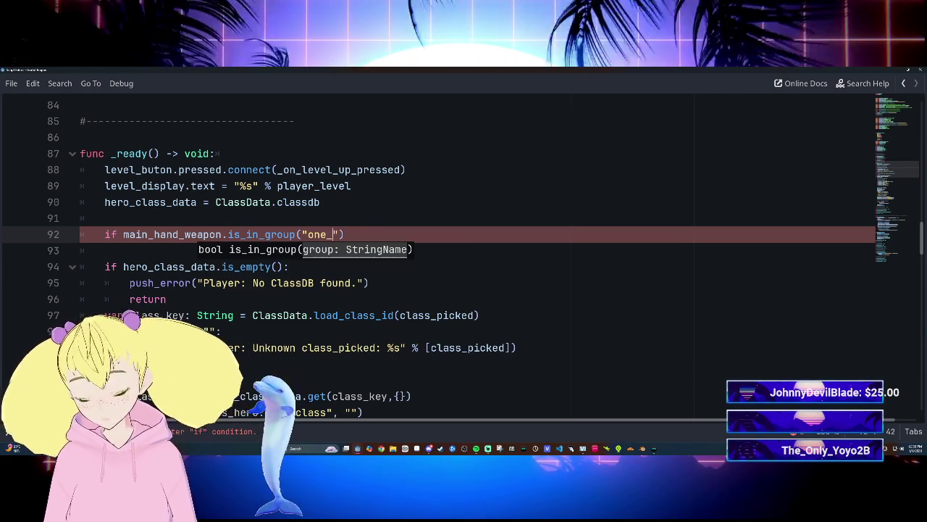
text(ded_w)
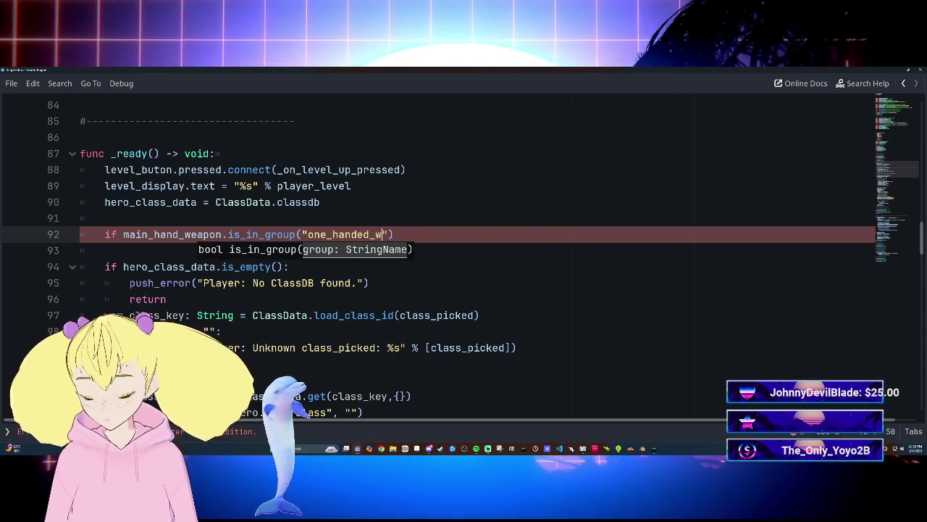
text(eapon)
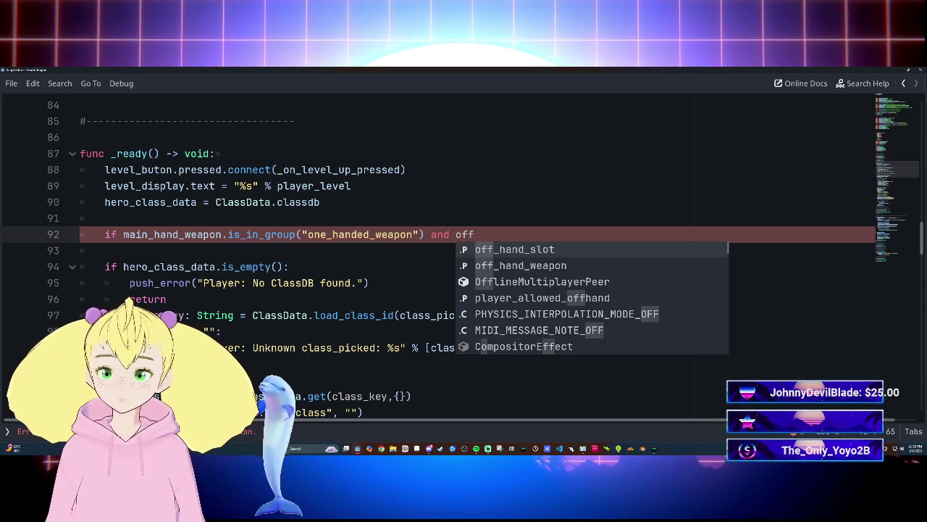
key(Down)
key(Return)
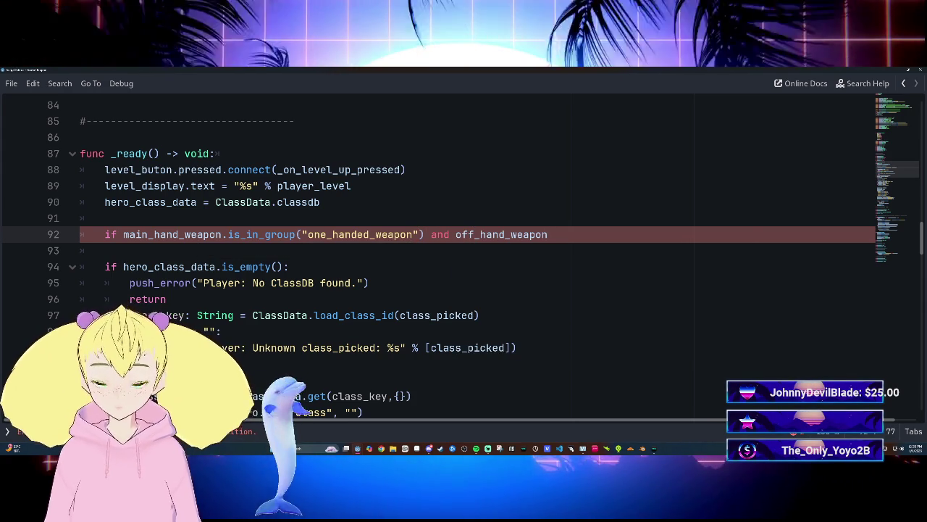
text(.is_)
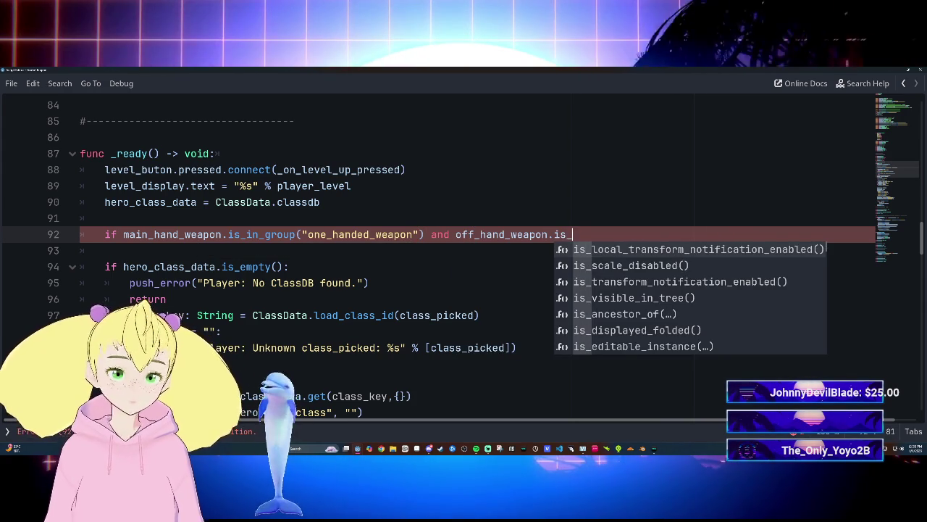
text(in)
key(Down)
key(Return)
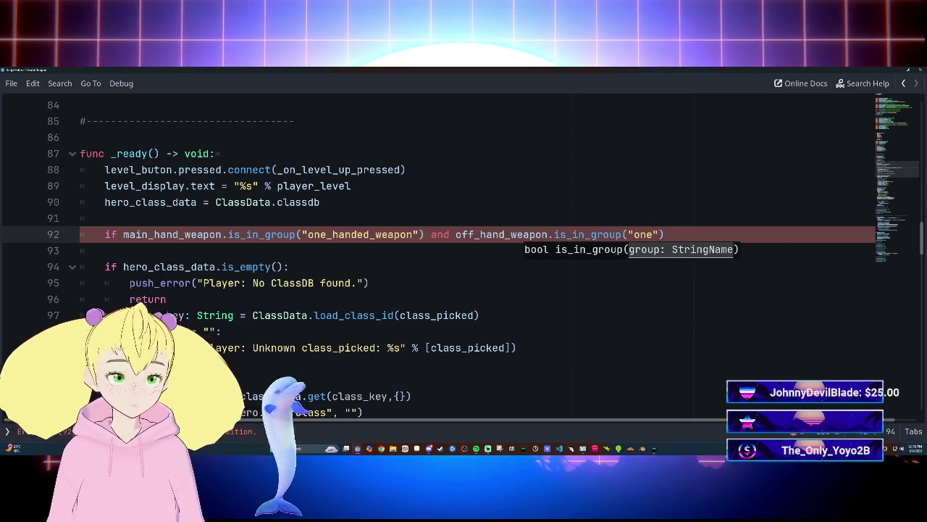
text(_hand)
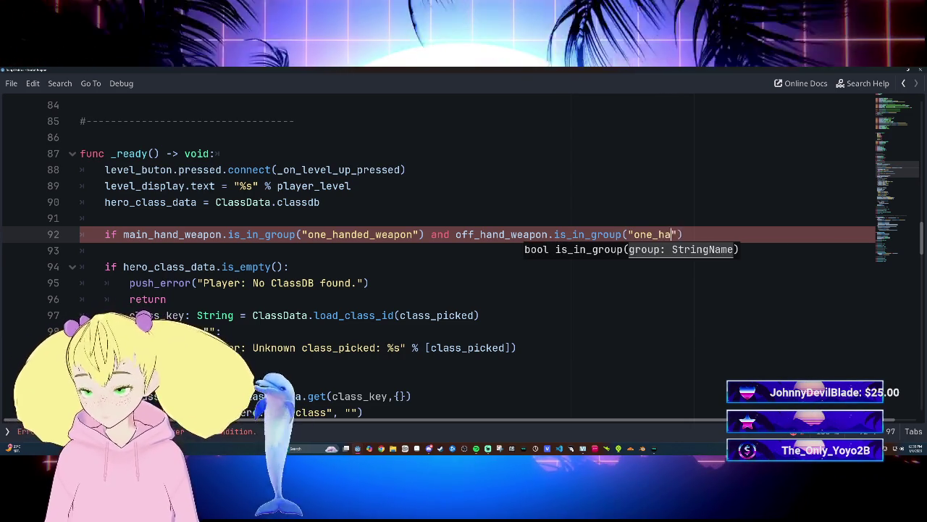
text(_weapon)
key(End)
text(:)
key(Return)
Add the body line 'is_dual_wielding == true' under the new condition.
text(is)
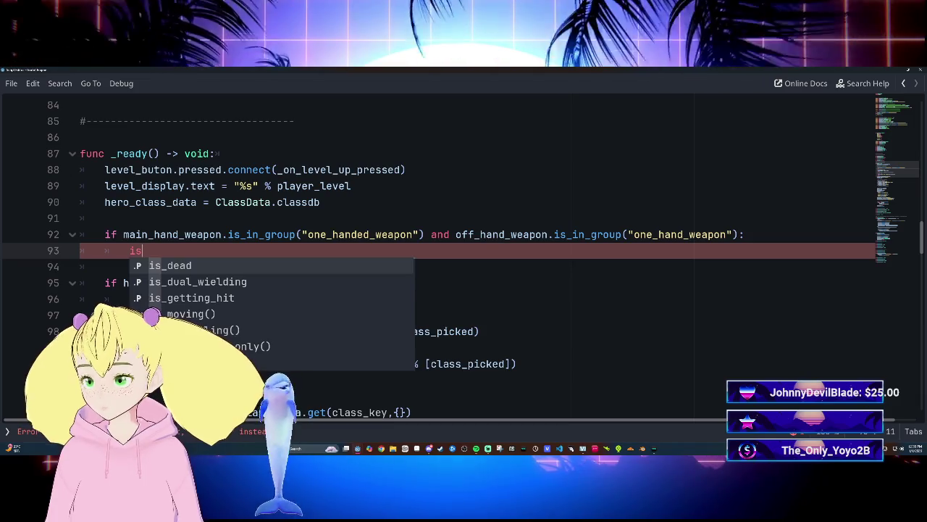
key(Down)
key(Return)
text(== true)
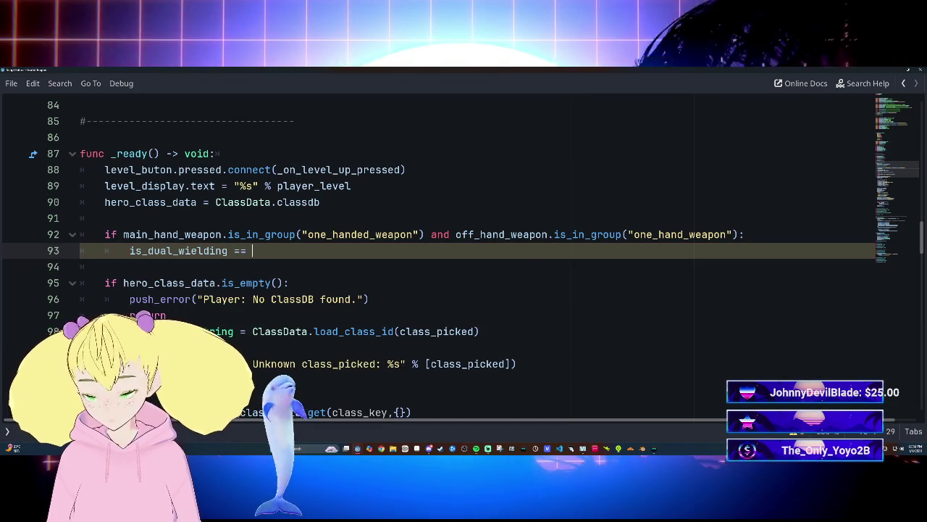
key(Escape)
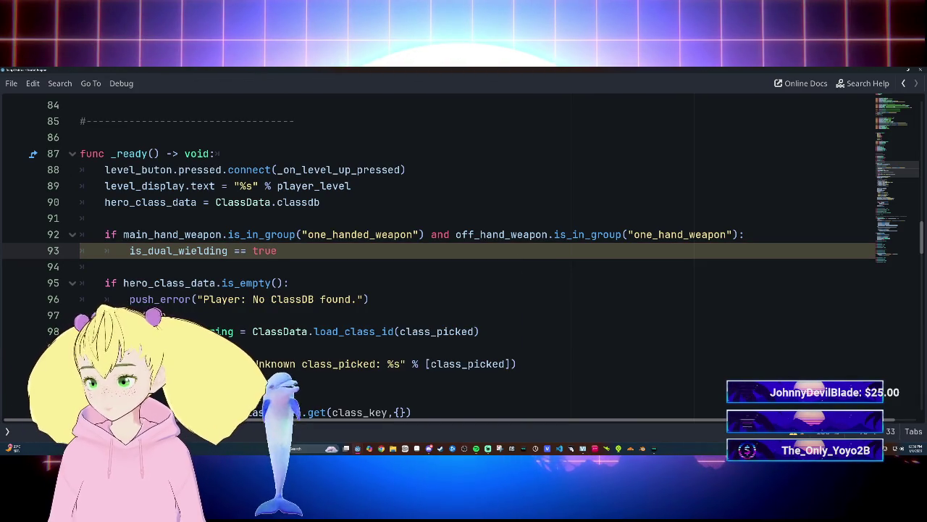
key(Down)
scroll(435, 253, up, 2)
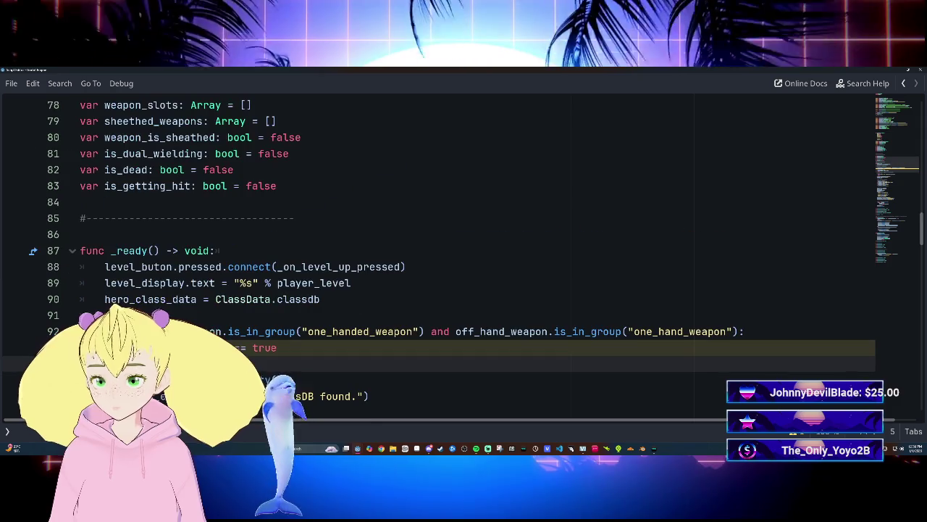
Change line 93 from 'is_dual_wielding == true' to 'is_dual_wielding = true'.
scroll(290, 333, up, 2)
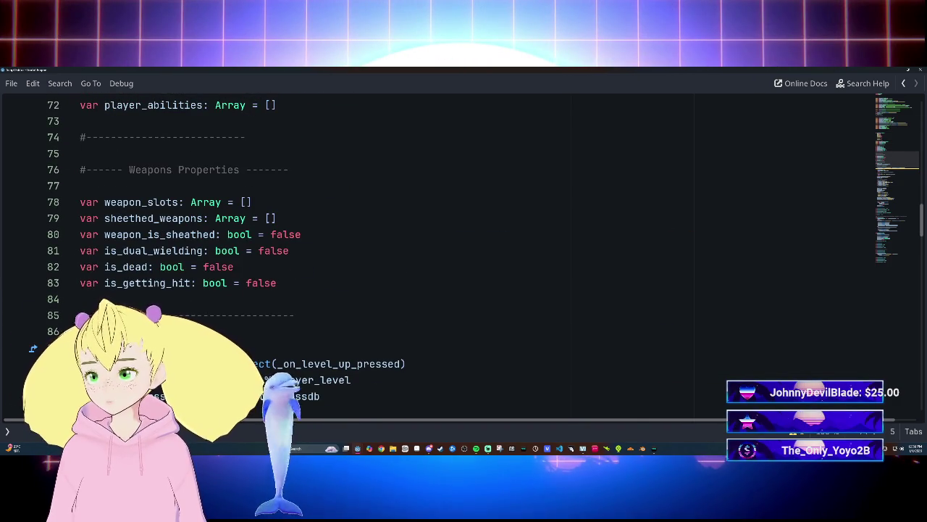
scroll(434, 253, down, 2)
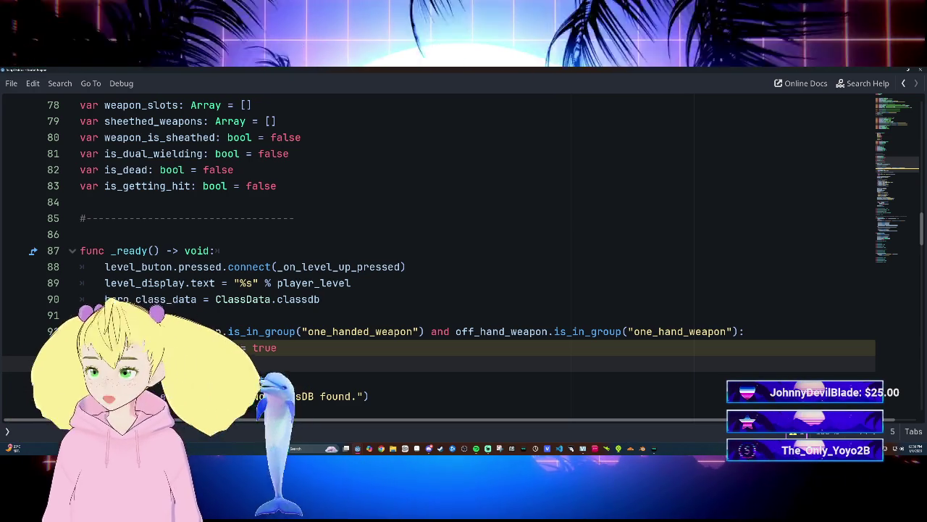
click(242, 348)
key(BackSpace)
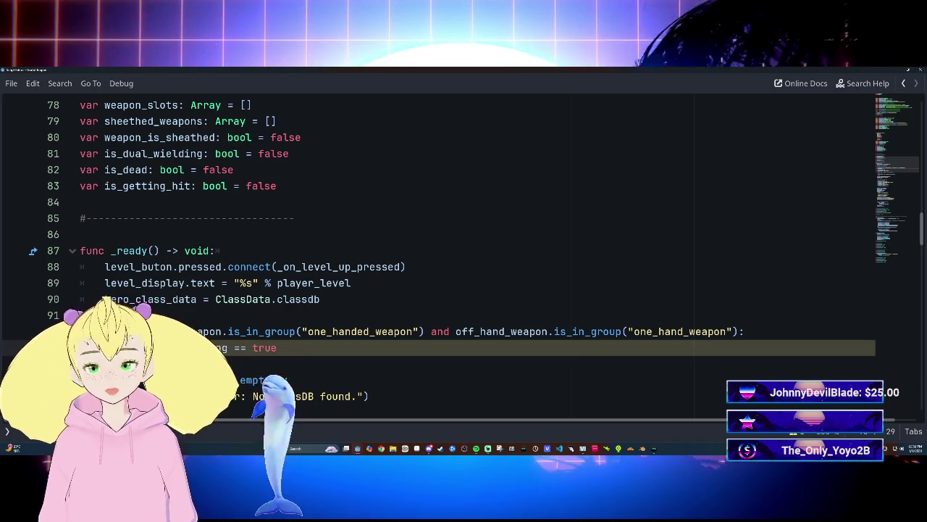
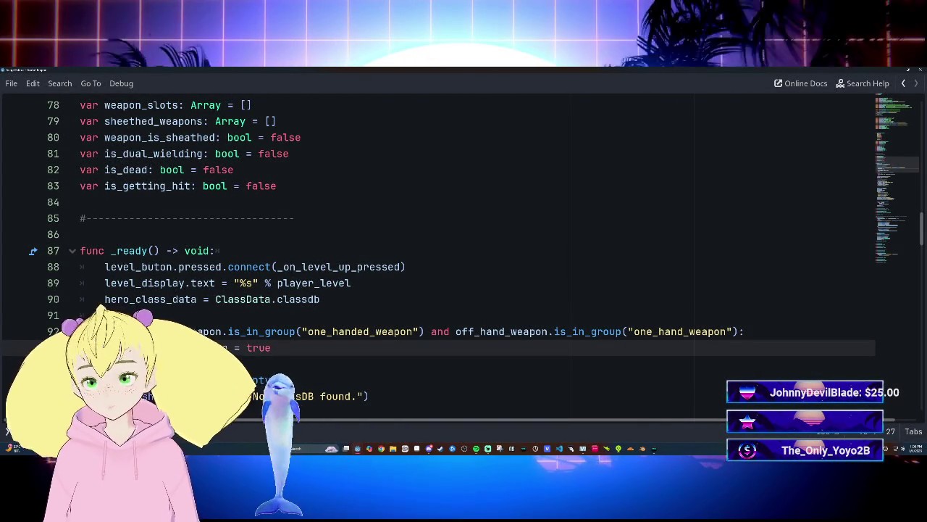
Below the 2_Hand_Base_Attack line 257, add an 'if is_dual_wielding:' branch.
scroll(464, 253, down, 4)
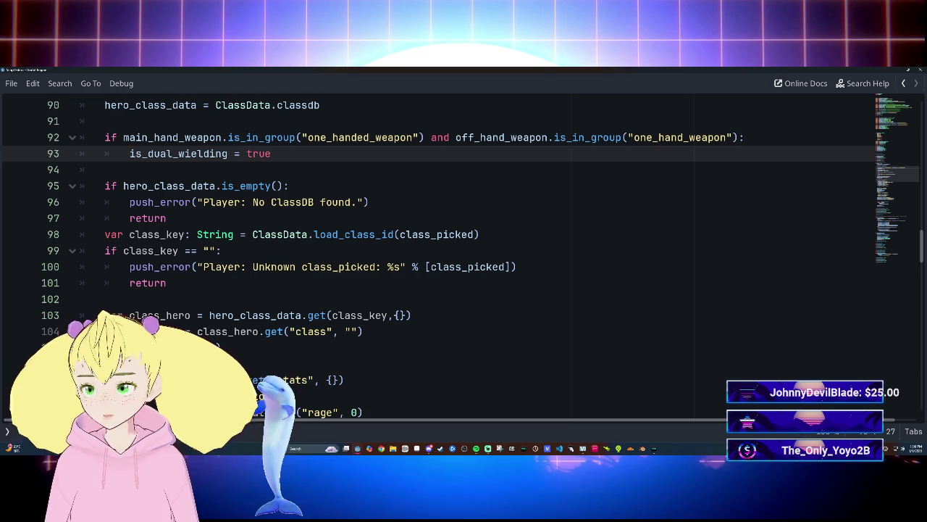
scroll(464, 253, down, 7)
scroll(463, 254, down, 20)
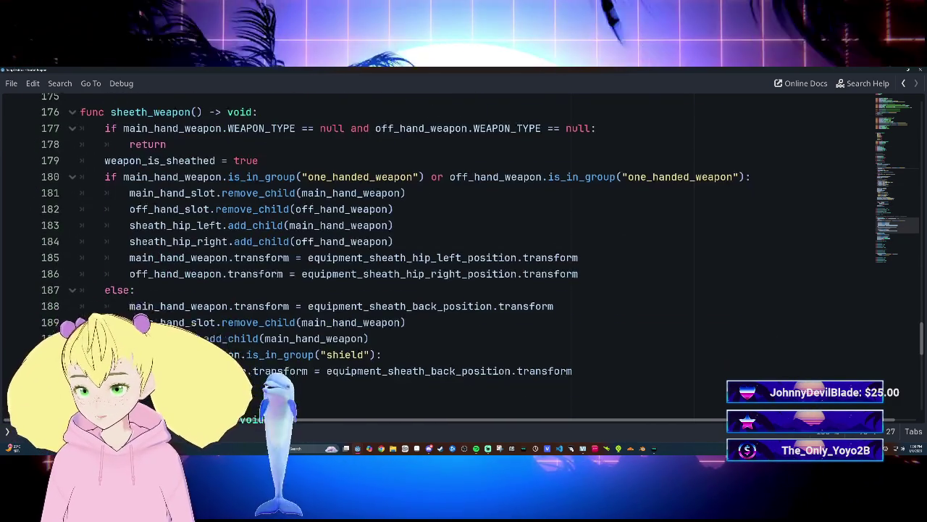
scroll(463, 254, down, 15)
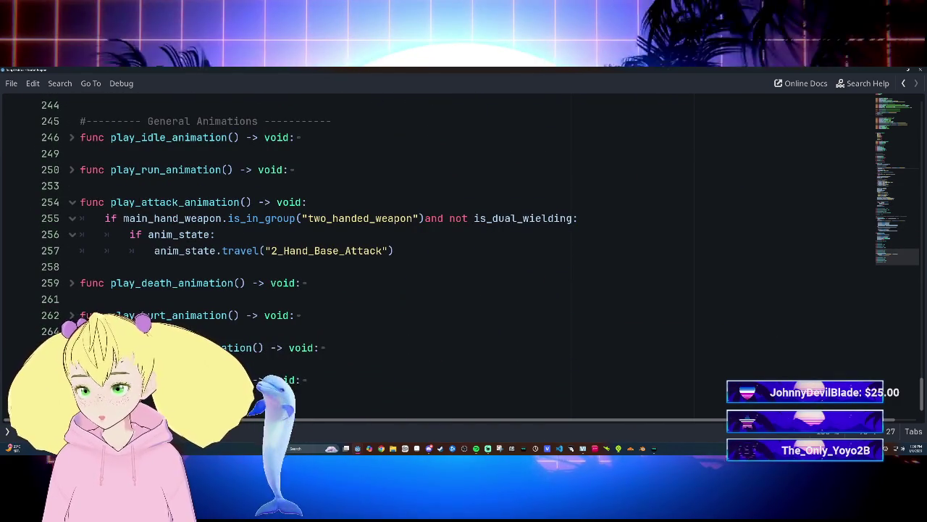
click(394, 250)
key(Return)
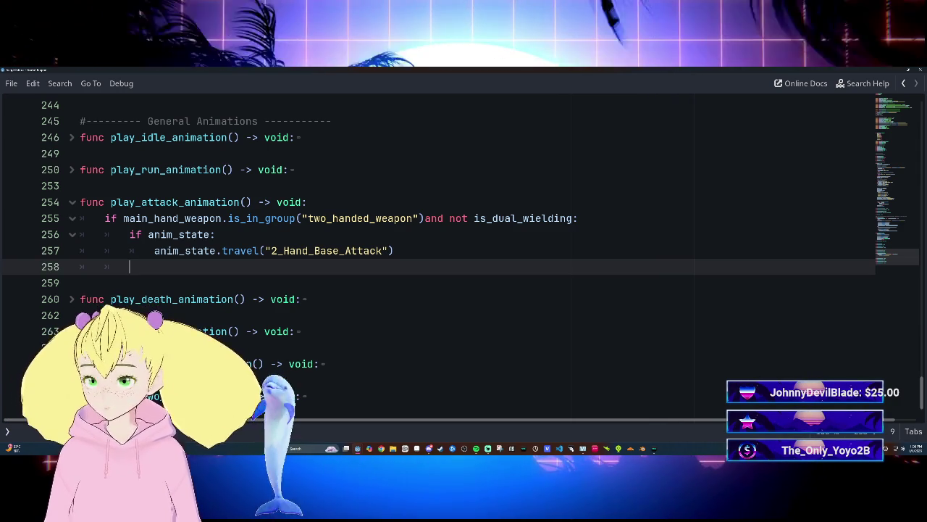
key(BackSpace)
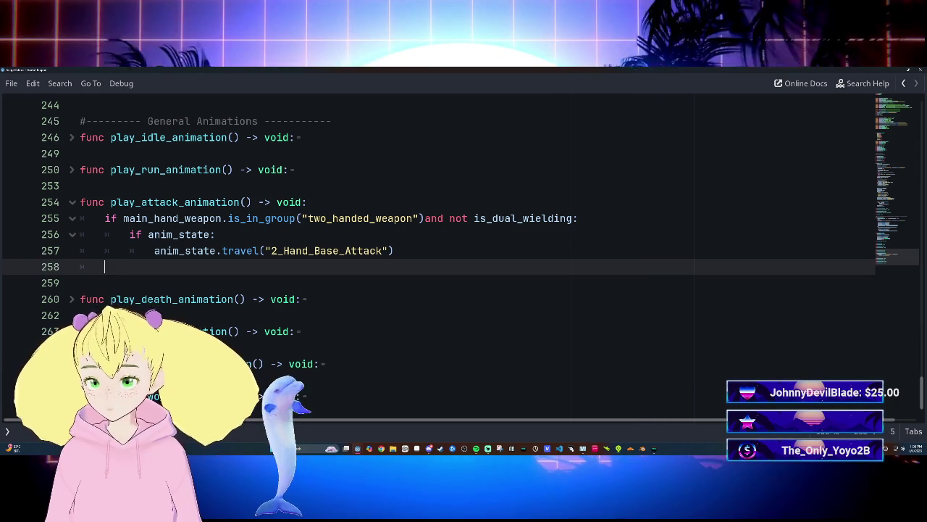
text(if)
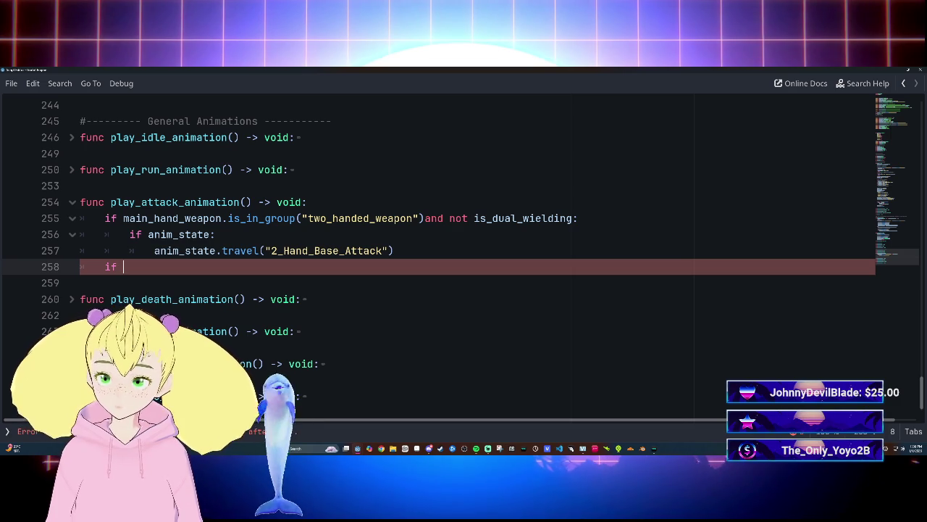
text( is)
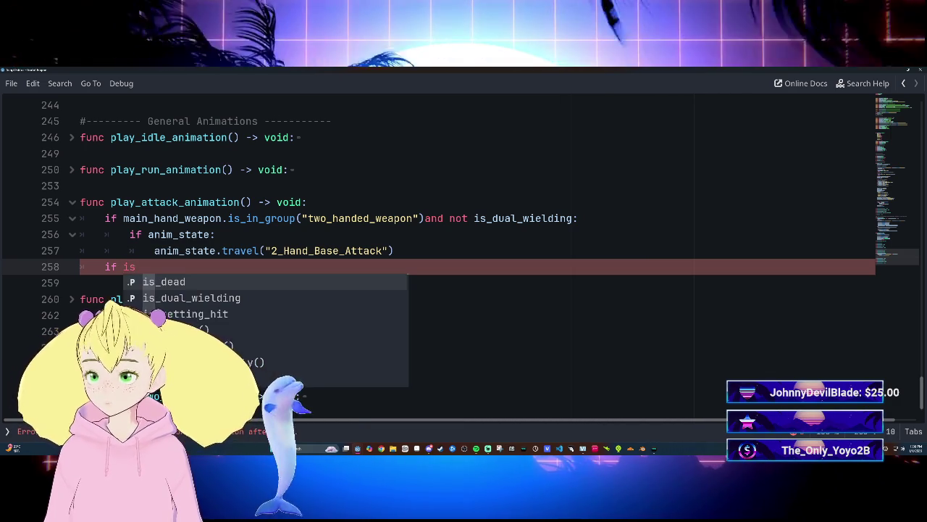
key(Down)
key(Return)
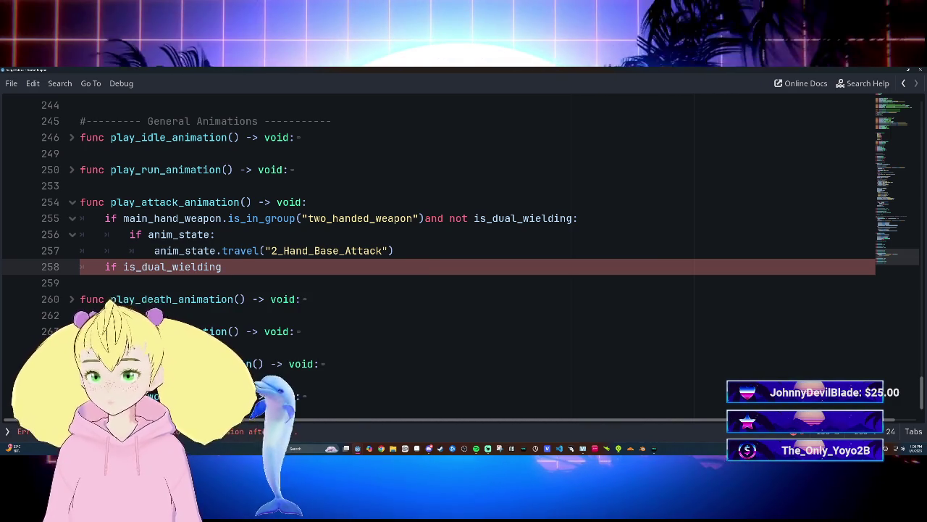
text(:)
key(Return)
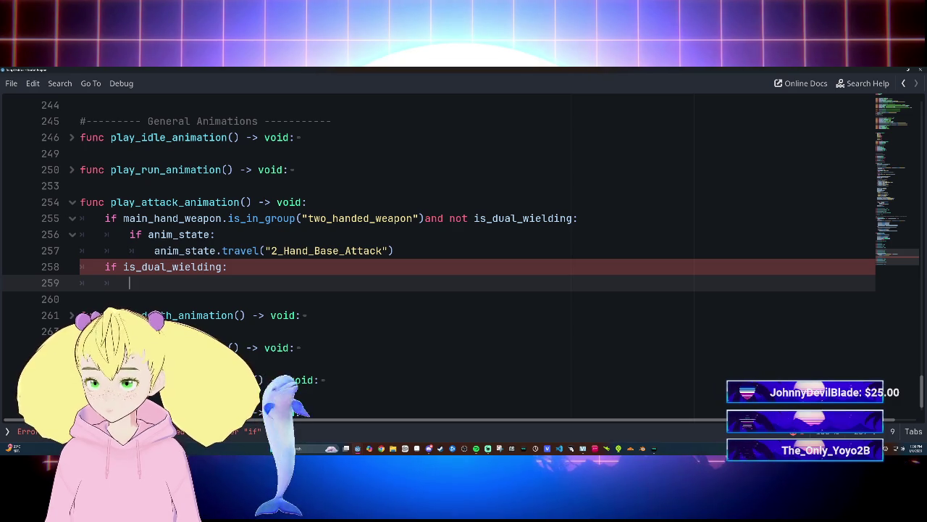
Inside that branch, add 'if anim_state:' and 'anim_state.travel("")' using autocomplete.
text(an)
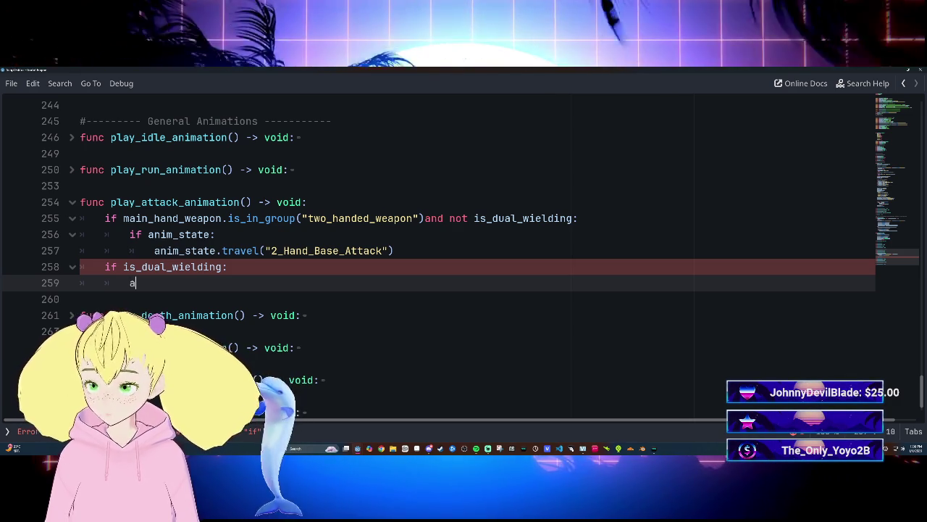
key(BackSpace)
key(BackSpace)
text(if ani)
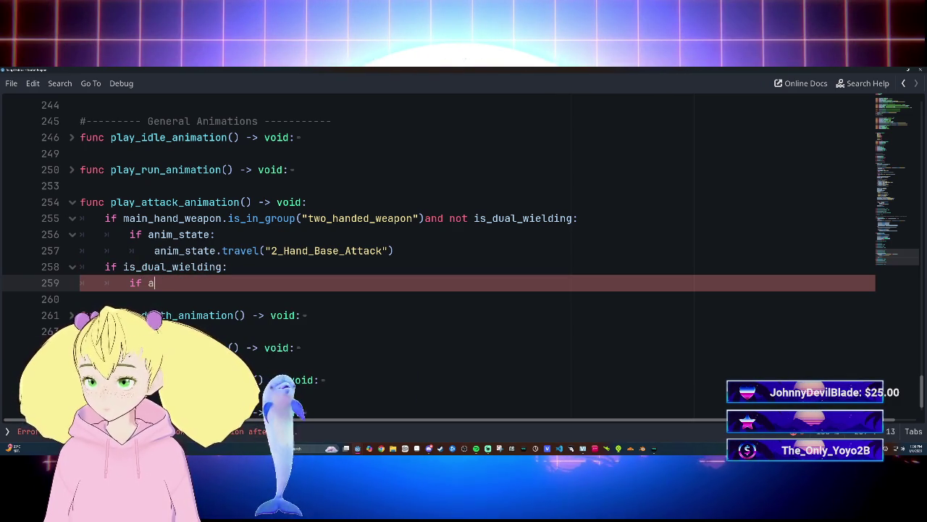
text(m)
key(Return)
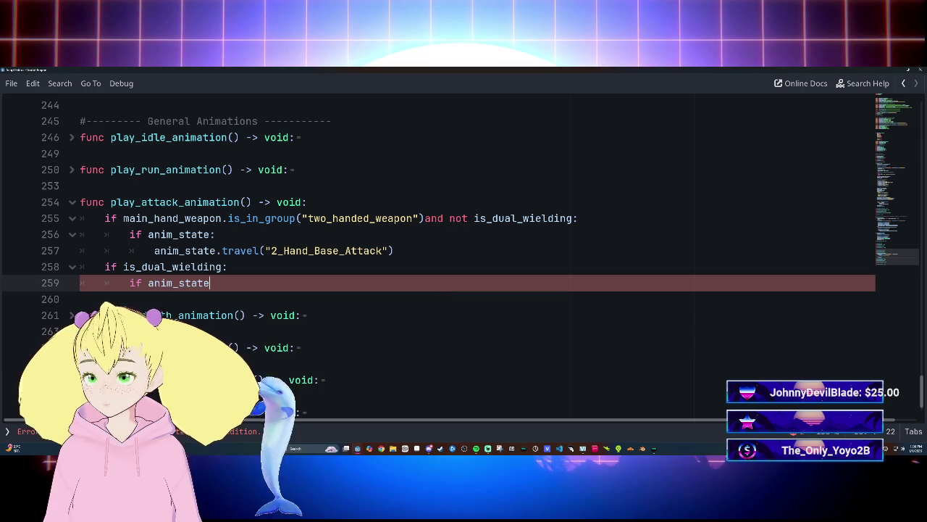
text(:)
key(Return)
text(anim)
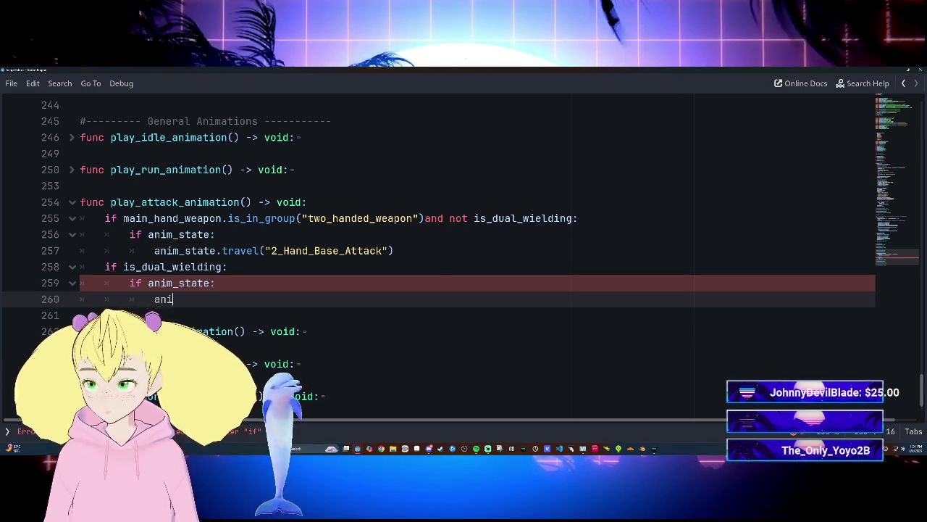
key(Return)
text(.tr)
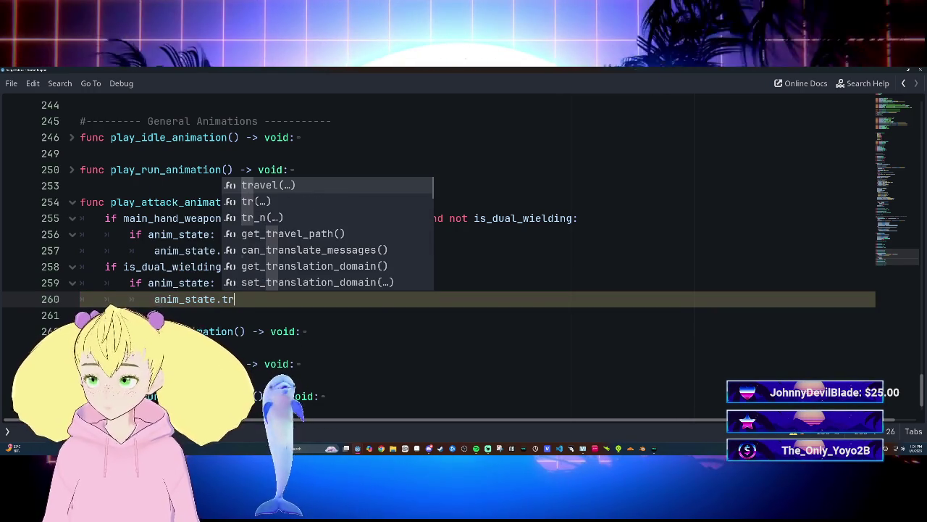
key(Return)
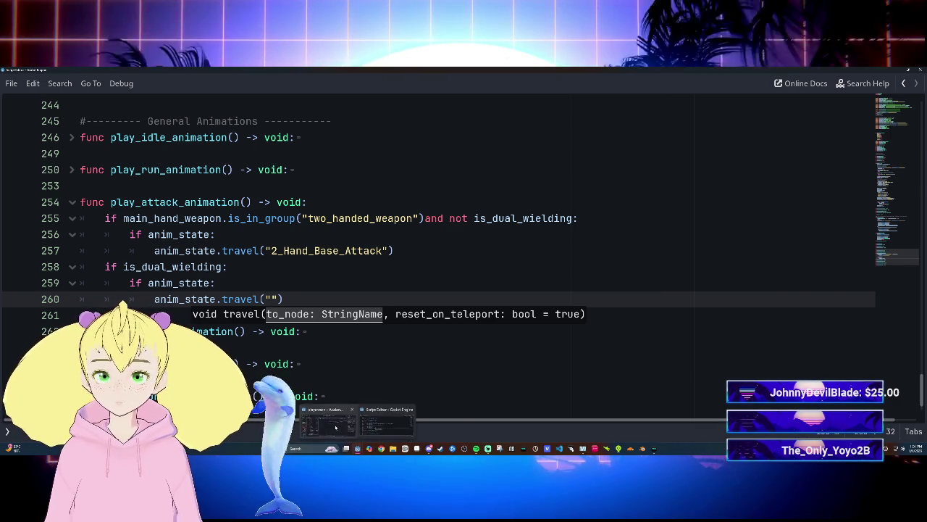
Copy the Dualwield_Attack state name from the AnimationTree graph and paste it into travel("").
click(335, 427)
right_click(516, 205)
key(Escape)
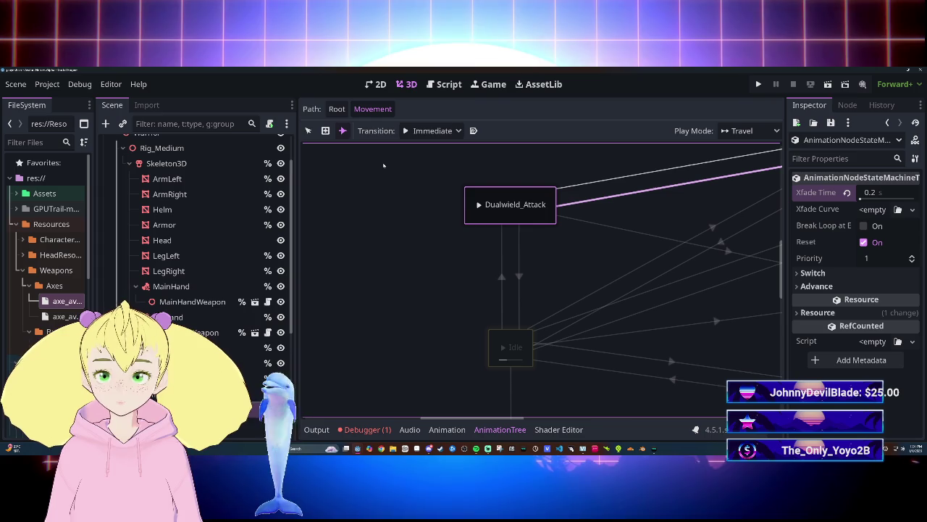
double_click(516, 205)
key(ctrl+c)
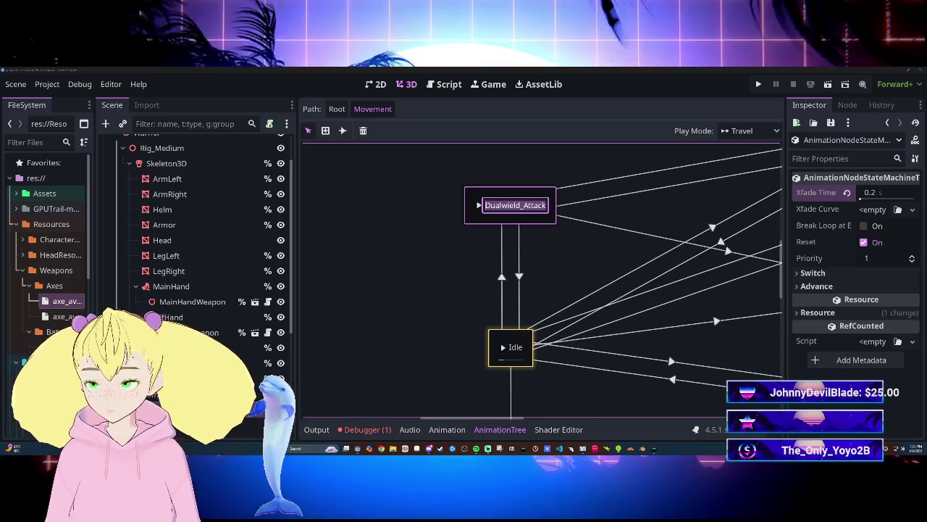
mouse_move(357, 449)
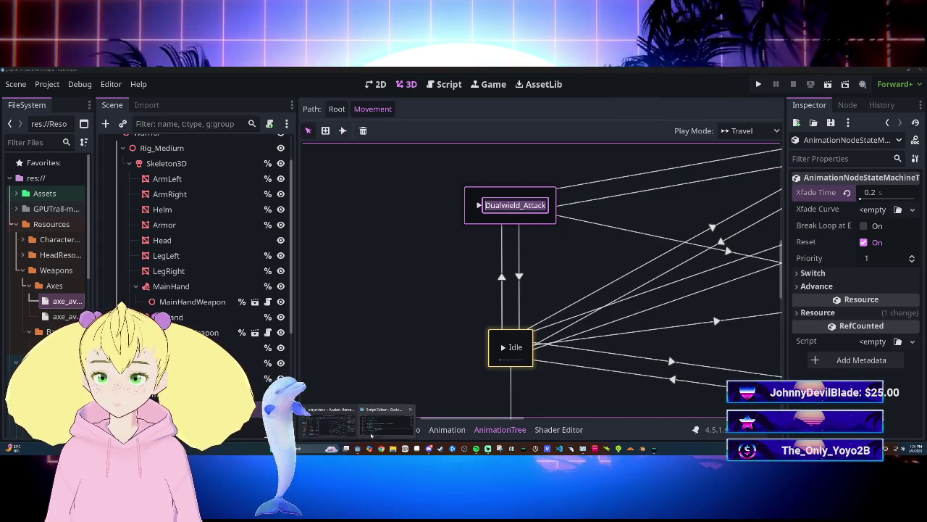
click(371, 434)
key(ctrl+v)
click(216, 283)
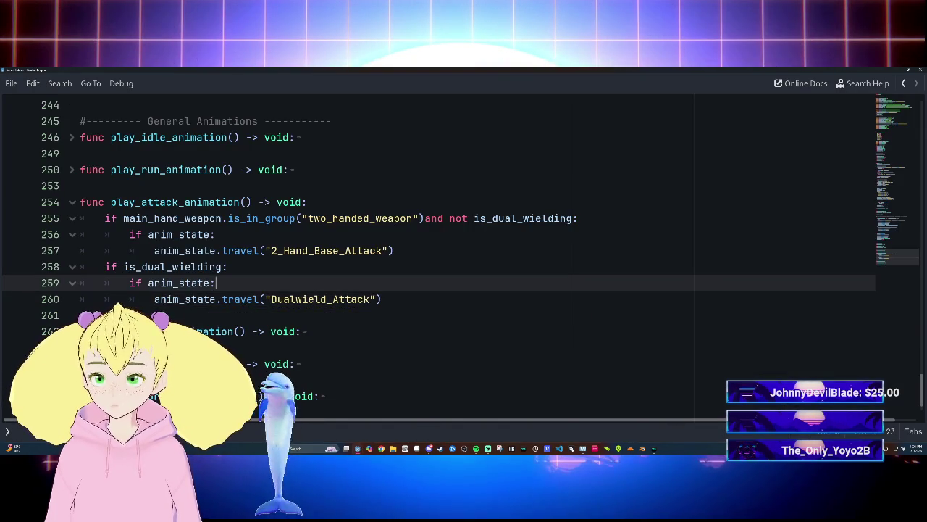
click(382, 300)
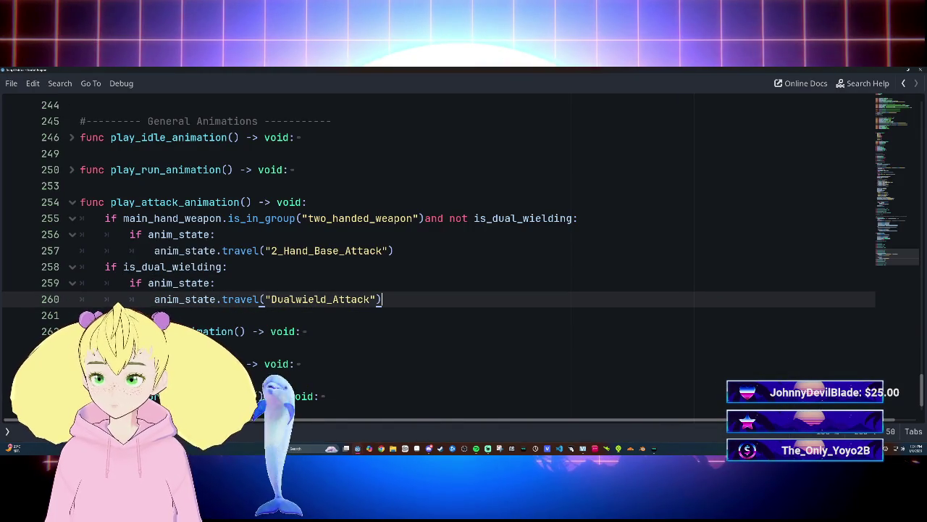
scroll(449, 253, up, 20)
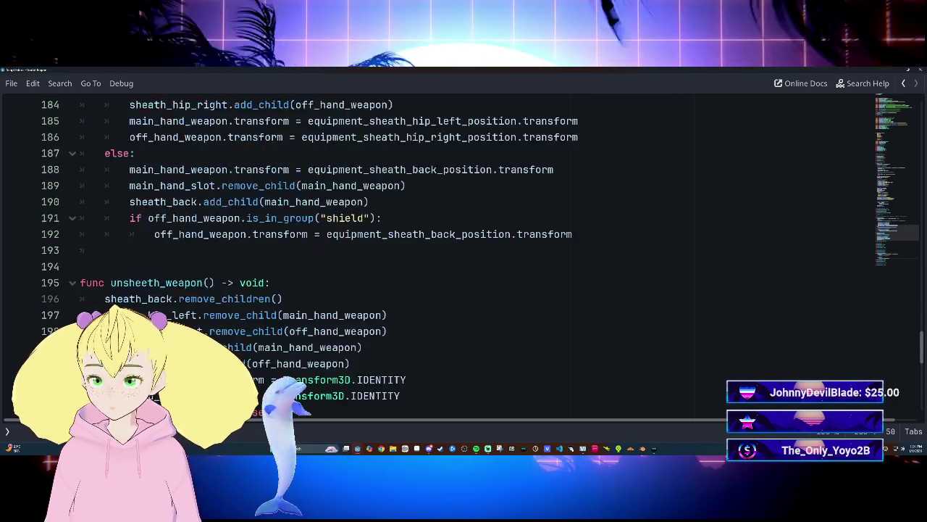
scroll(449, 253, down, 8)
scroll(450, 253, down, 17)
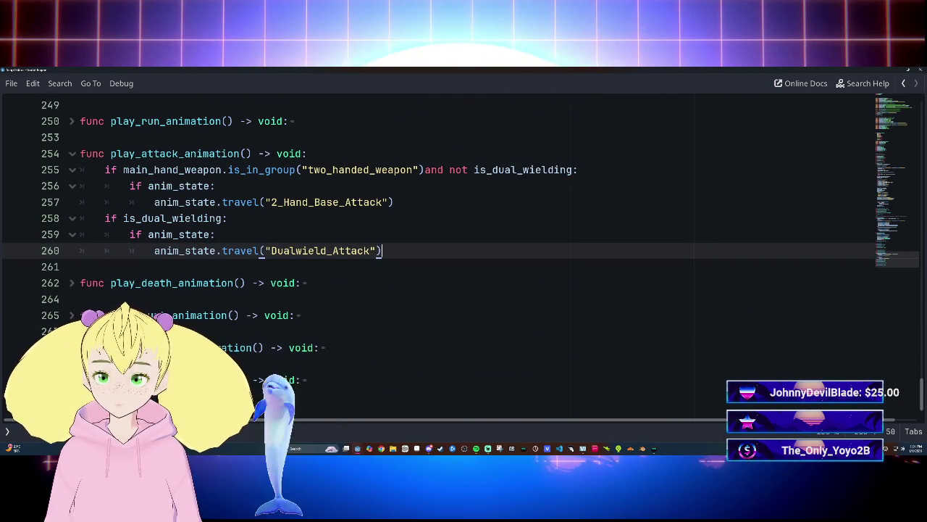
scroll(449, 253, up, 3)
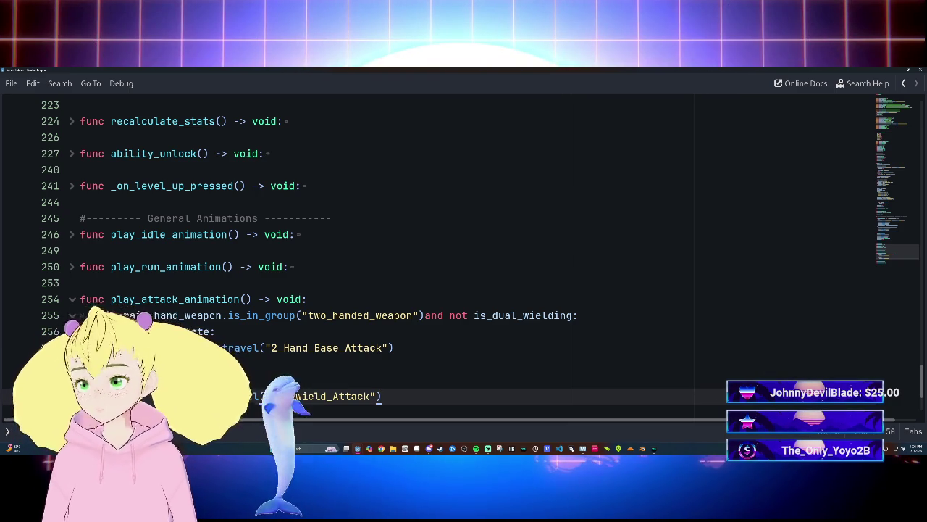
scroll(464, 253, down, 3)
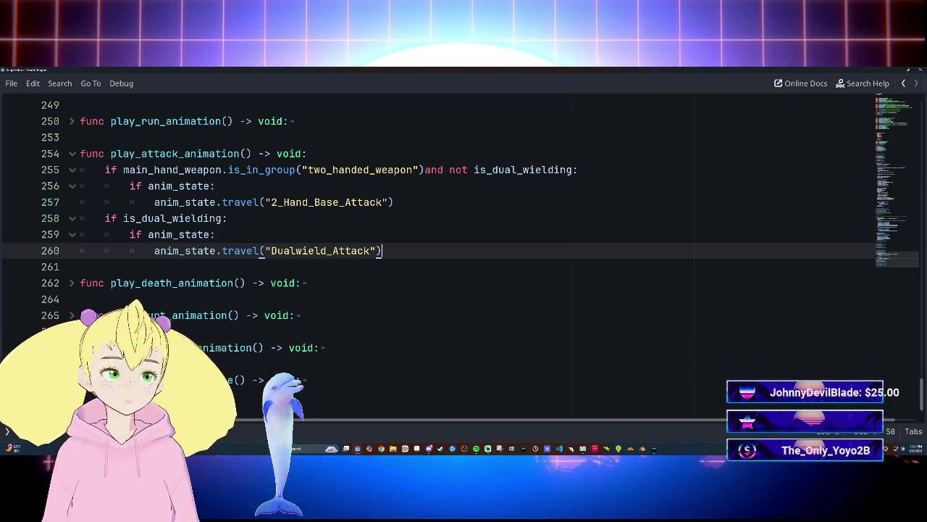
Change the remove_children call on line 196 to remove_child(main_hand_slot).
scroll(464, 253, up, 20)
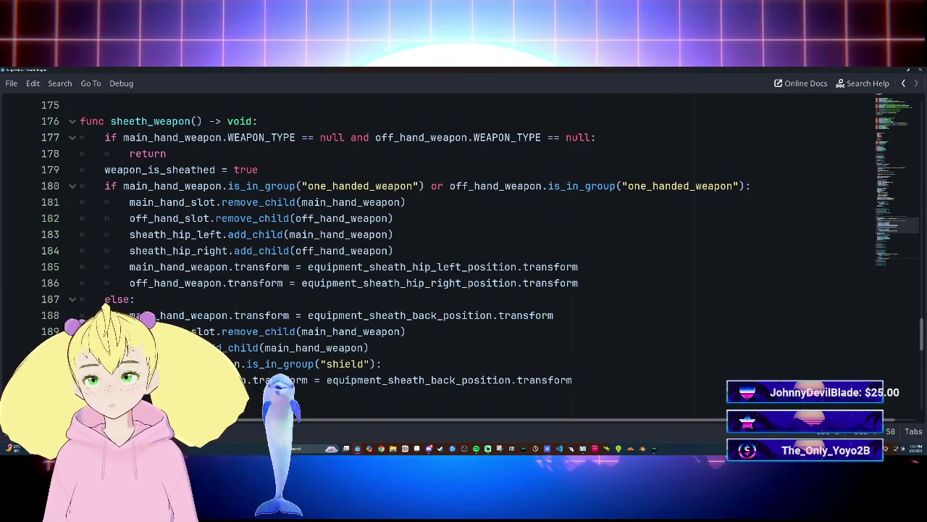
scroll(463, 254, down, 6)
click(350, 218)
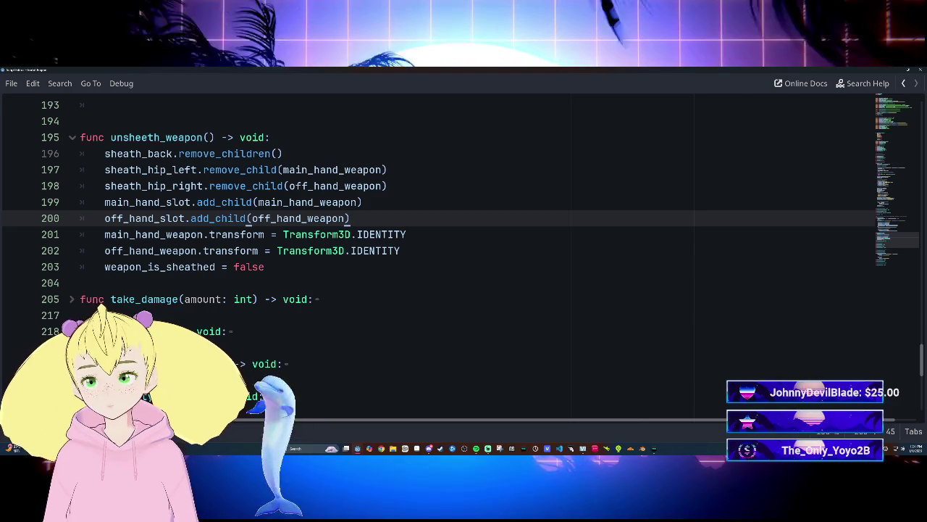
click(271, 154)
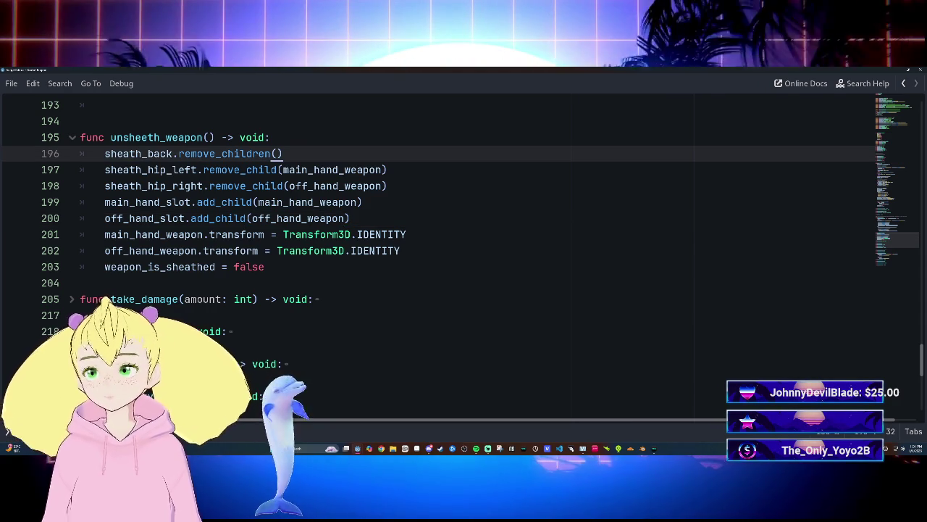
key(BackSpace)
key(BackSpace)
key(BackSpace)
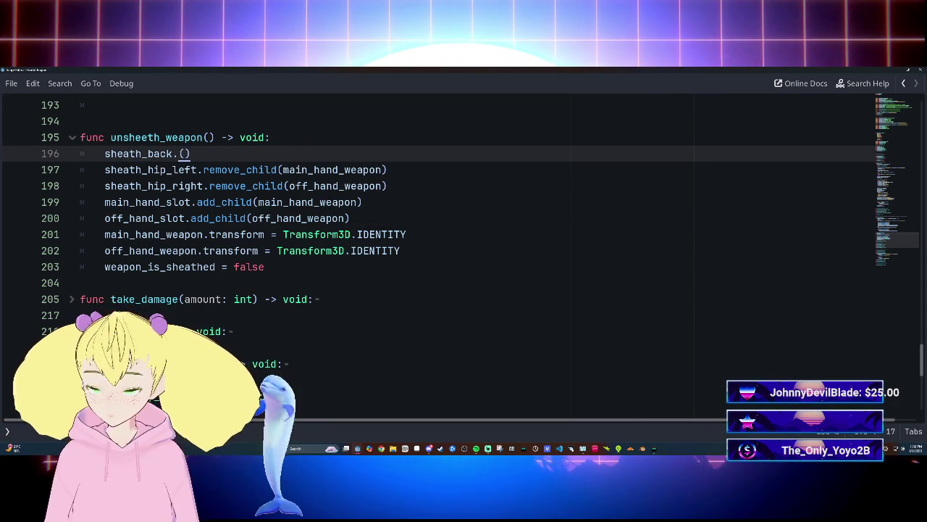
text(child)
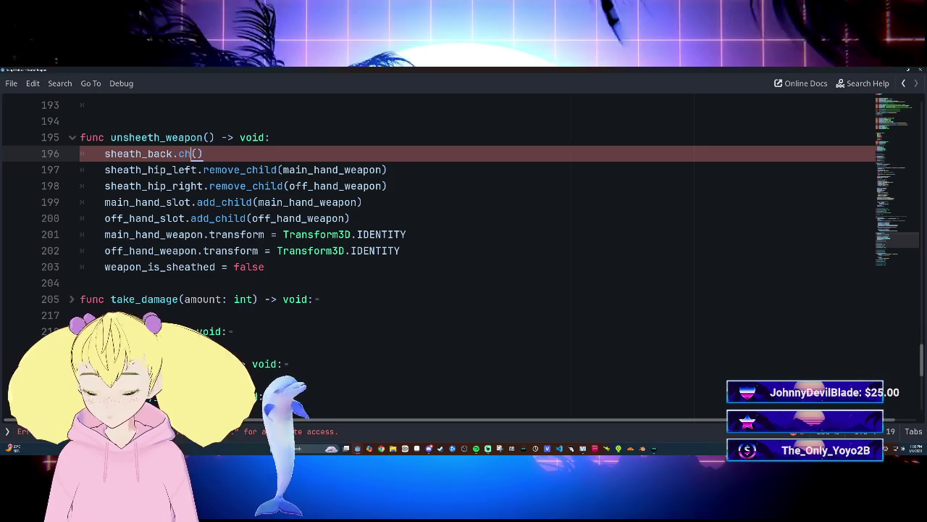
key(BackSpace)
key(BackSpace)
key(BackSpace)
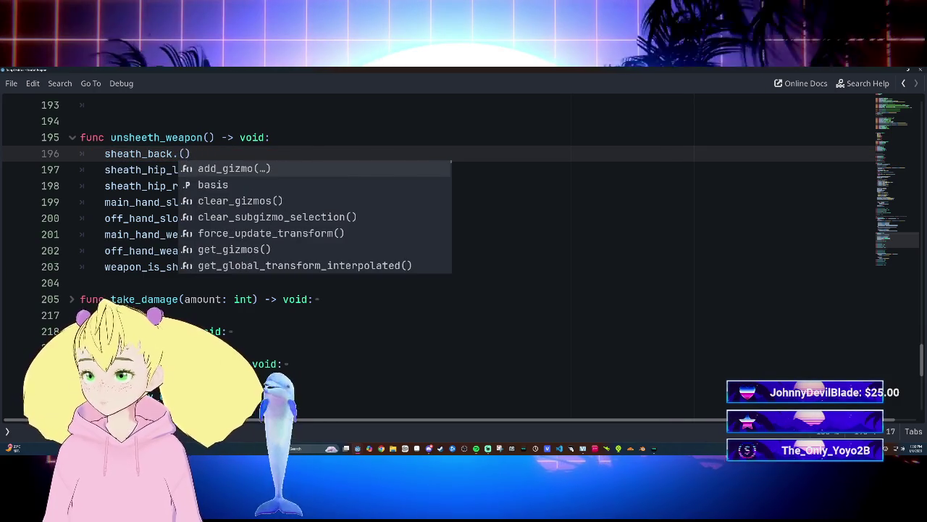
text(remove)
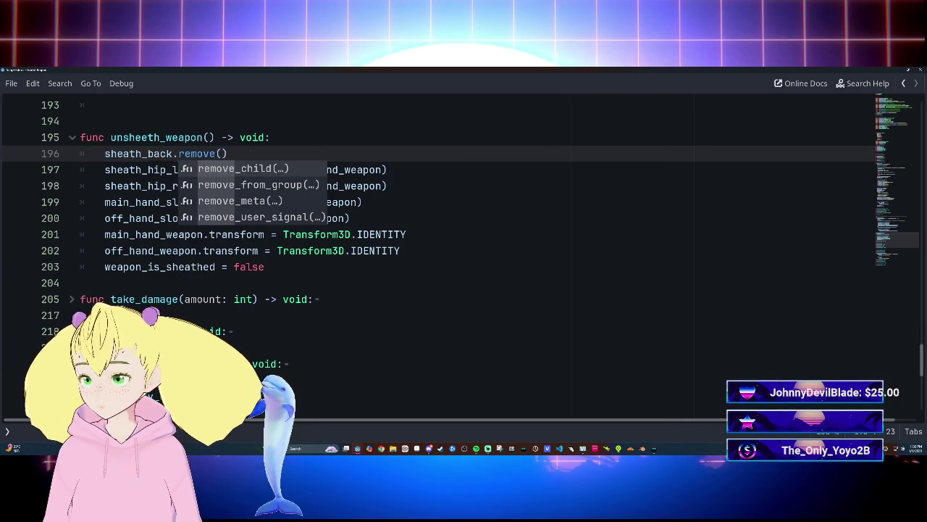
key(Return)
click(348, 218)
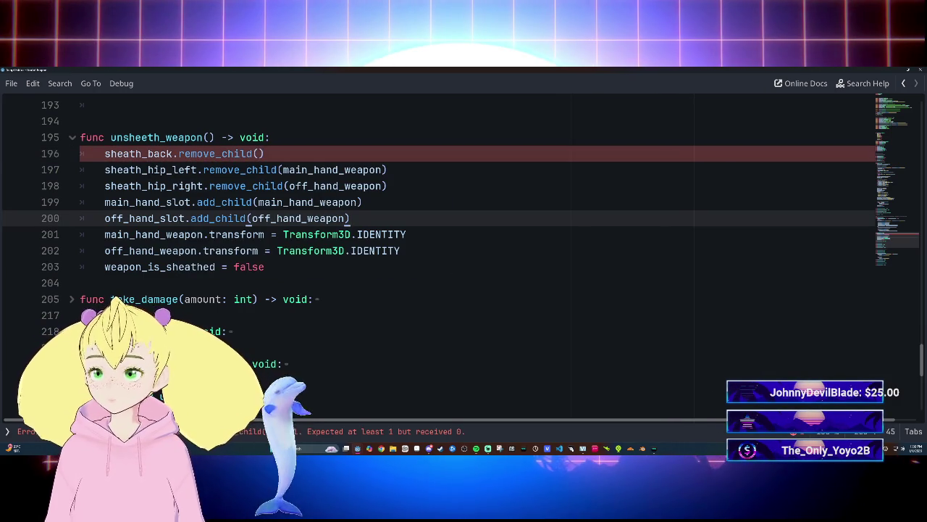
click(259, 154)
text(in)
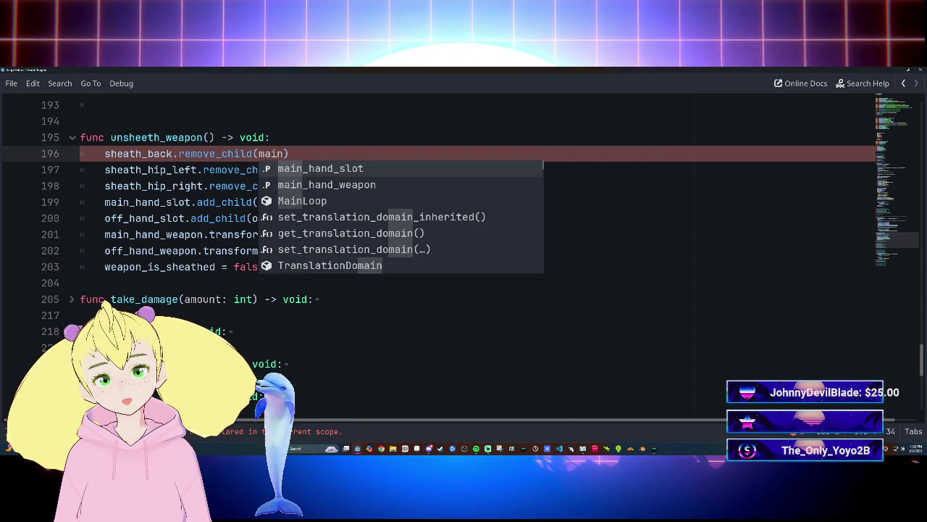
key(Return)
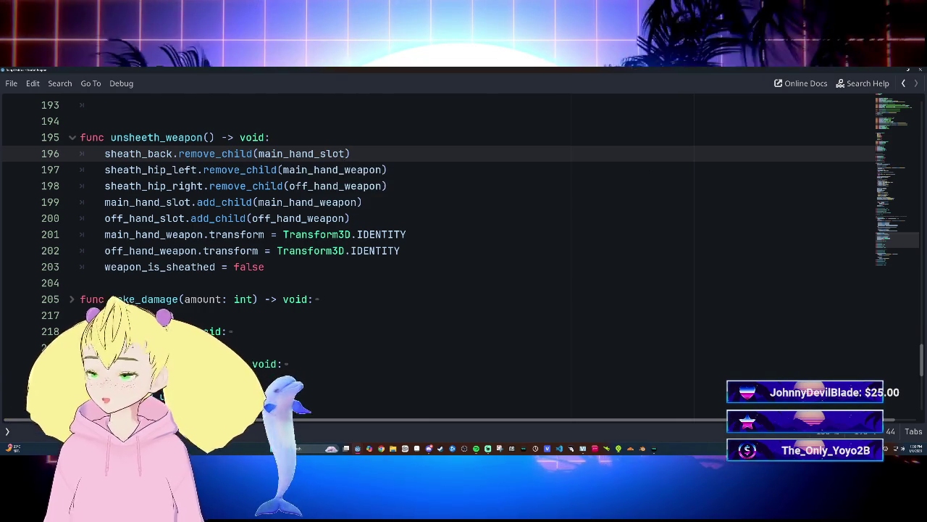
Start unsheath_weapon with an if checking main_hand_weapon.is_in_group on a '2_' group.
click(271, 137)
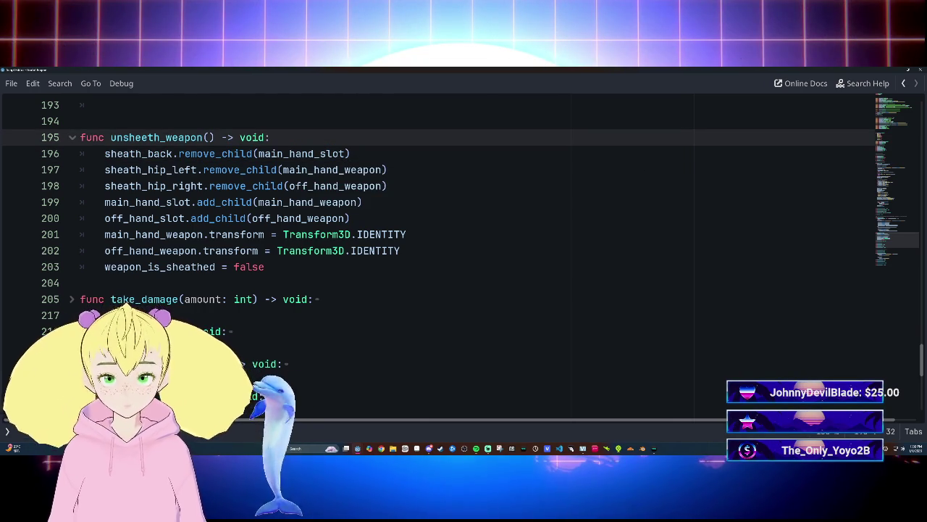
key(Return)
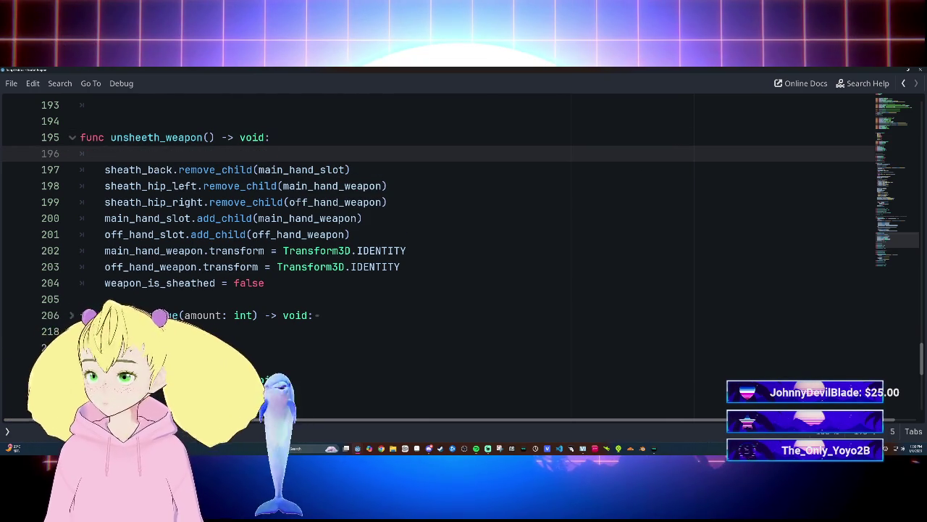
text(if main)
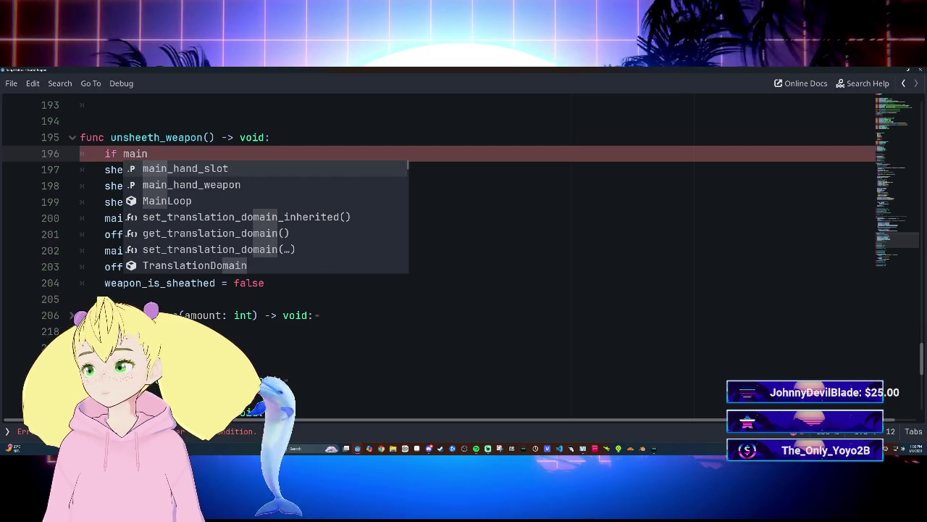
key(Down)
key(Return)
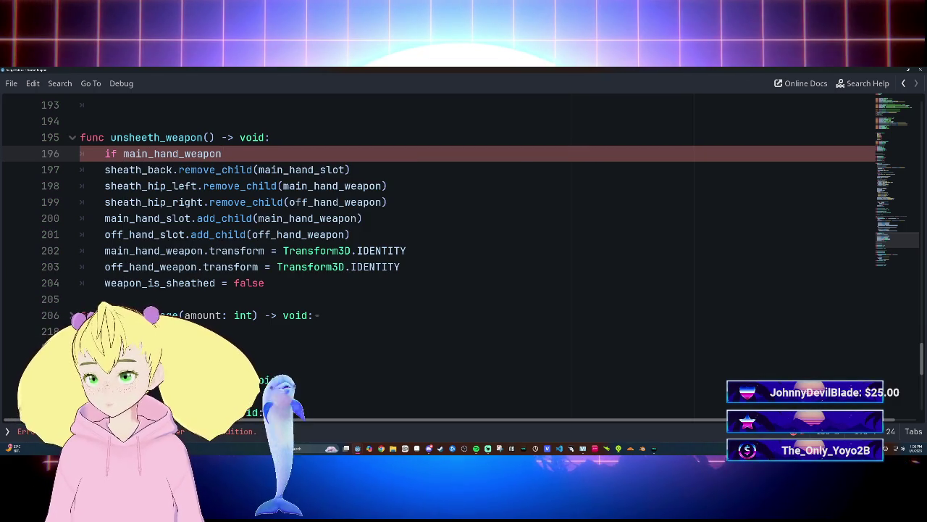
text(is)
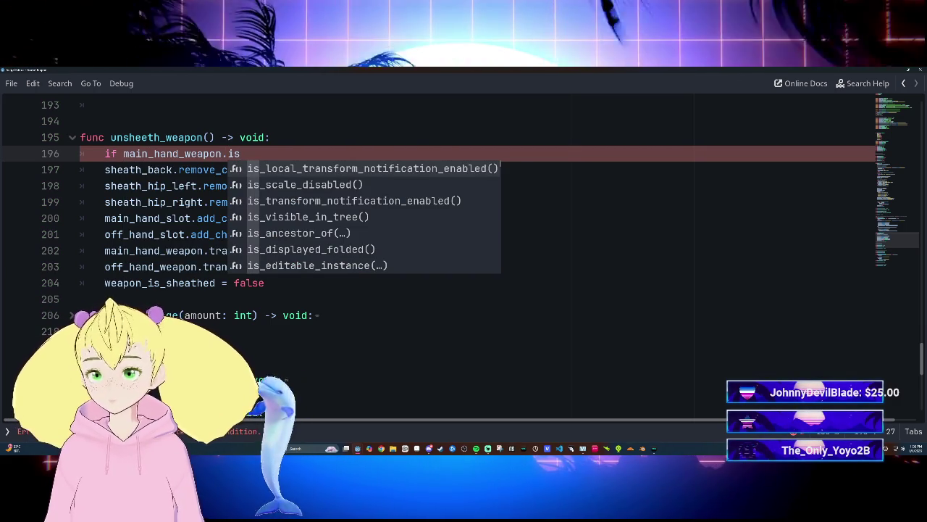
text(_in_group)
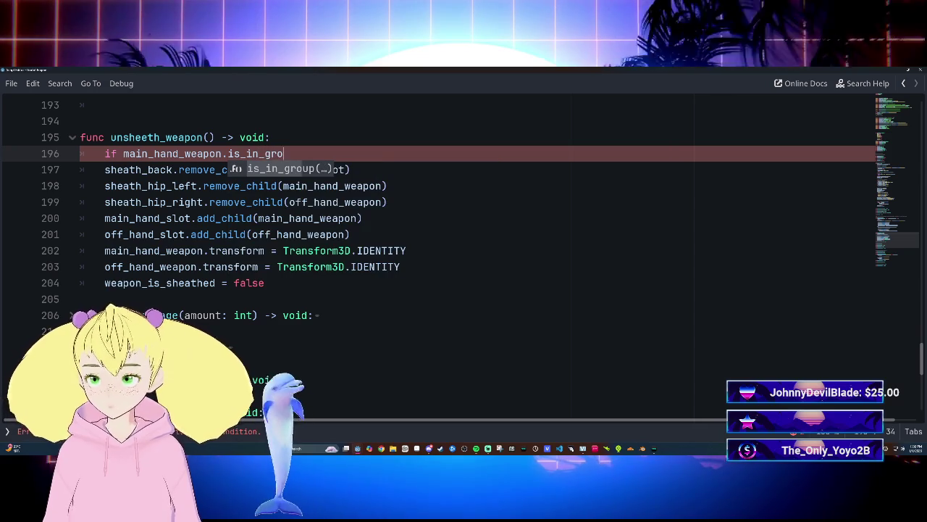
key(Return)
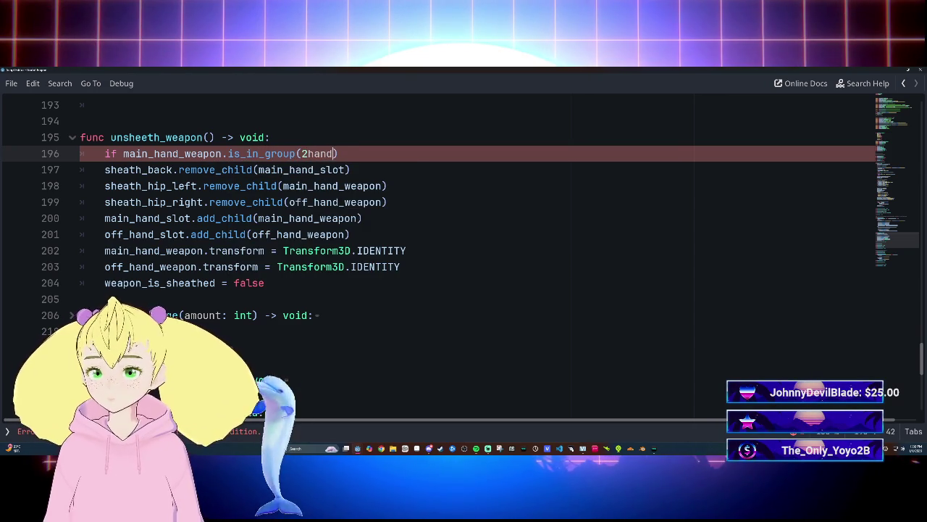
key(BackSpace)
text(")
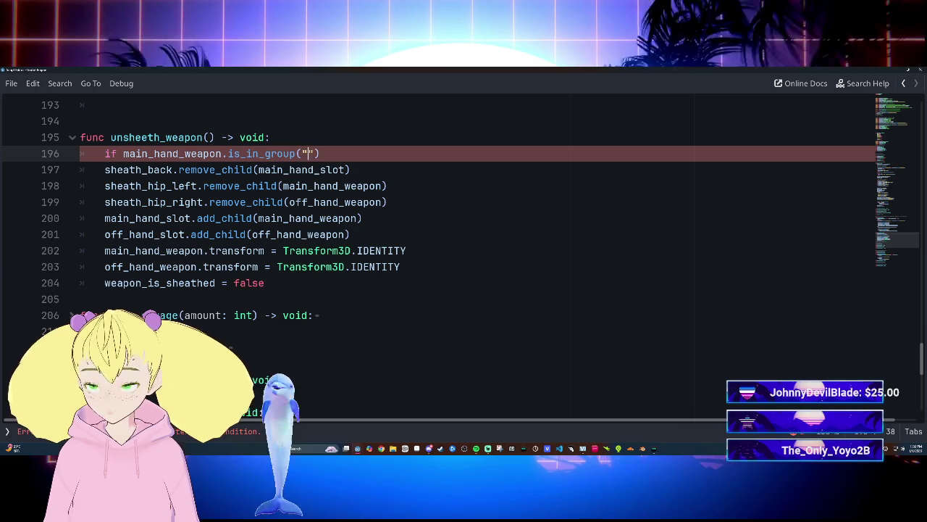
text(2_handed_weapon)
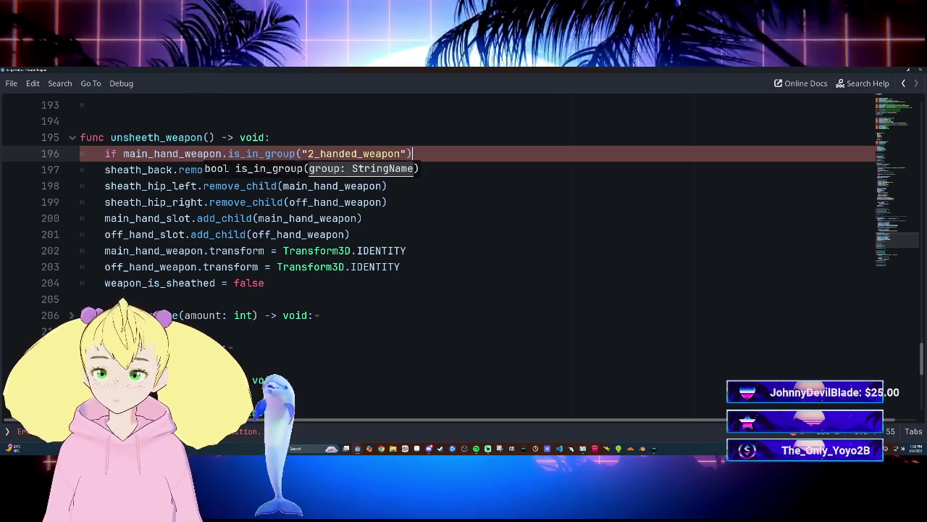
key(End)
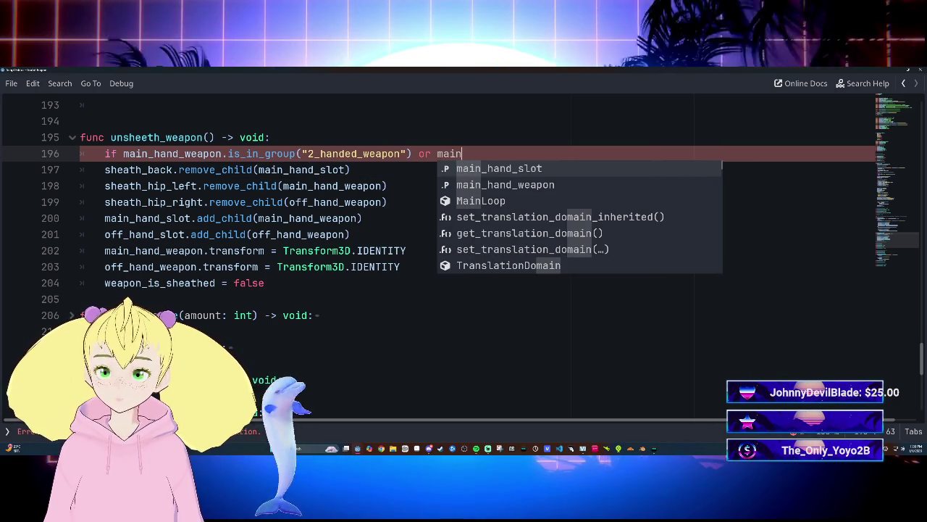
Extend the condition with 'or off_hand_slot.is_in_group(...)' and close it with a colon.
key(BackSpace)
key(BackSpace)
key(BackSpace)
text(off)
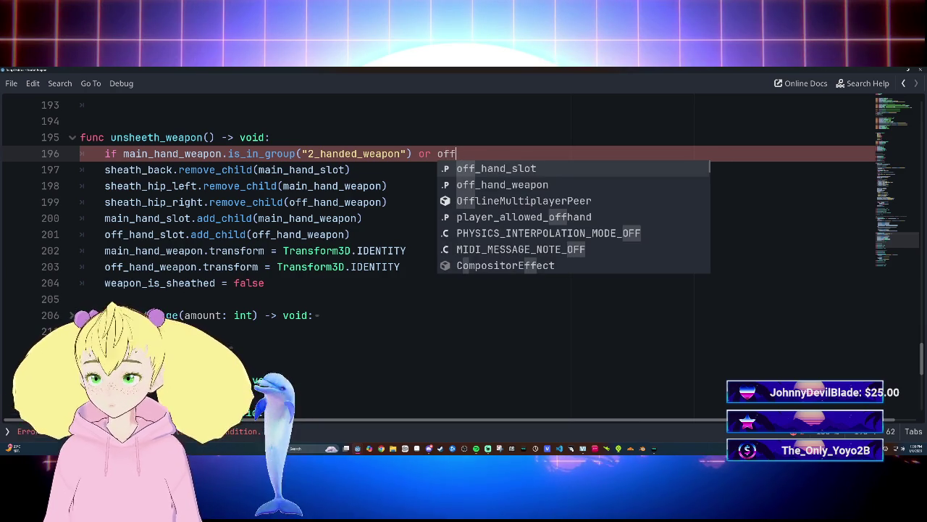
key(Return)
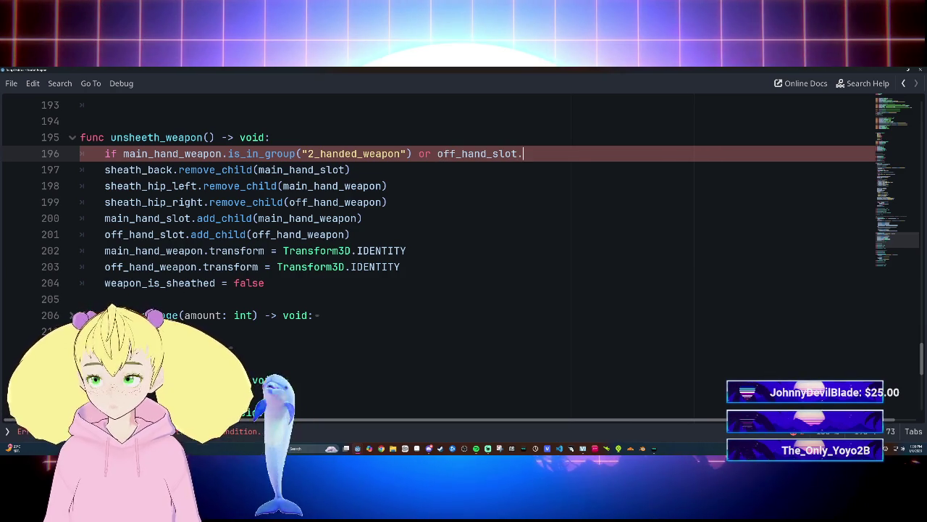
text(os)
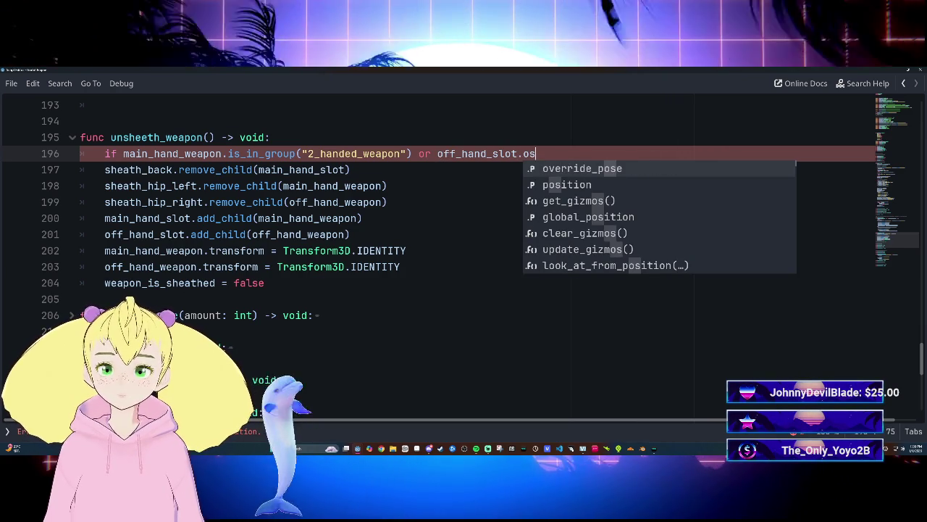
key(BackSpace)
key(BackSpace)
text(is_)
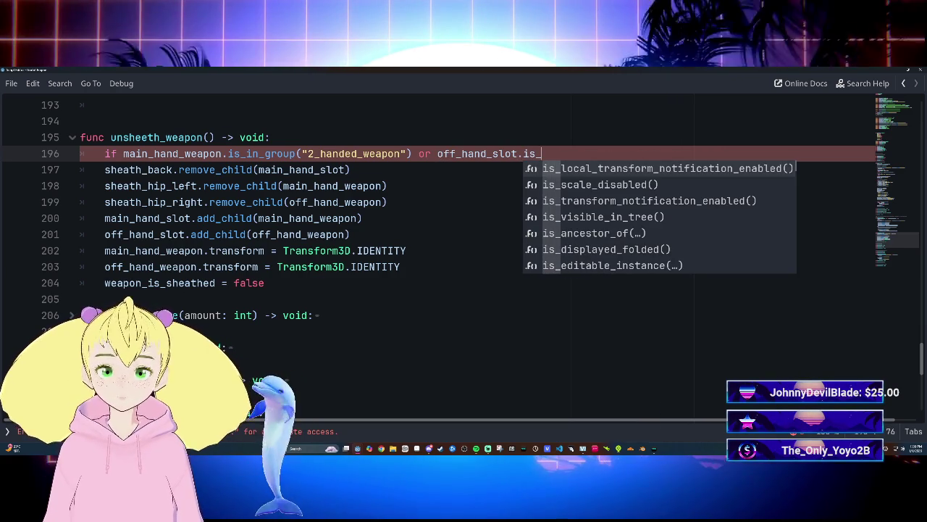
text(in)
key(Down)
key(Return)
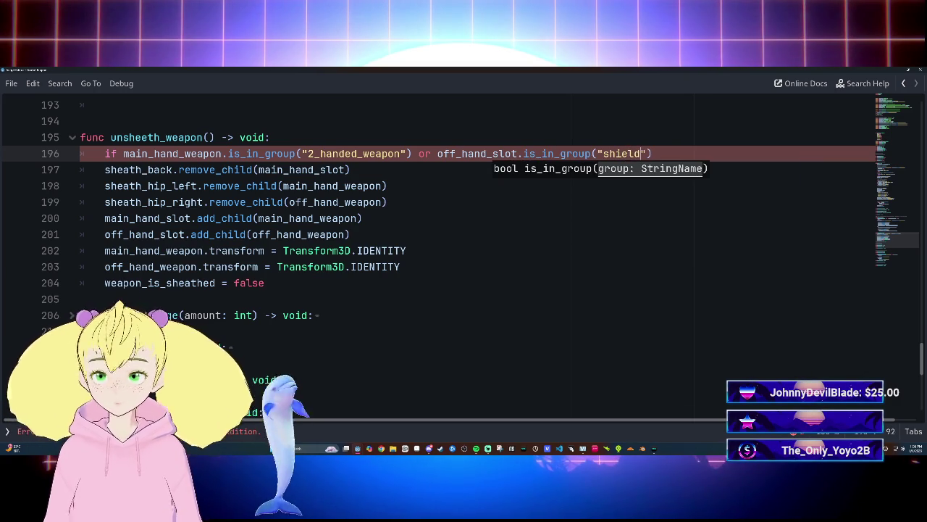
key(End)
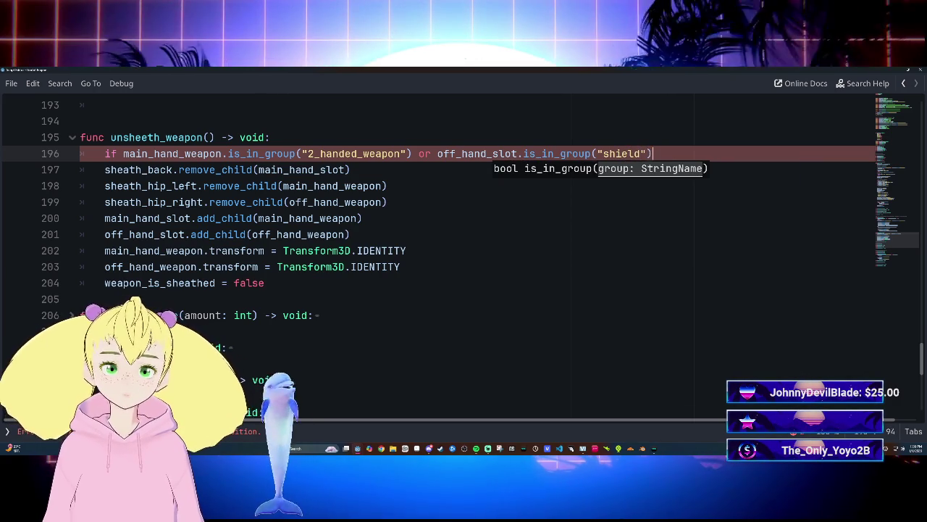
text(:)
Add an else after line 197 and indent the two sheath_hip lines under it.
click(105, 169)
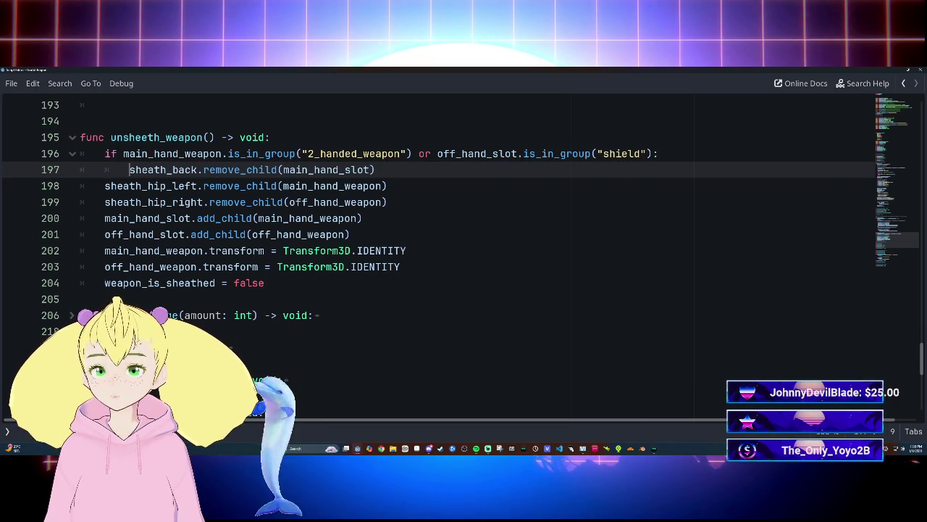
key(End)
key(Return)
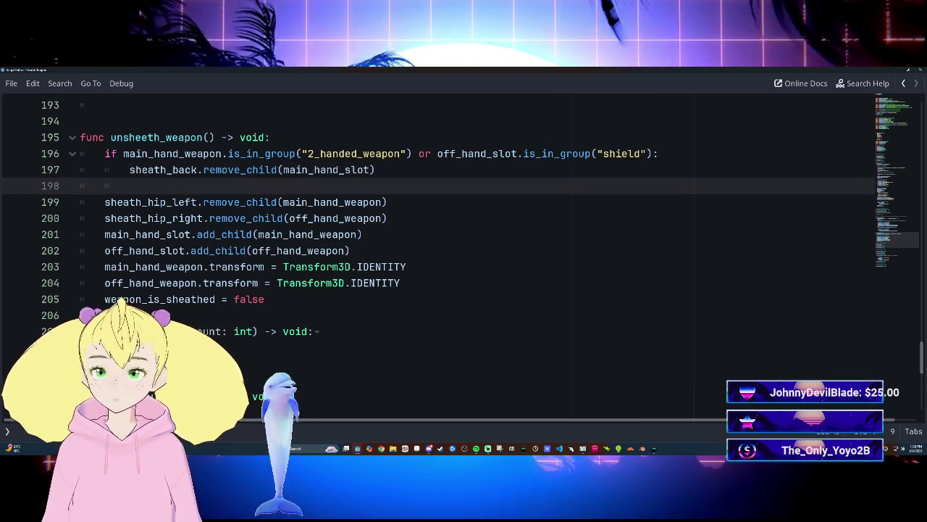
key(BackSpace)
text(else)
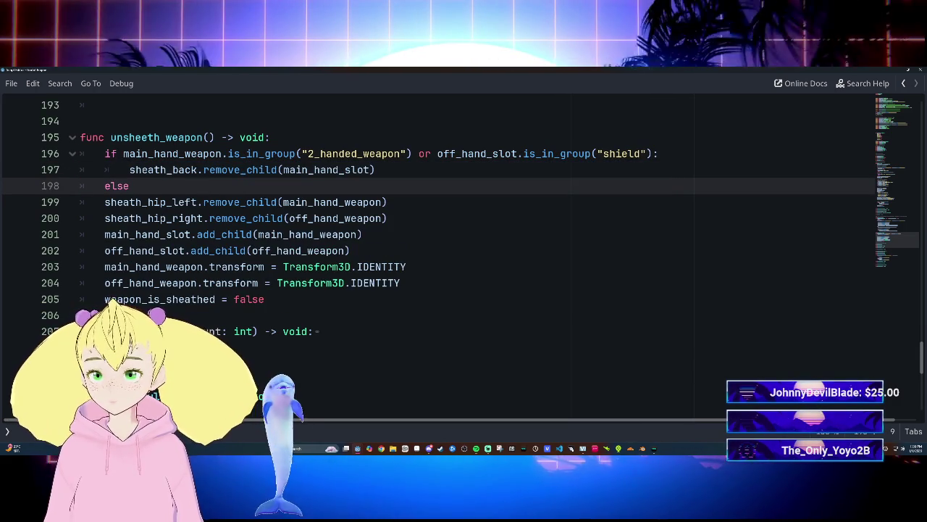
drag(81, 202, 388, 218)
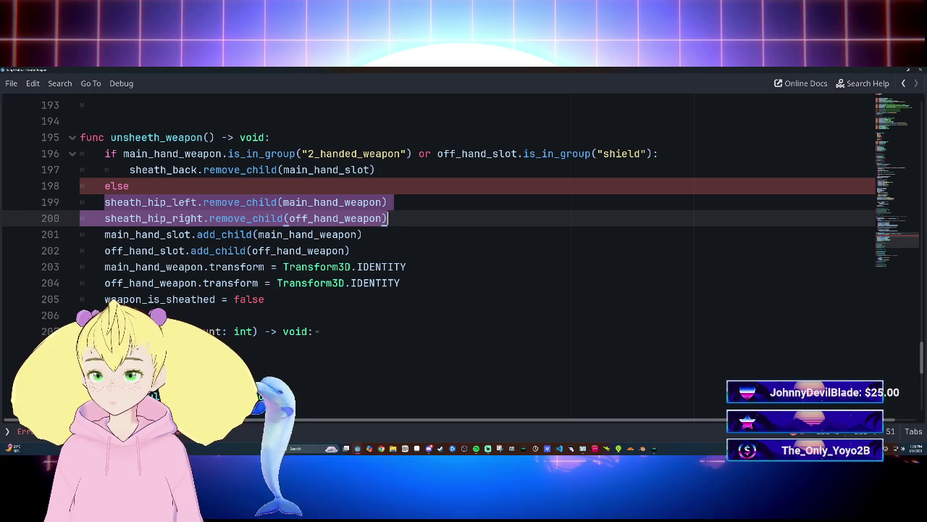
key(Up)
key(Up)
click(190, 250)
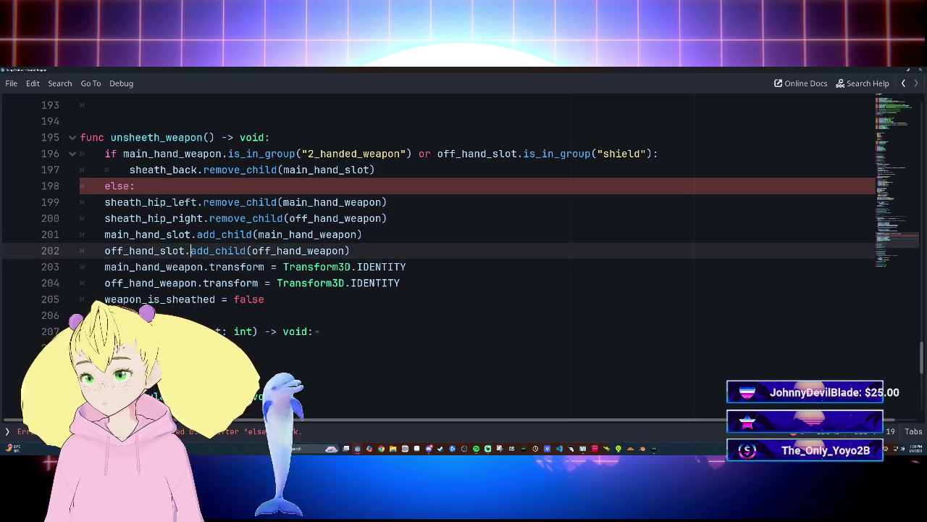
drag(81, 202, 389, 218)
key(Tab)
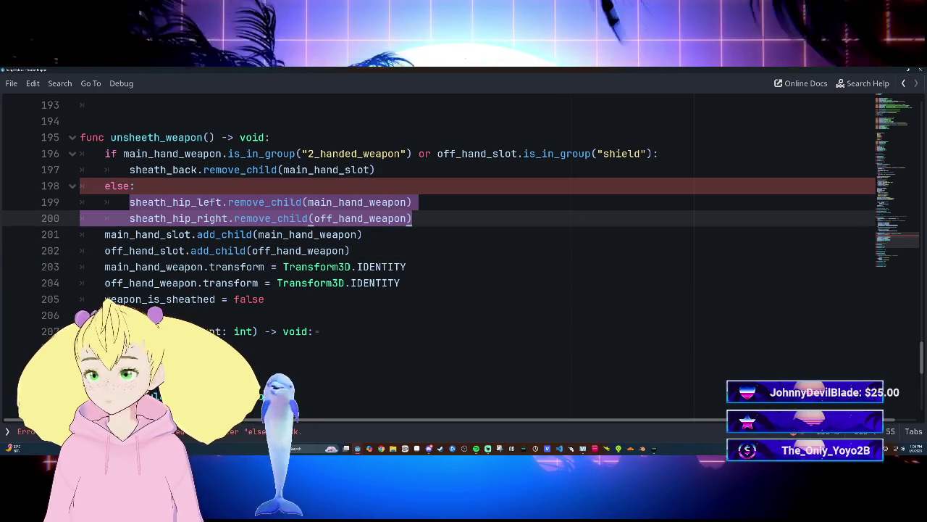
click(352, 250)
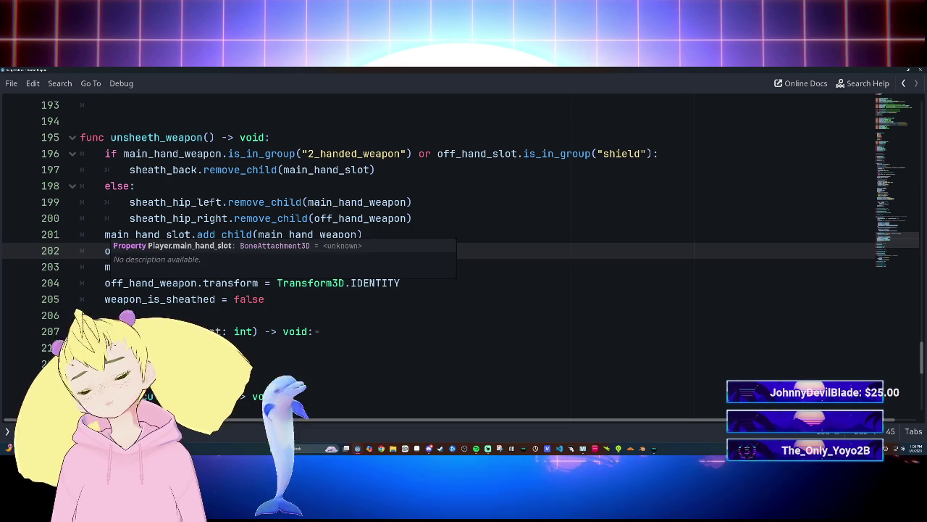
click(363, 234)
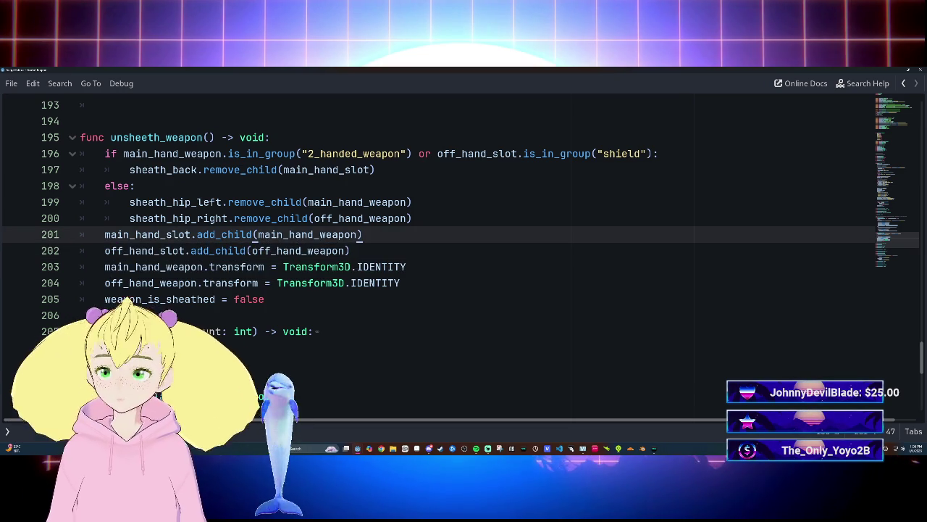
click(412, 218)
Return to the main editor window and switch to the lobby scene.
scroll(463, 254, up, 5)
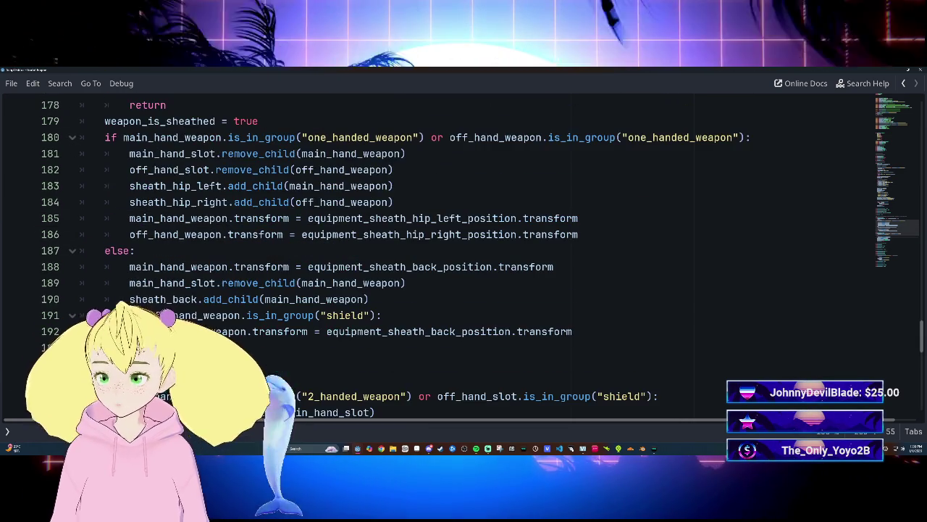
scroll(464, 253, down, 6)
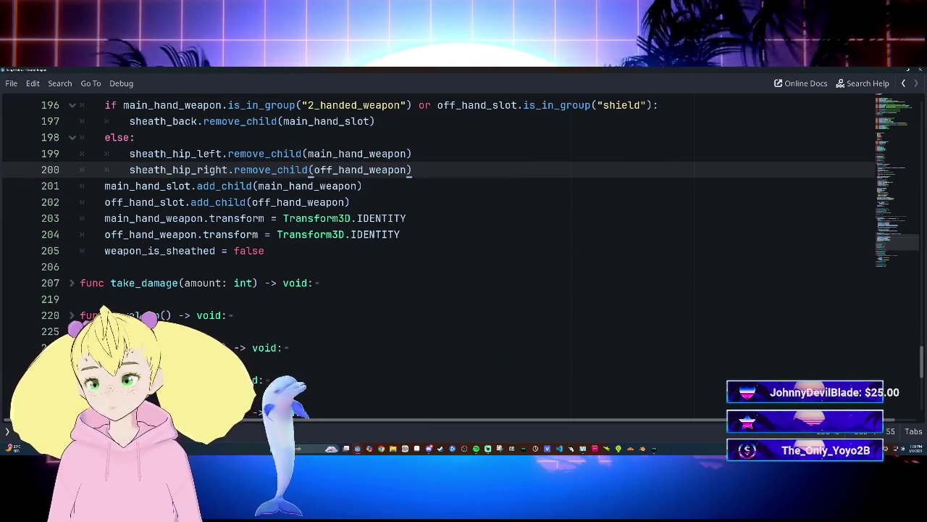
scroll(463, 254, up, 3)
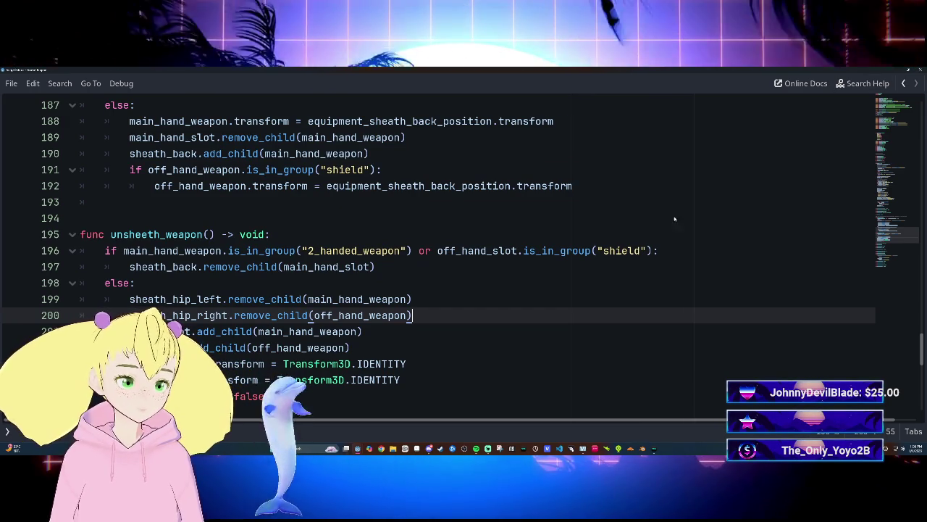
key(alt+Tab)
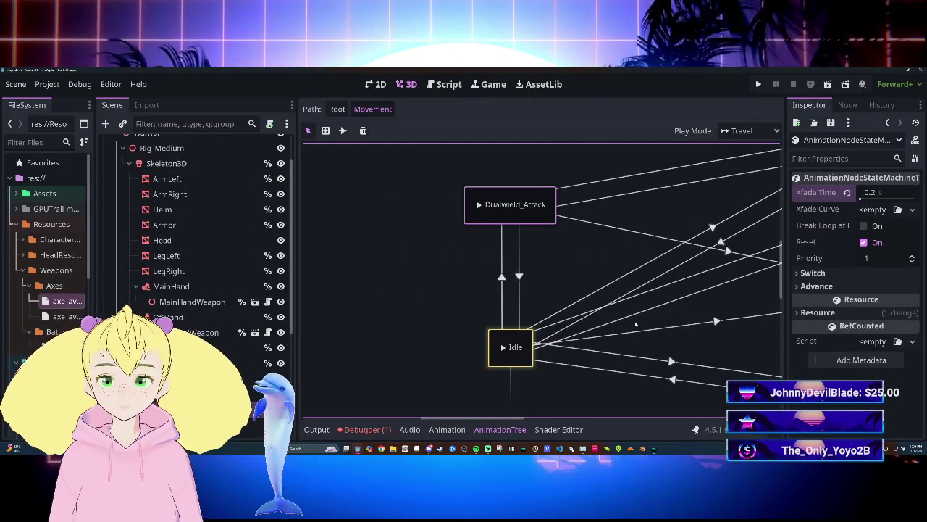
click(407, 84)
Save and run the lobby with F5, walk around the hall with WASD, then stop with F8.
click(420, 105)
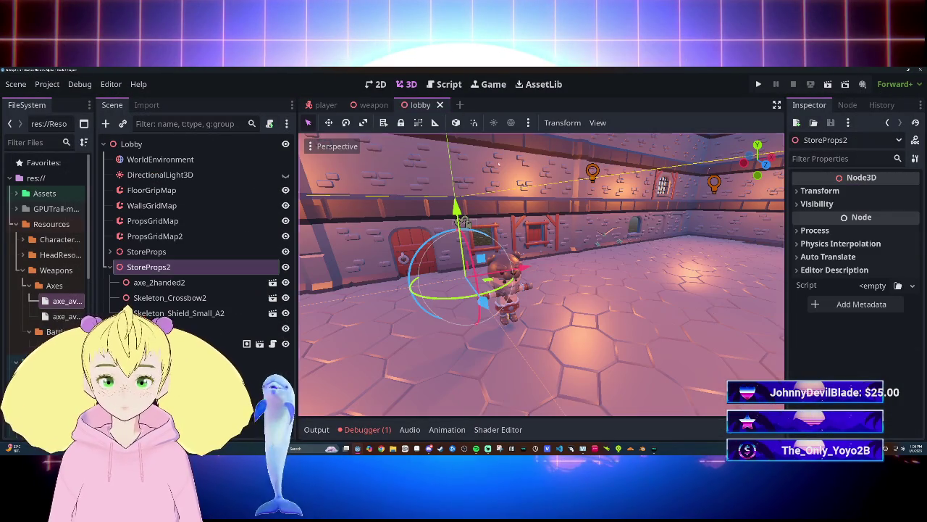
key(F5)
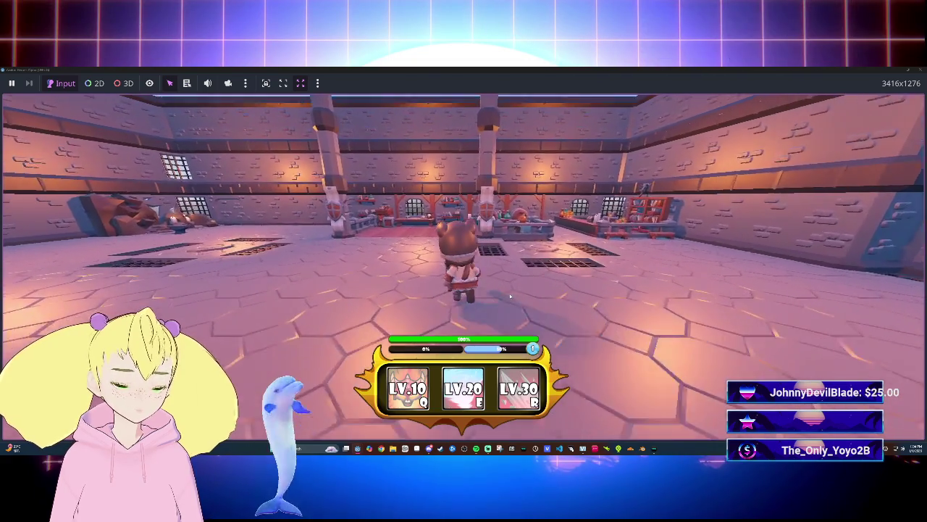
key(w)
key(a)
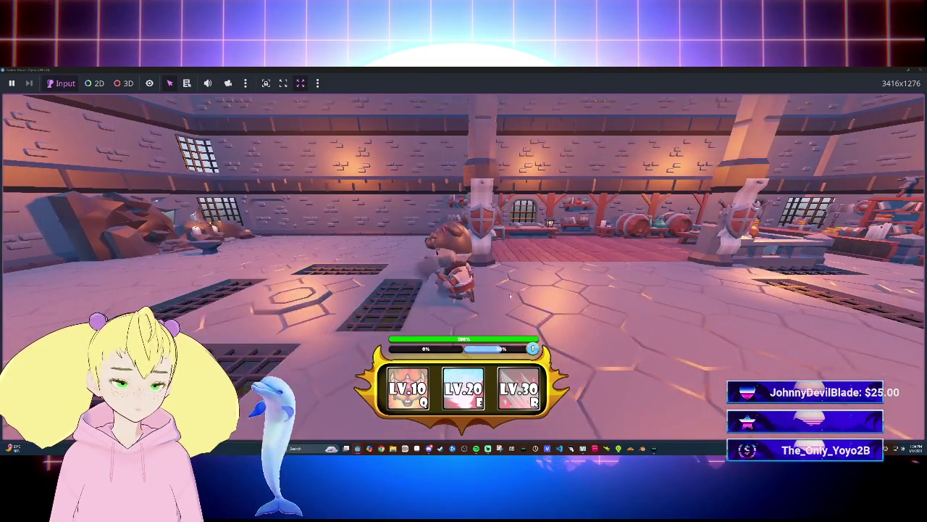
key(s)
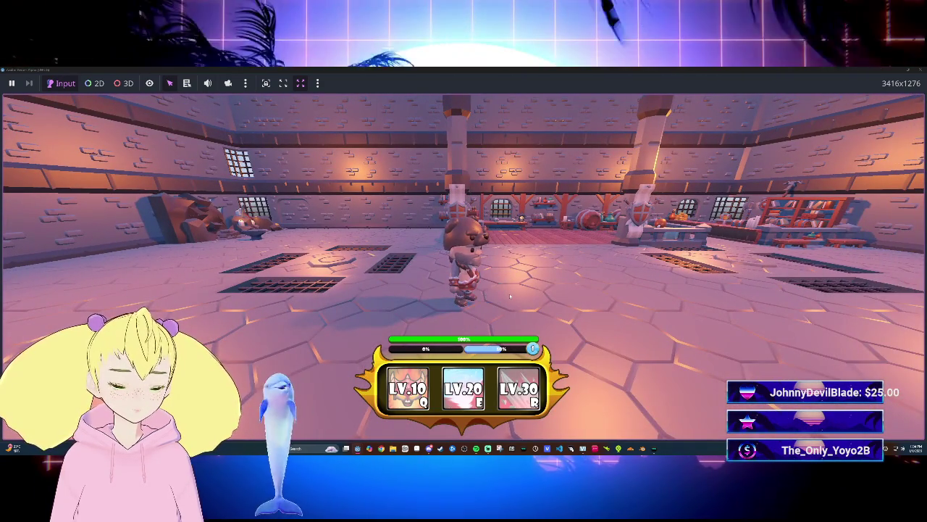
key(w)
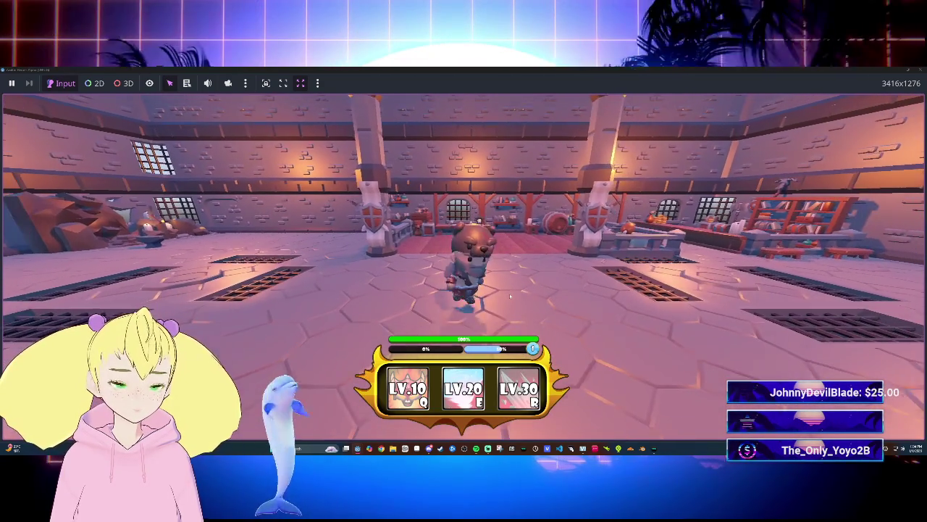
key(w)
key(s)
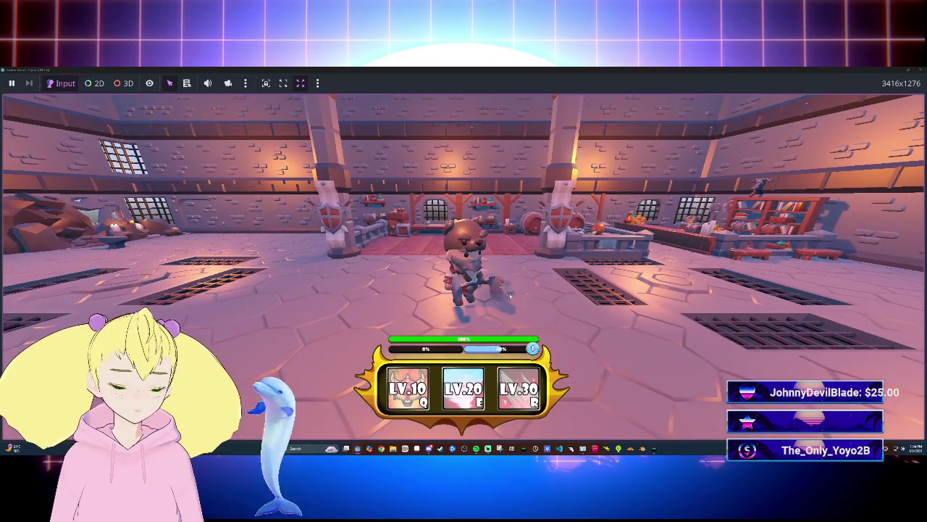
key(w)
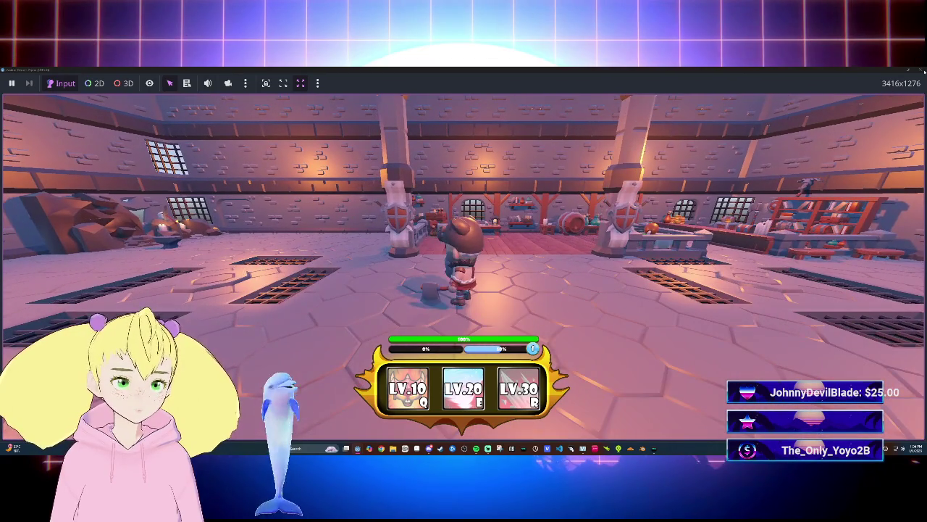
key(F8)
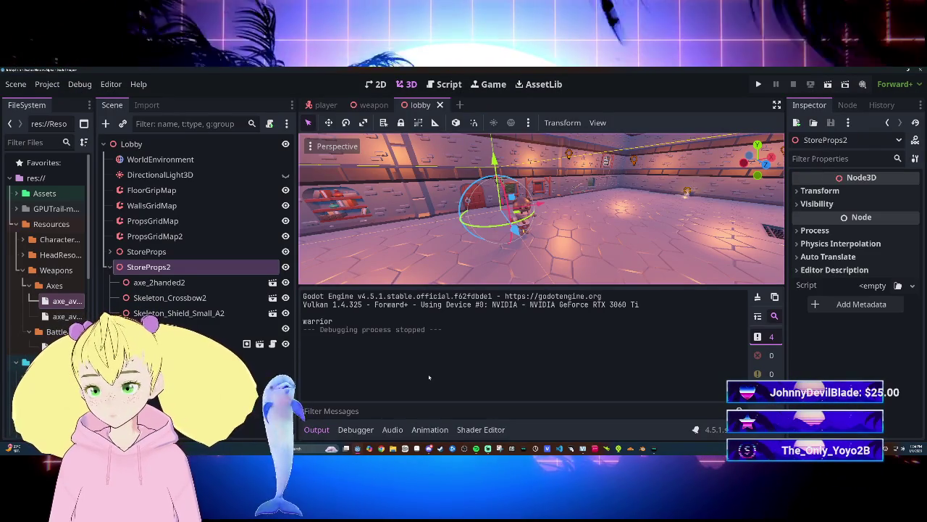
key(w)
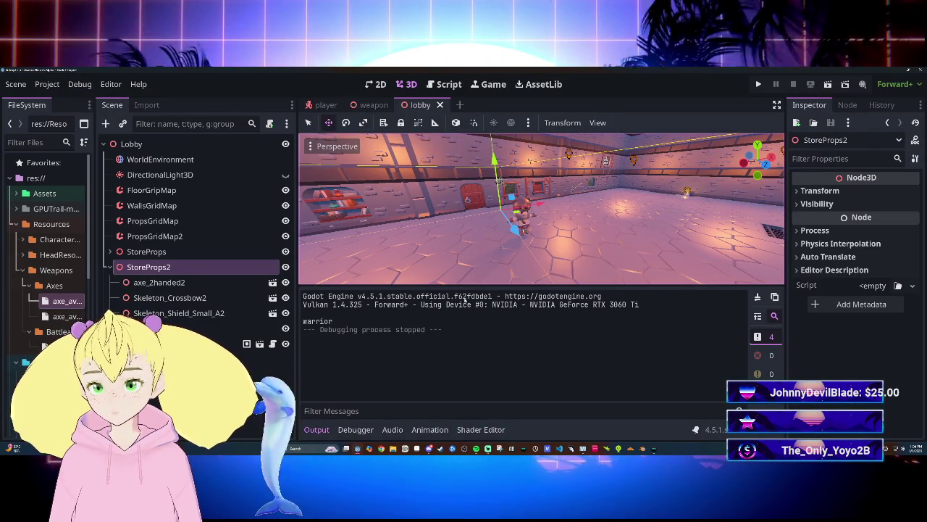
Select Skeleton_Crossbow2 and collapse StoreProps2 in the lobby tree, then view the player scene.
click(220, 298)
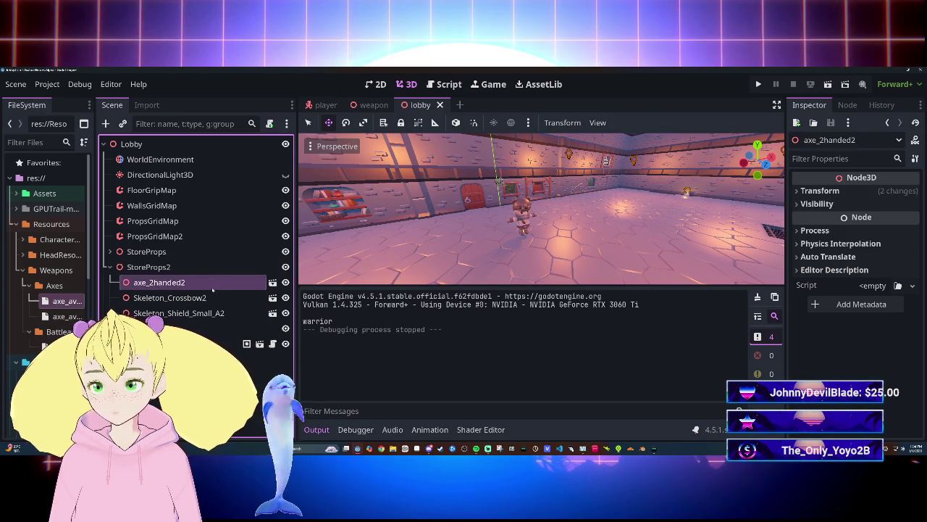
click(109, 266)
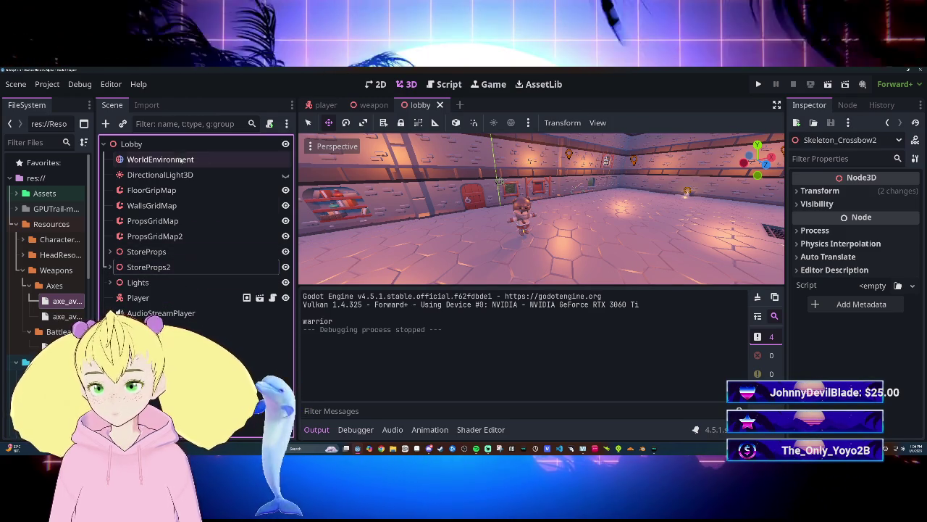
click(310, 105)
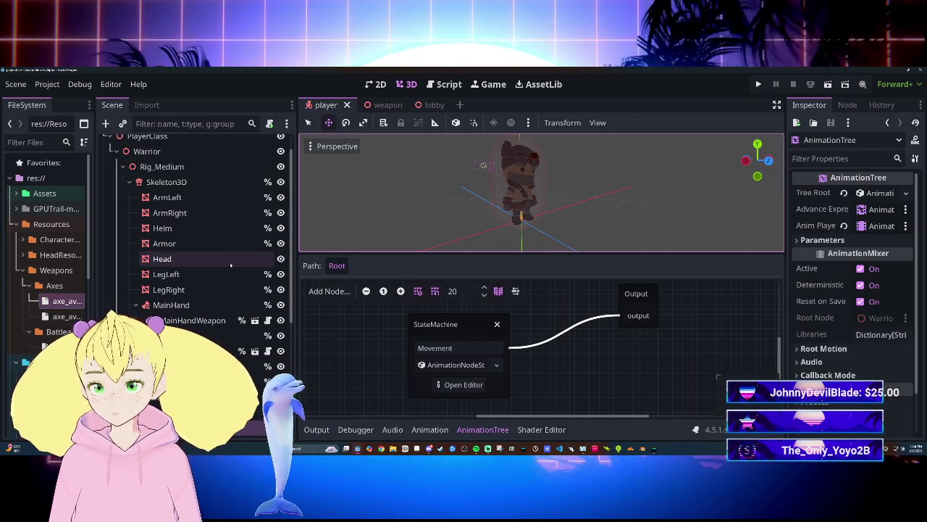
scroll(239, 286, down, 3)
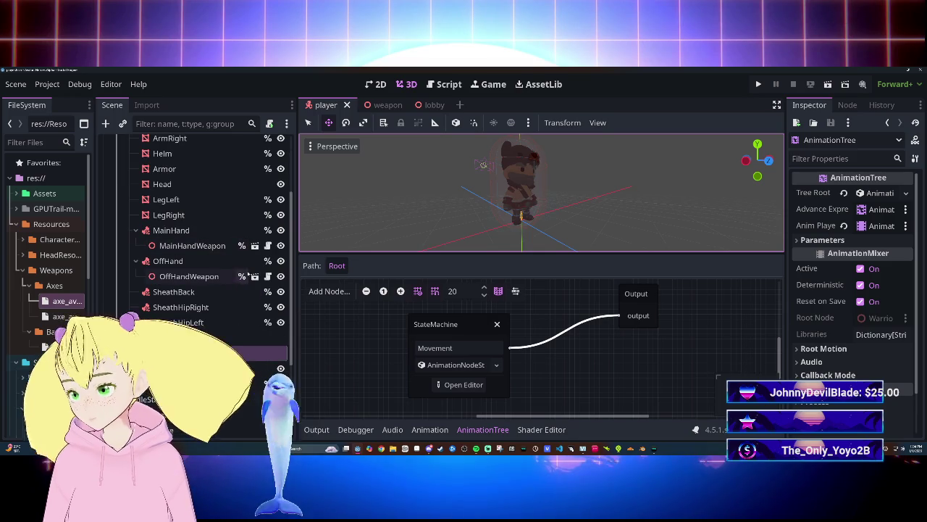
Switch between the weapon and player scenes, settle on weapon, and bring up the script view.
click(432, 106)
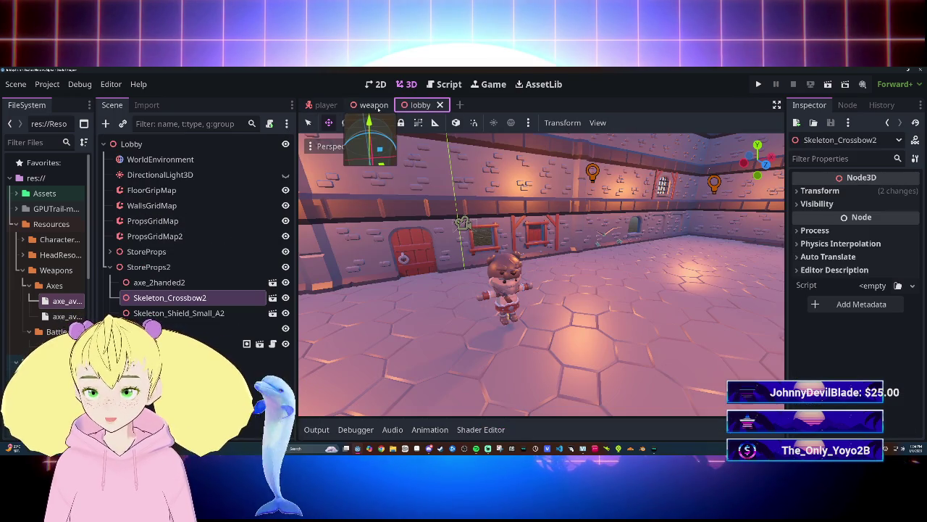
click(376, 106)
click(326, 105)
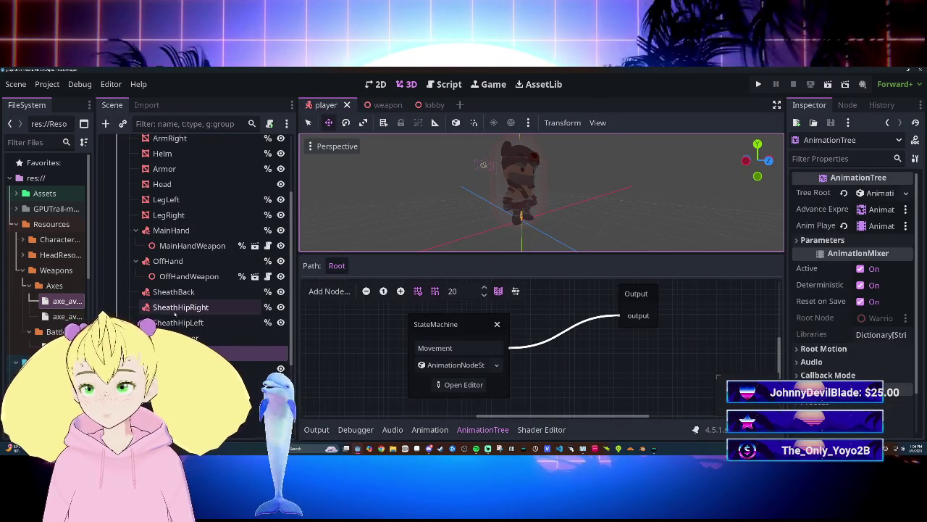
click(432, 106)
click(376, 106)
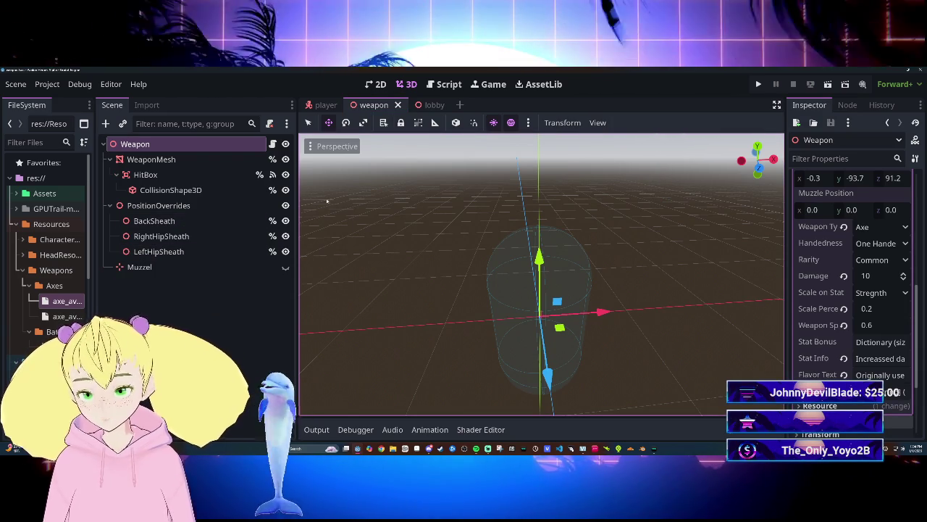
key(ctrl+F3)
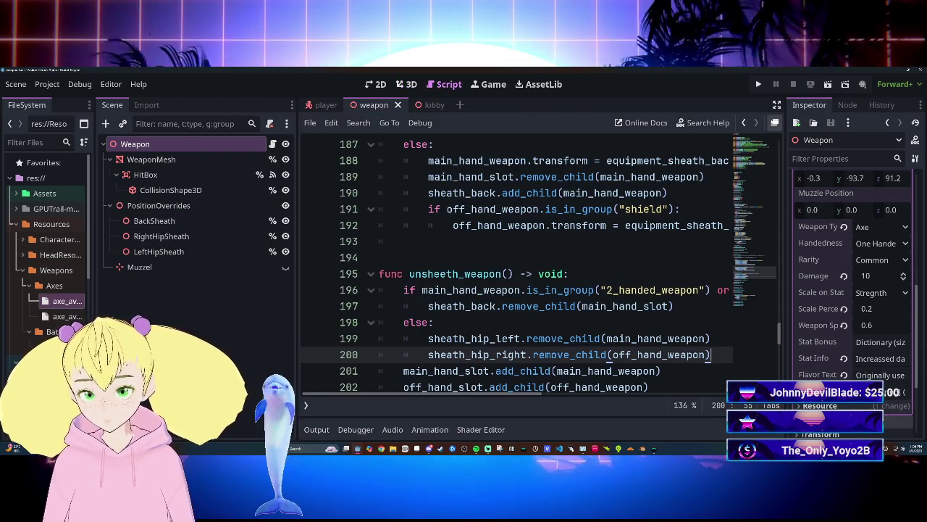
Give the script editor its own window and scroll through the Player script code.
click(774, 104)
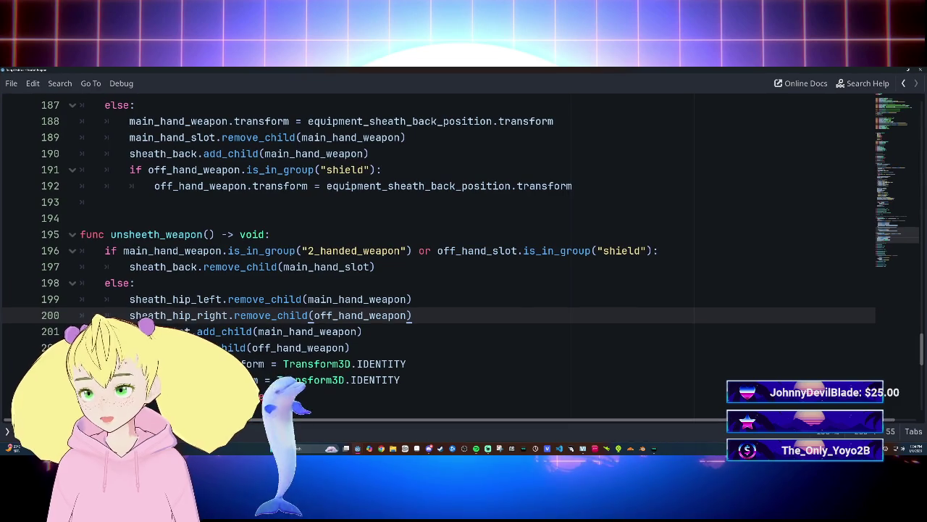
scroll(460, 261, down, 1)
scroll(460, 261, up, 5)
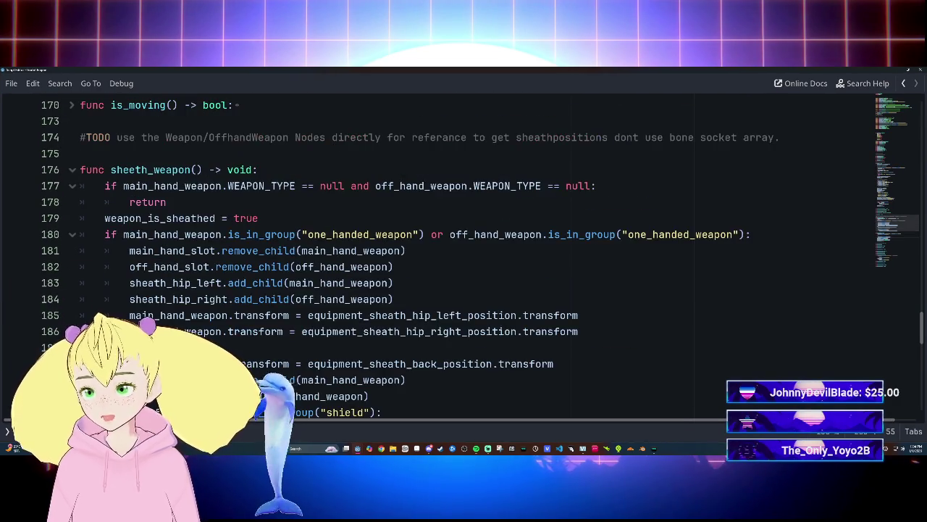
scroll(459, 261, down, 4)
scroll(459, 261, up, 10)
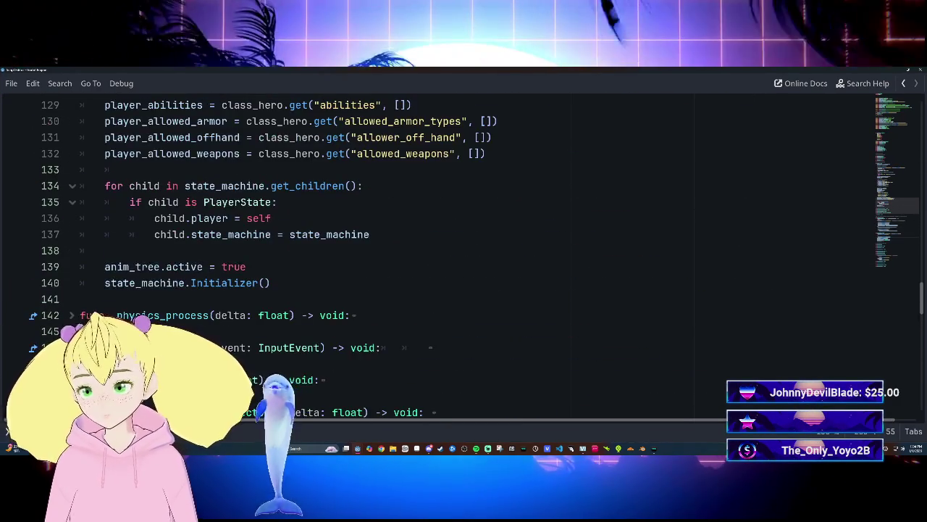
scroll(459, 261, down, 8)
scroll(459, 261, down, 2)
scroll(459, 261, down, 5)
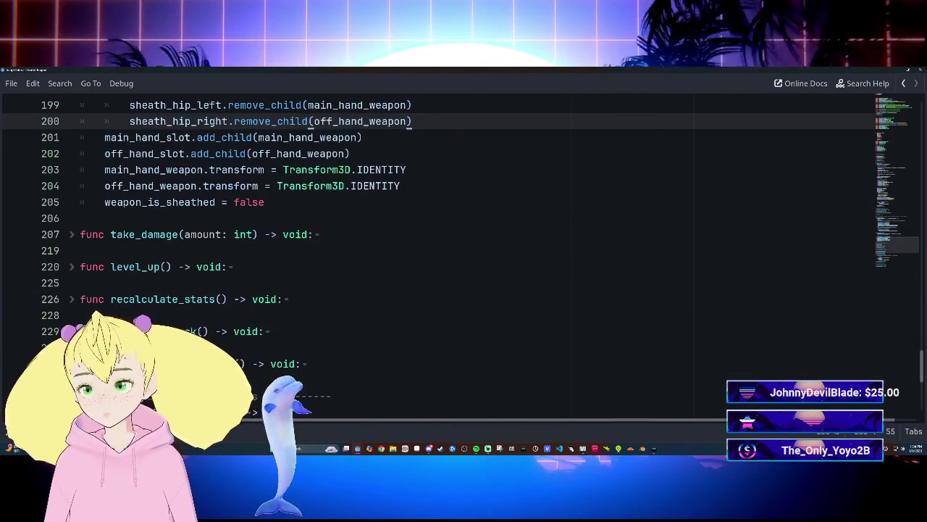
scroll(460, 261, up, 2)
scroll(460, 261, up, 2)
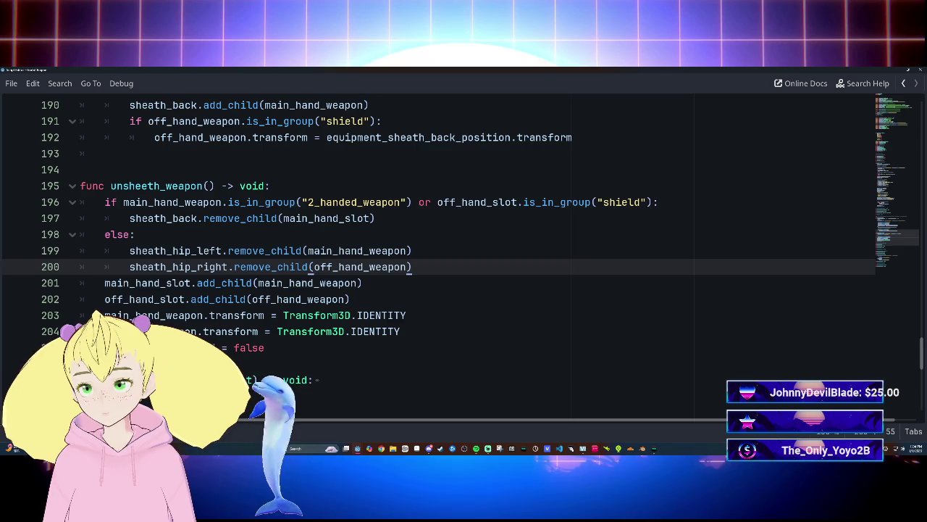
scroll(459, 260, down, 3)
Show the scripts panel beside the code and open init_weapon.gd.
click(459, 218)
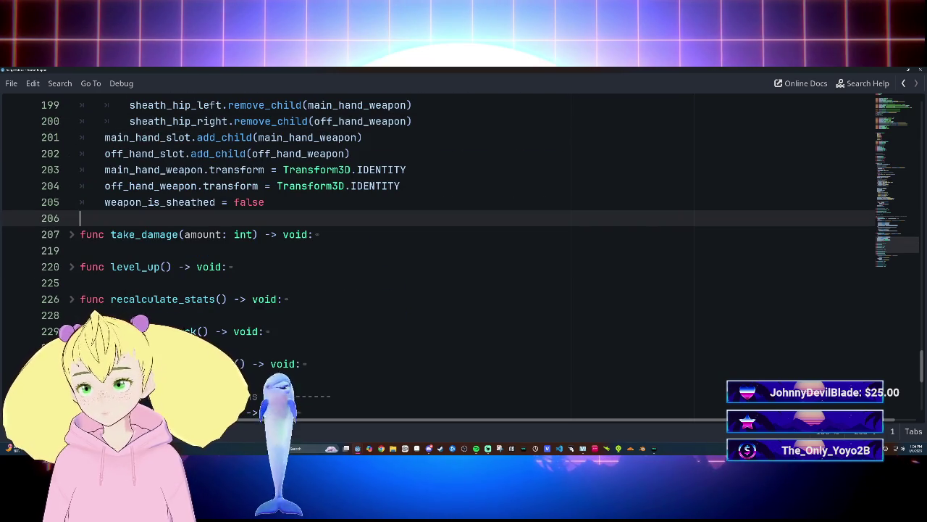
scroll(459, 261, up, 10)
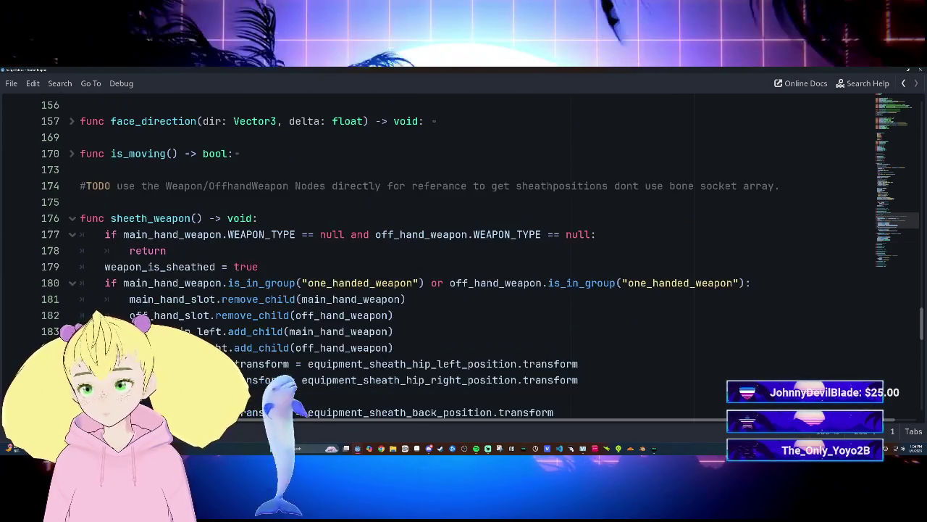
scroll(459, 261, up, 1)
scroll(459, 261, down, 3)
scroll(460, 261, up, 3)
scroll(73, 319, up, 1)
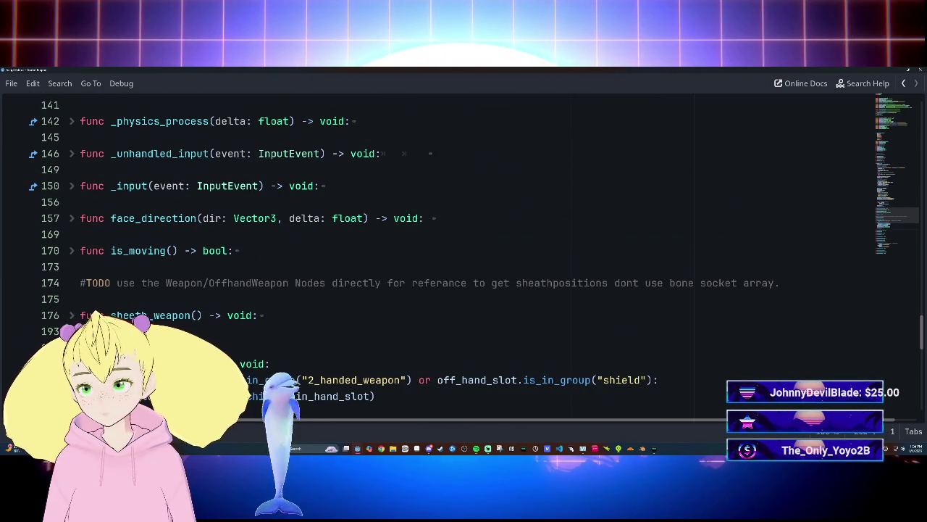
key(ctrl+backslash)
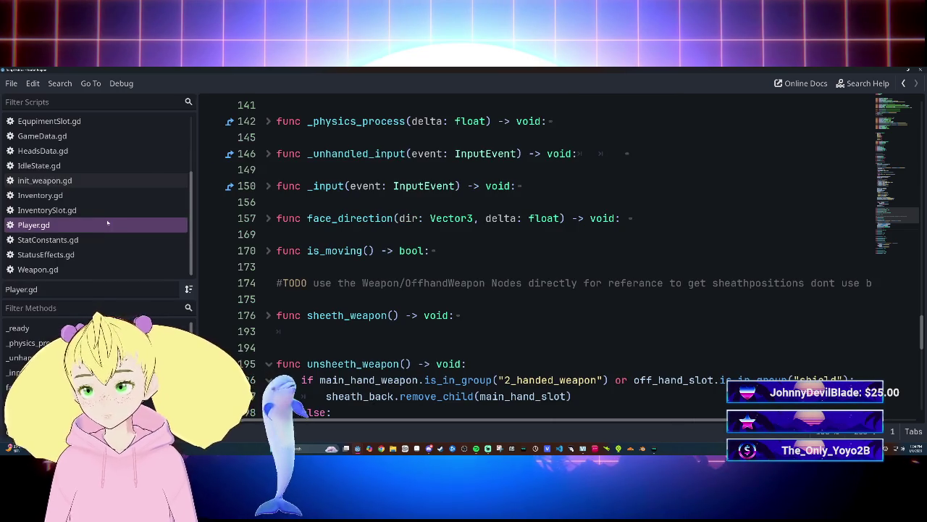
click(68, 181)
Declare 'var original_position: Vector3' on empty line 25 of init_weapon.gd.
scroll(550, 254, up, 5)
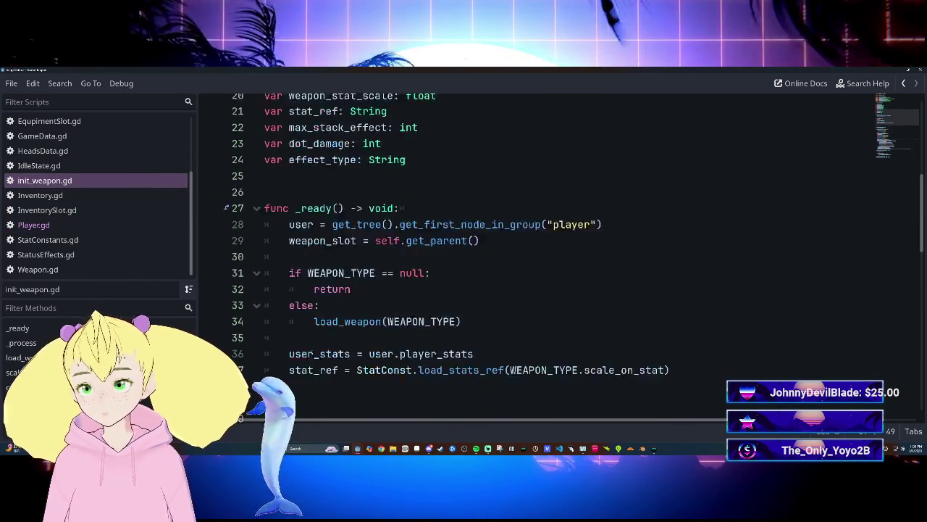
scroll(551, 253, down, 1)
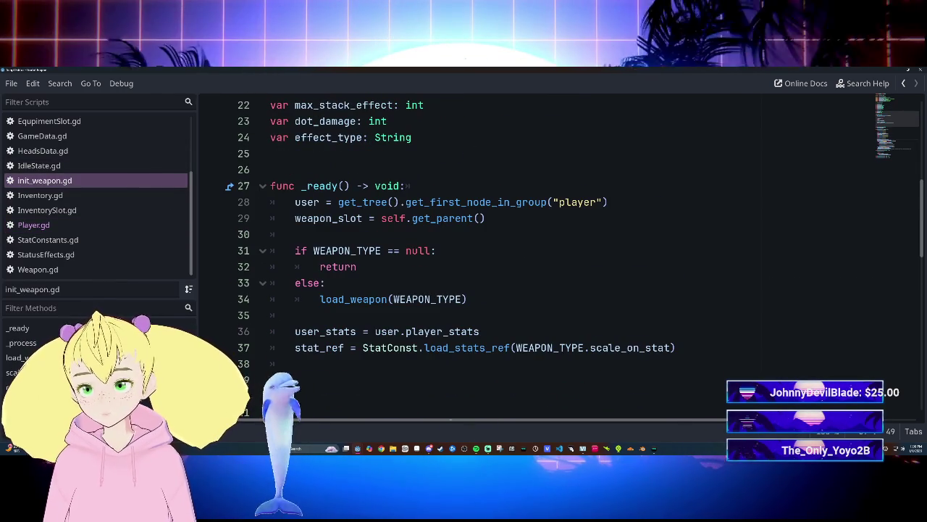
scroll(551, 253, down, 7)
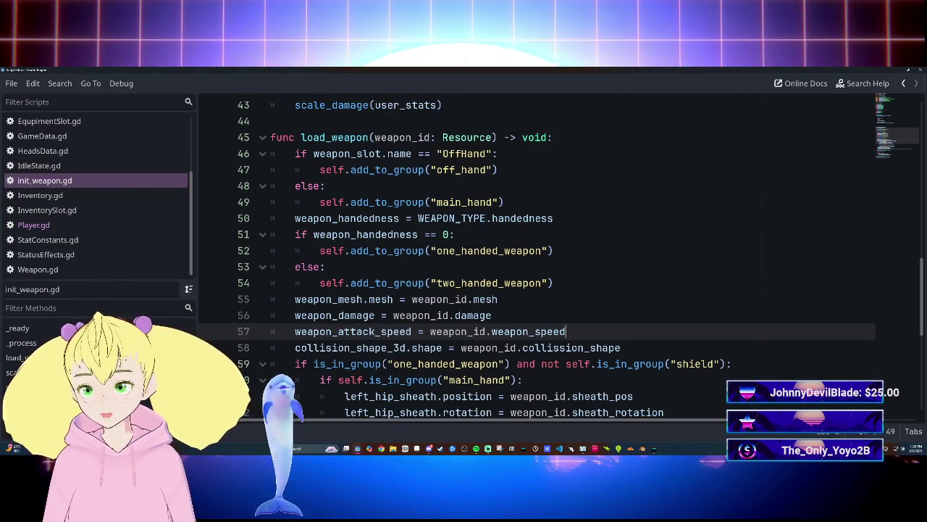
scroll(550, 253, up, 13)
scroll(551, 254, down, 4)
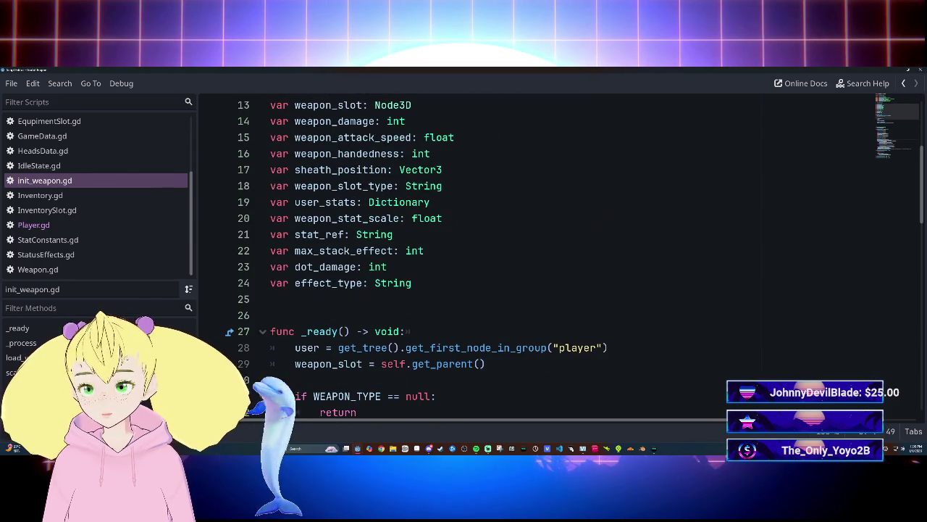
click(272, 299)
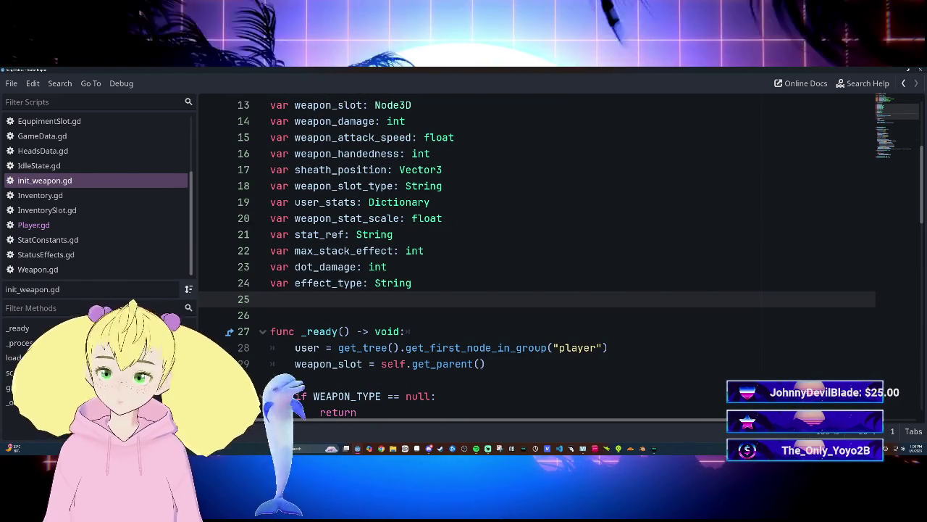
text(var origi)
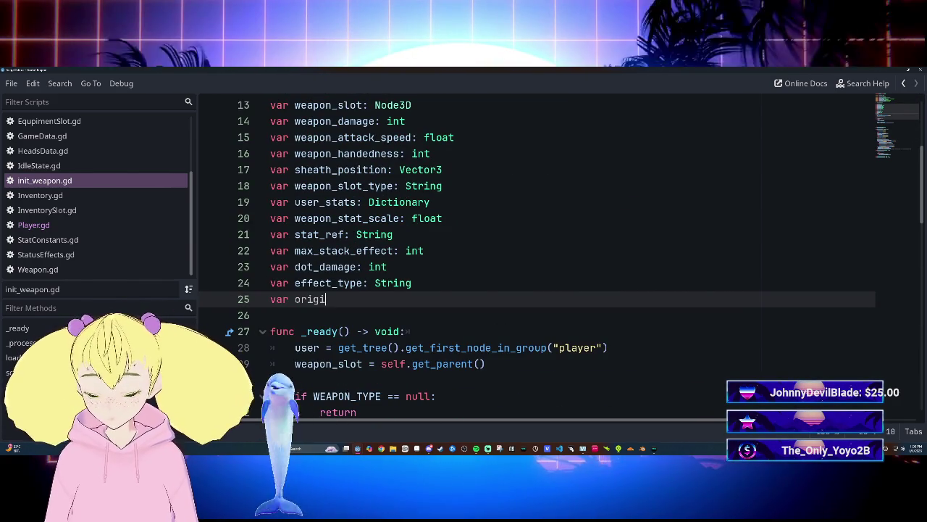
text(nal_position:)
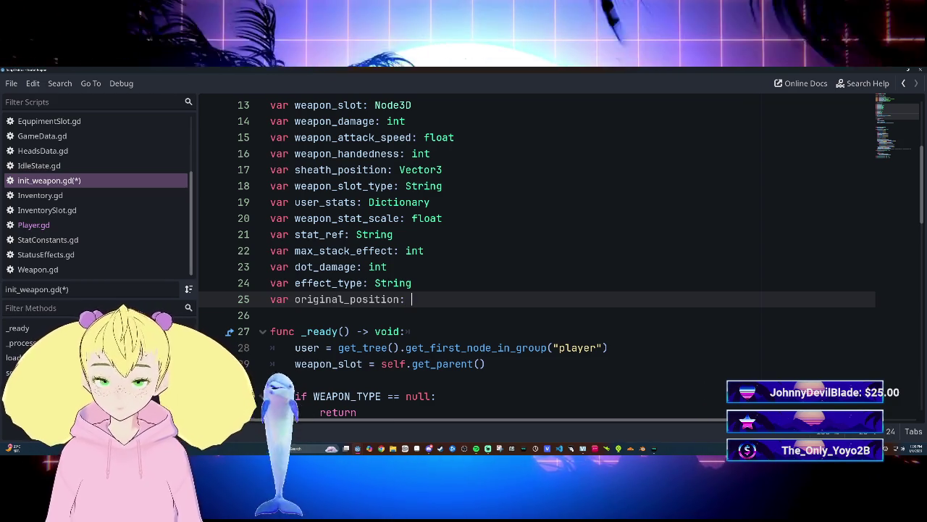
text(Vec)
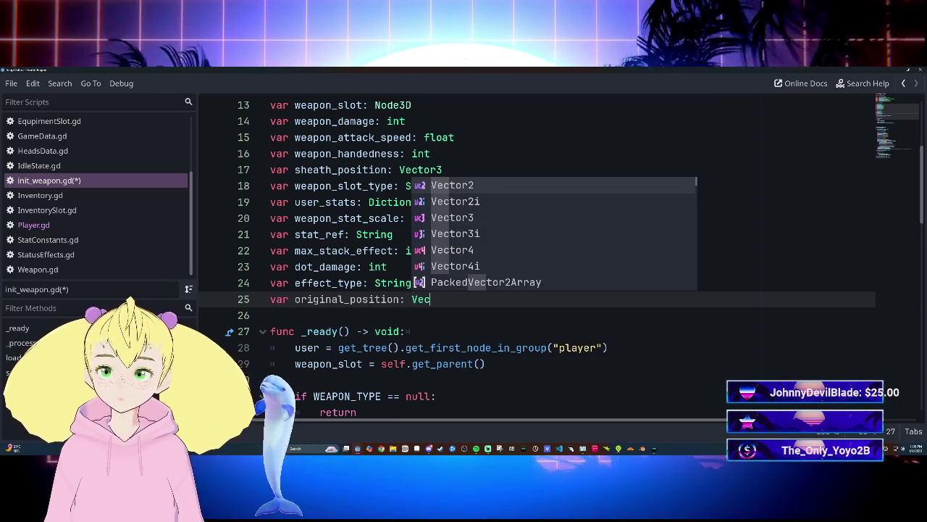
key(Down)
key(Down)
key(Return)
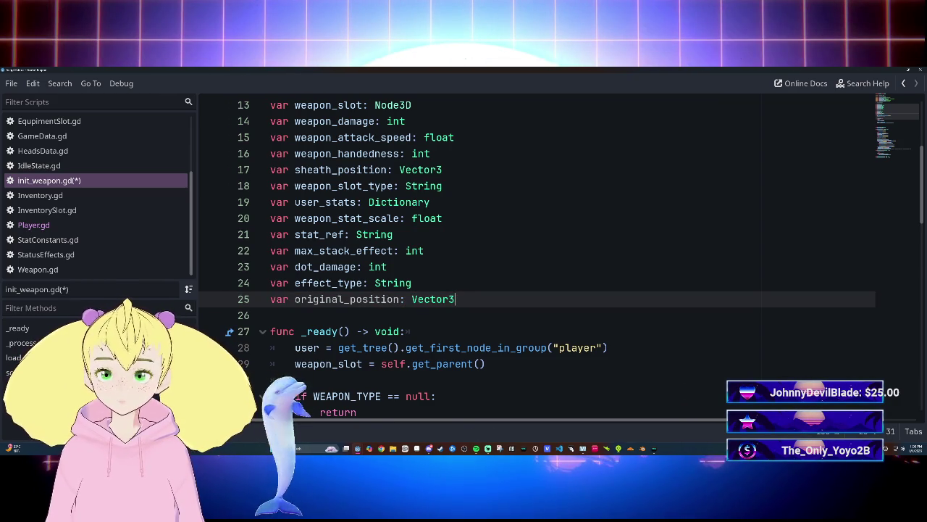
Review the rest of init_weapon.gd and save the script.
scroll(536, 258, down, 4)
scroll(536, 257, up, 2)
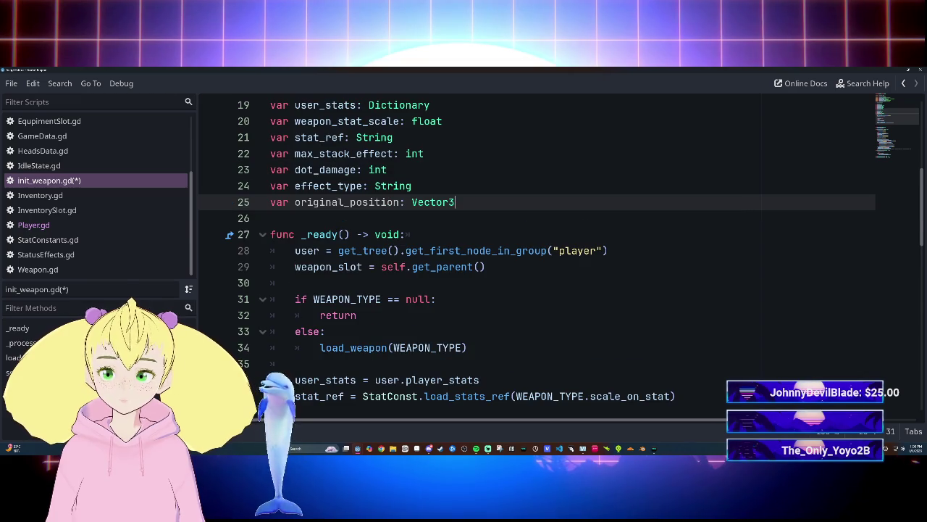
scroll(536, 258, down, 5)
scroll(536, 258, up, 4)
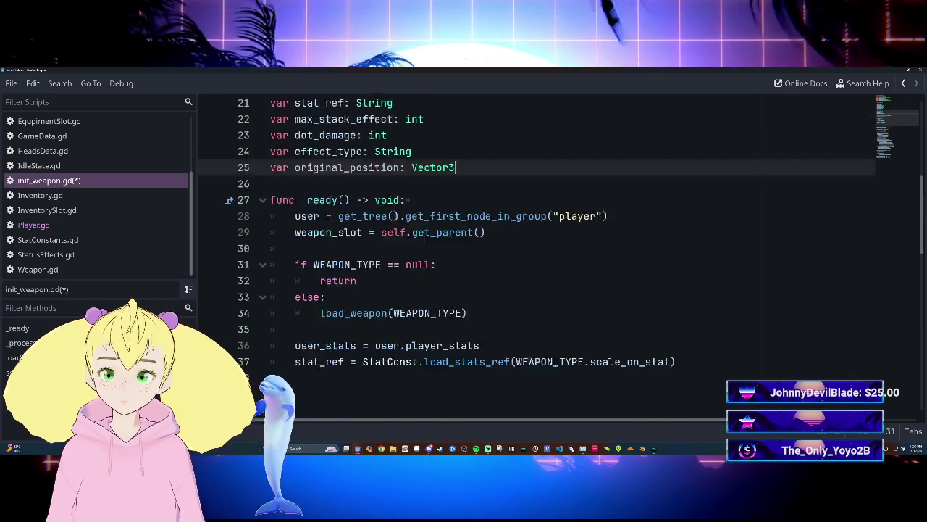
scroll(527, 190, down, 6)
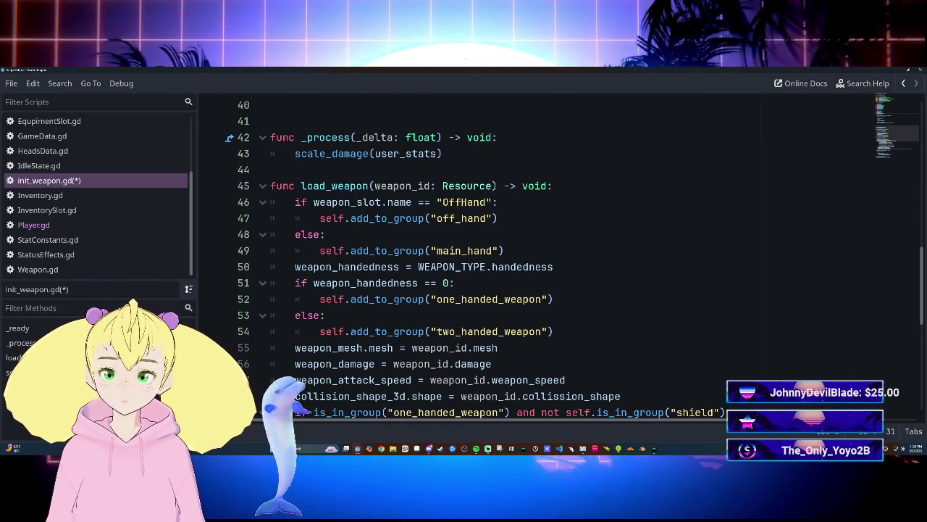
scroll(537, 258, down, 2)
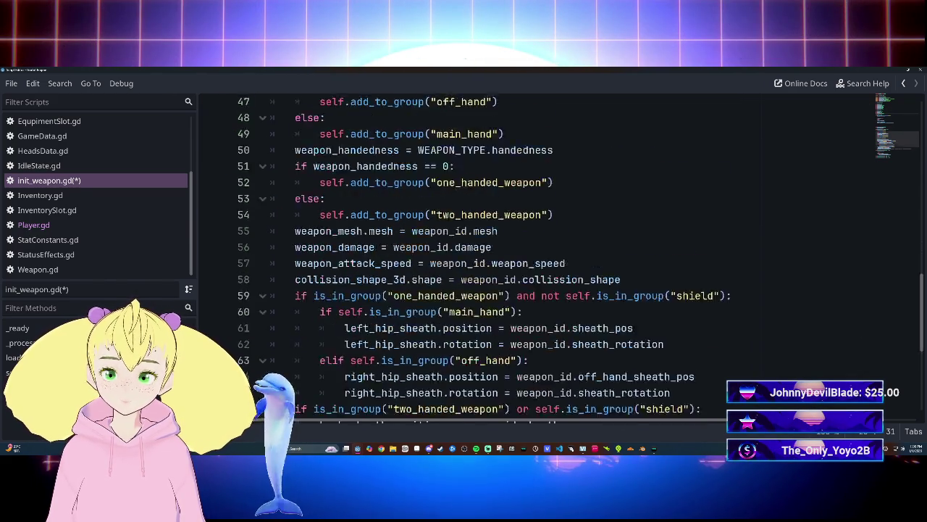
scroll(536, 257, down, 5)
scroll(536, 258, up, 5)
scroll(536, 258, up, 9)
scroll(536, 258, down, 1)
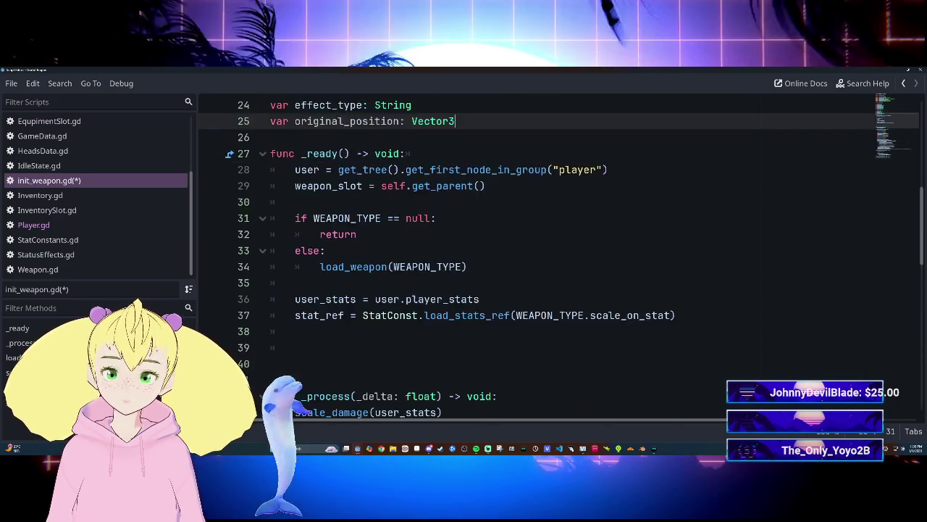
scroll(536, 258, down, 5)
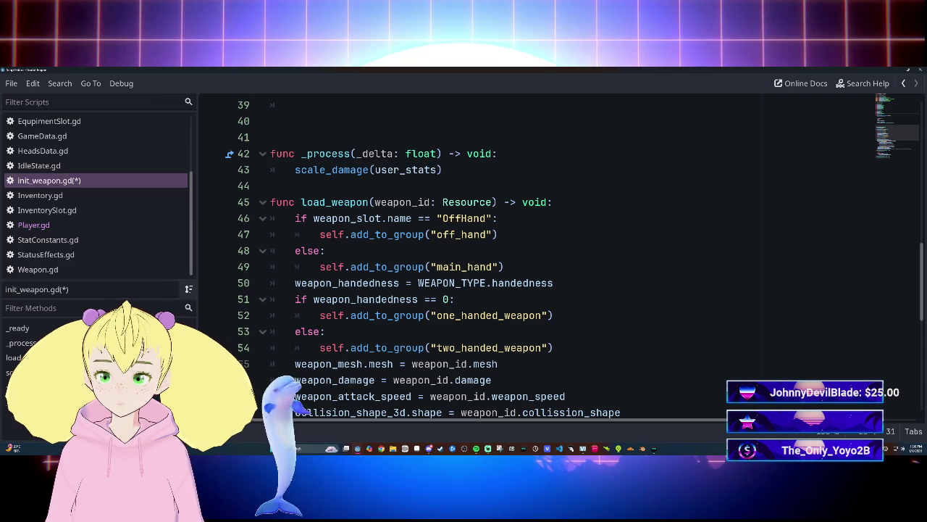
click(504, 266)
key(ctrl+s)
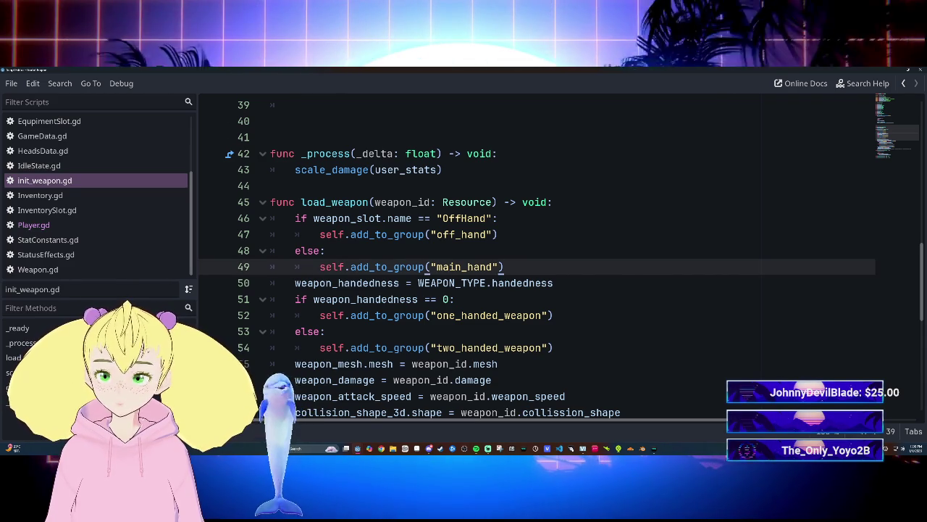
Check the 3D weapon scene window, then return to the script editor.
scroll(460, 396, up, 4)
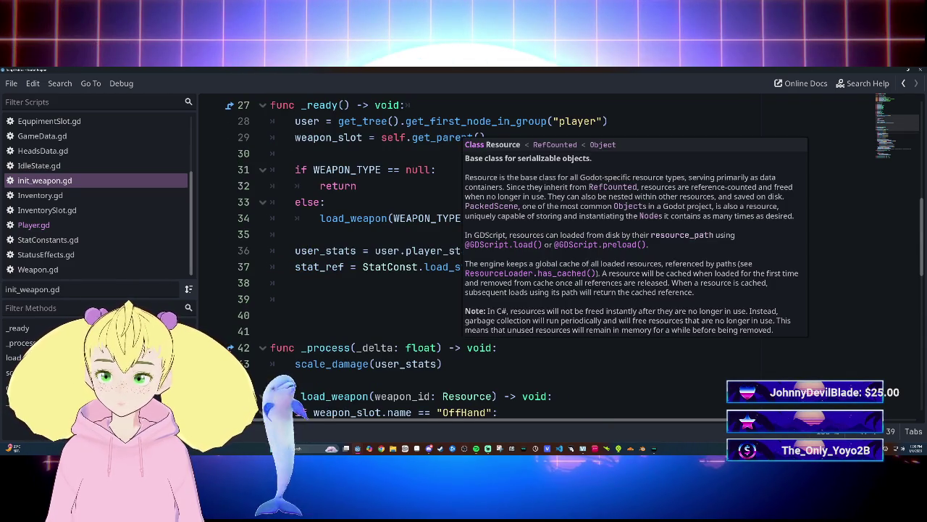
scroll(537, 258, down, 5)
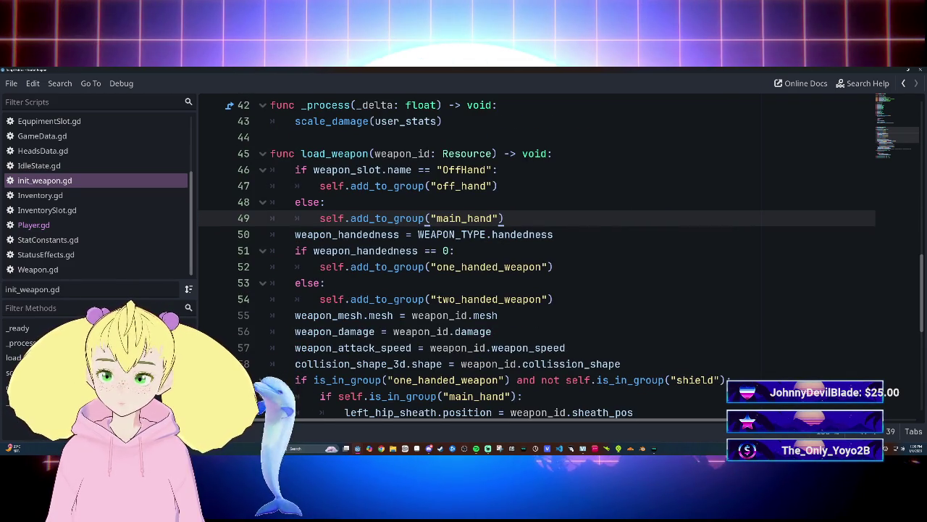
mouse_move(436, 257)
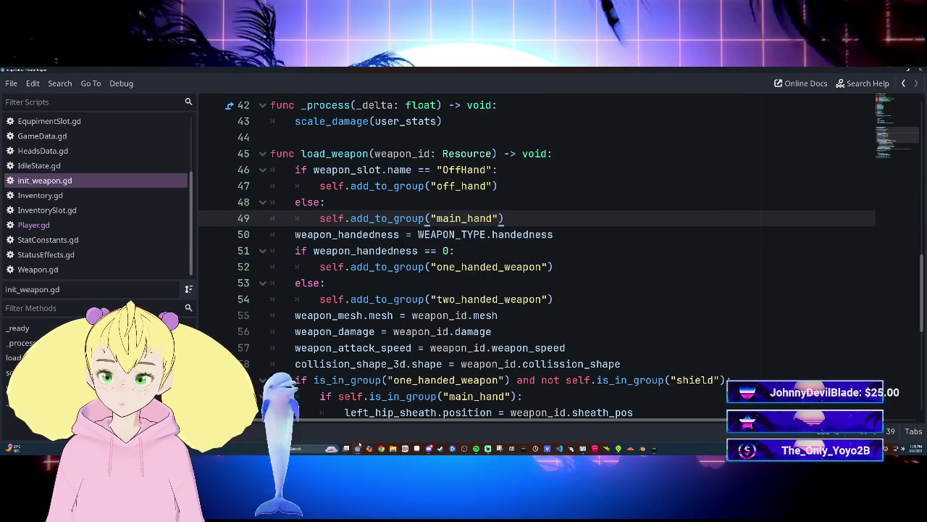
mouse_move(358, 448)
click(346, 431)
click(388, 420)
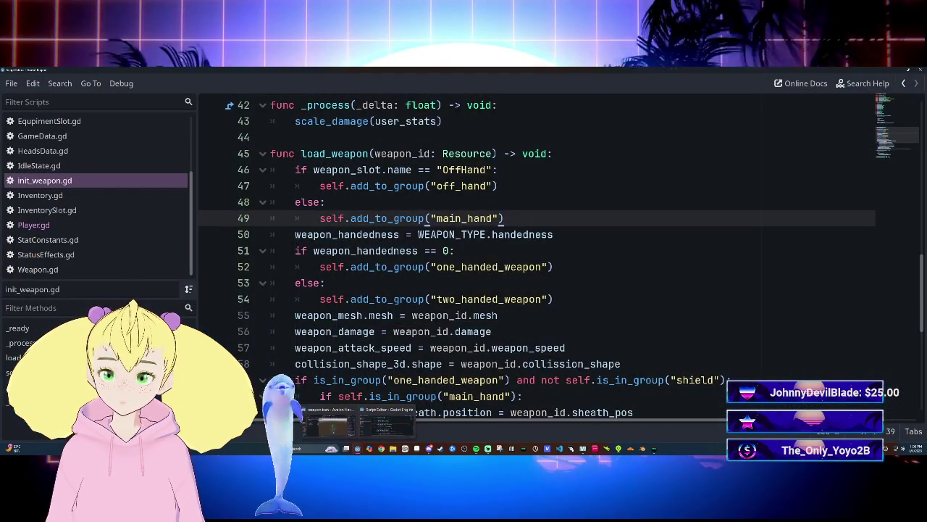
Select the original_position declaration on line 25 for removal.
scroll(536, 257, up, 4)
click(491, 299)
scroll(537, 257, up, 6)
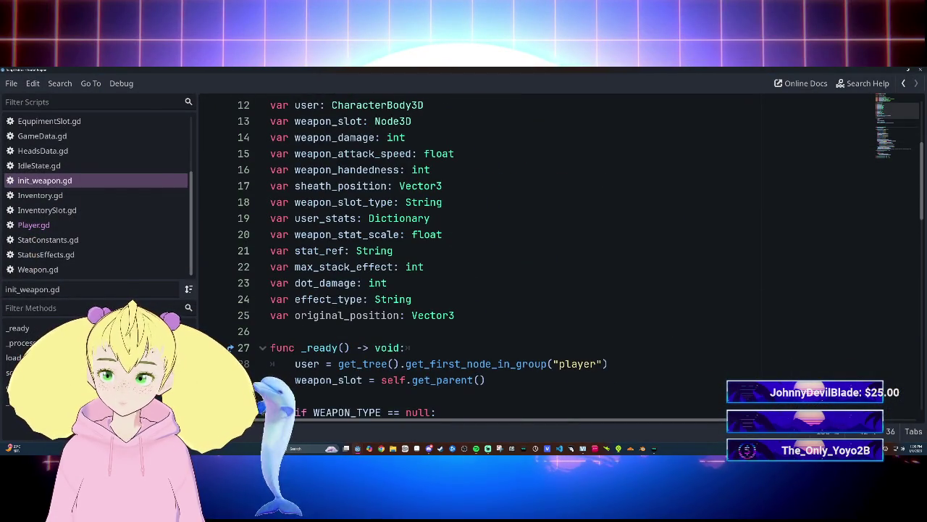
scroll(536, 257, down, 4)
scroll(536, 257, up, 5)
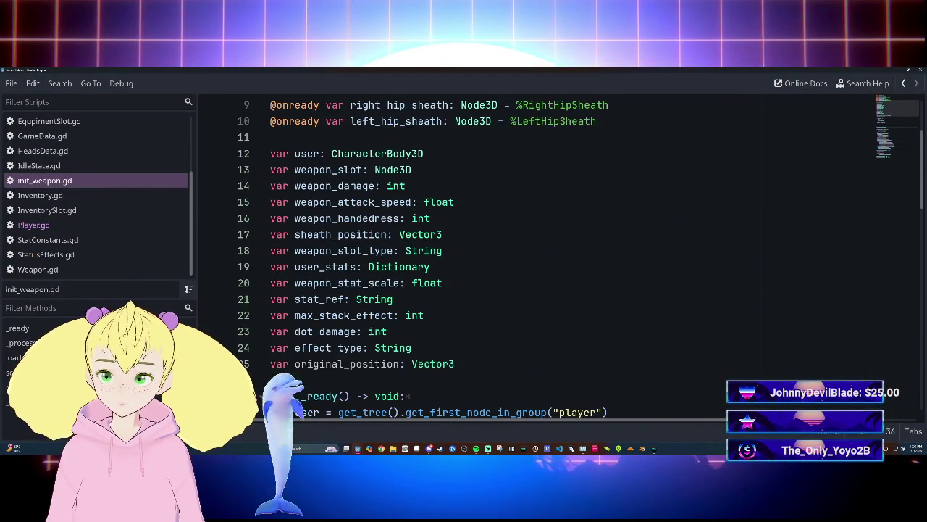
scroll(536, 257, down, 2)
click(270, 267)
key(shift+End)
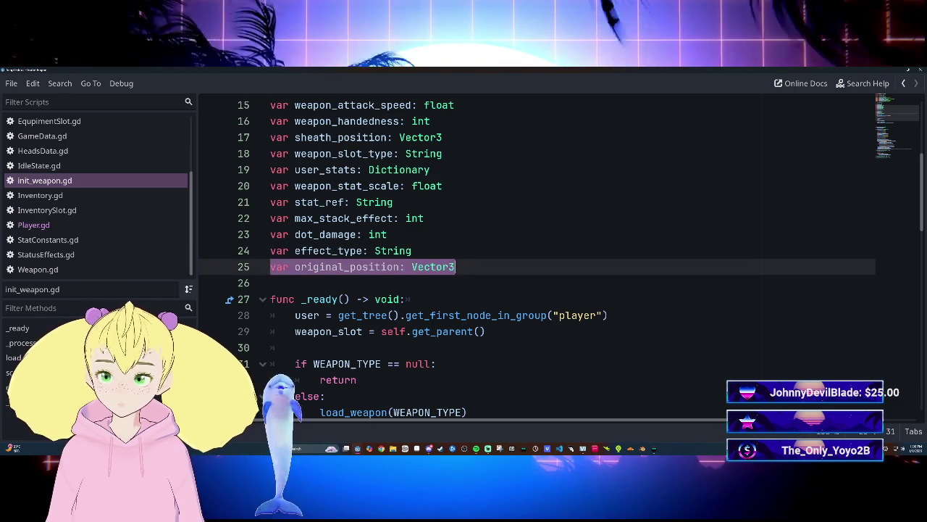
Delete the original_position line from init_weapon.gd and switch to Player.gd.
key(BackSpace)
key(BackSpace)
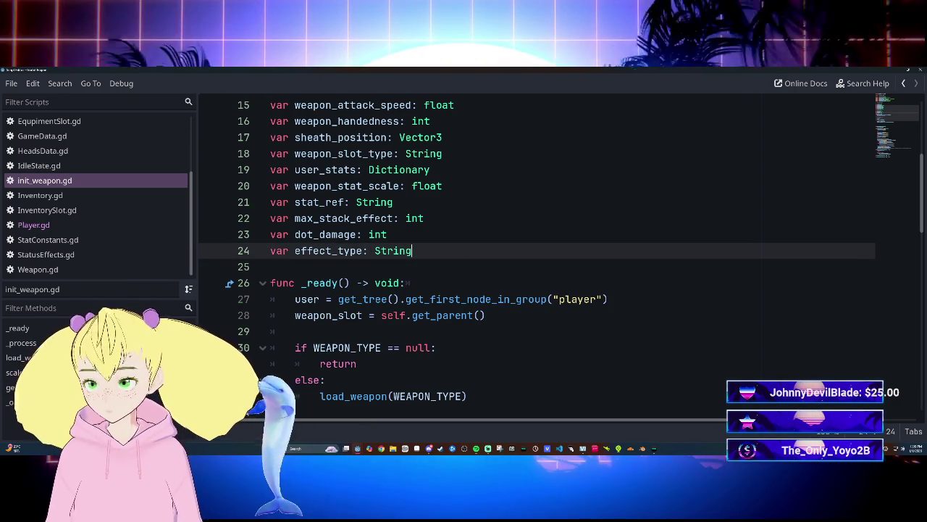
click(47, 239)
click(34, 224)
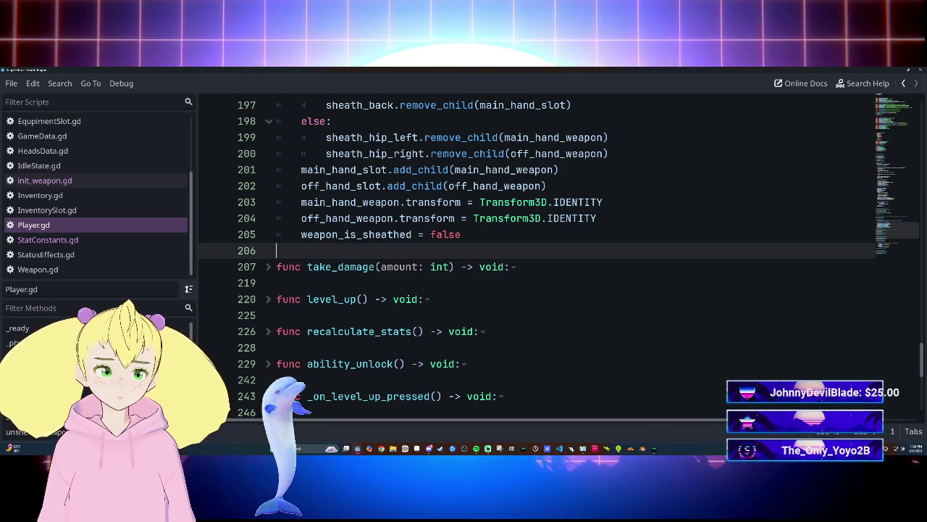
scroll(536, 254, up, 7)
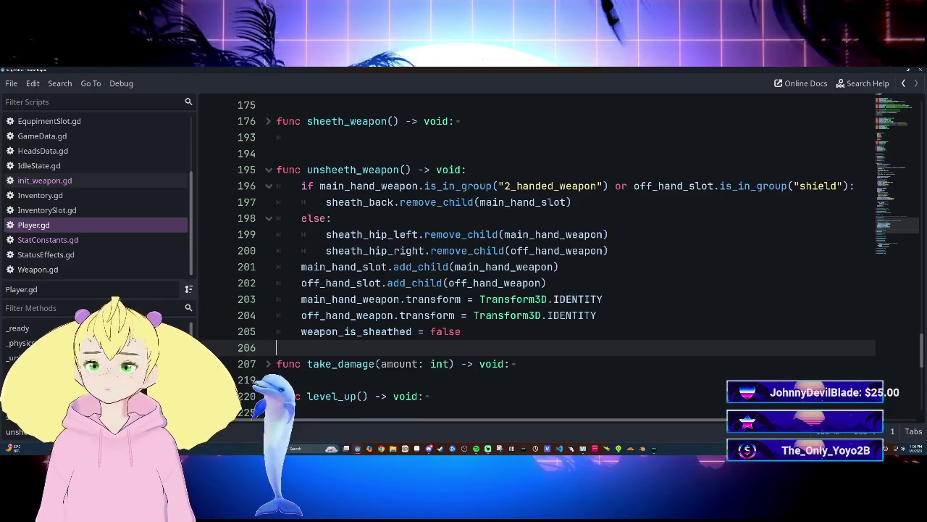
Add 'main_hand_slot.rotation.y = -180.0' after line 201 in unsheath_weapon.
scroll(536, 254, down, 9)
scroll(537, 254, up, 5)
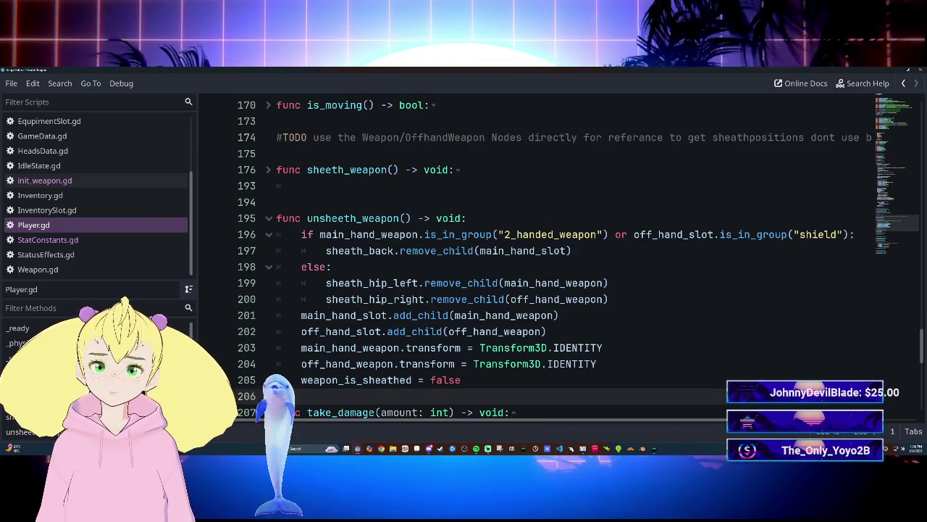
click(548, 331)
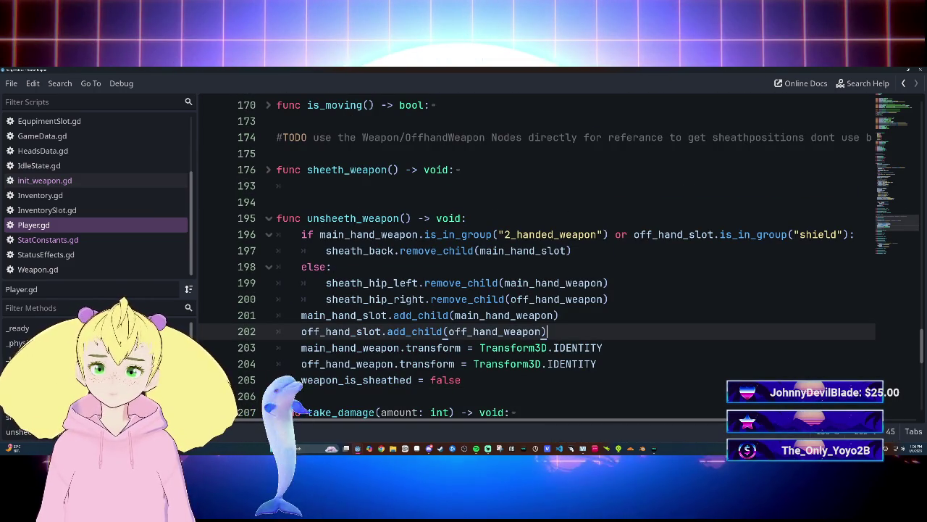
click(560, 315)
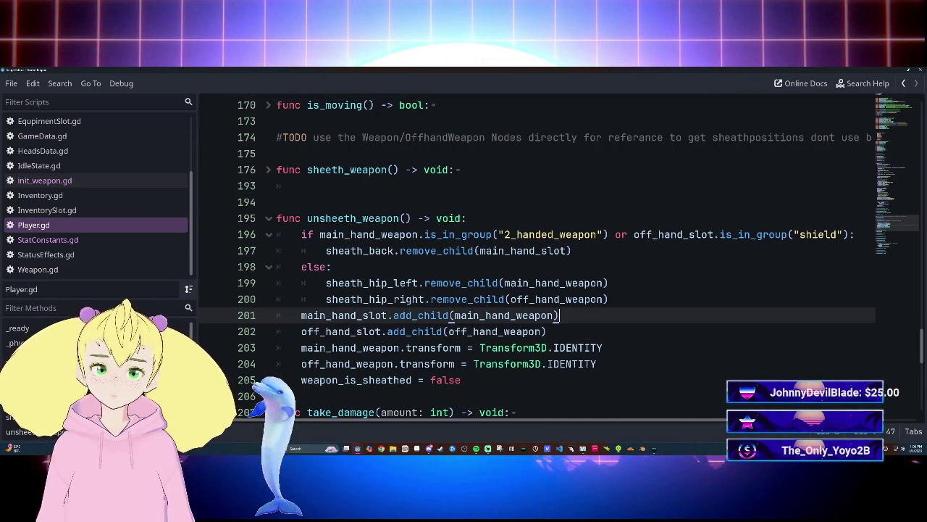
key(Return)
text(main)
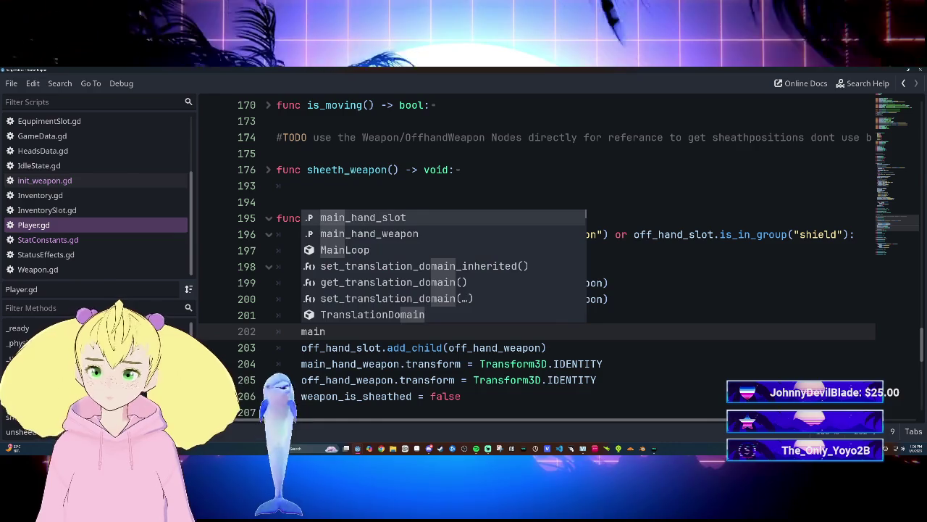
key(Return)
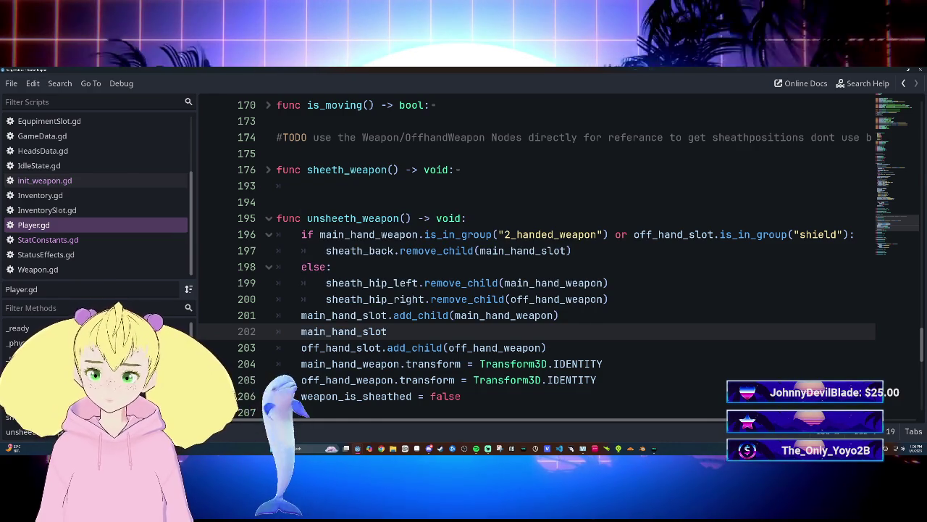
text(.ro)
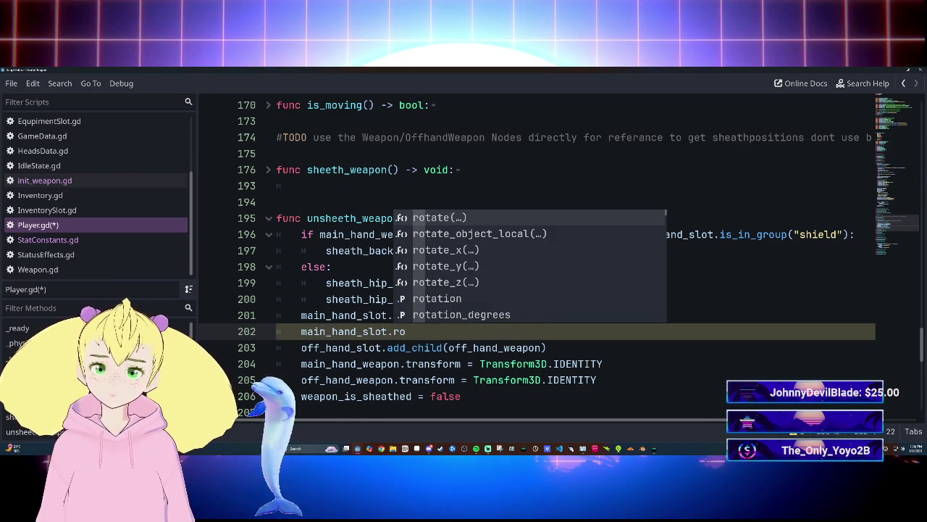
key(Down)
key(Down)
key(Down)
key(Return)
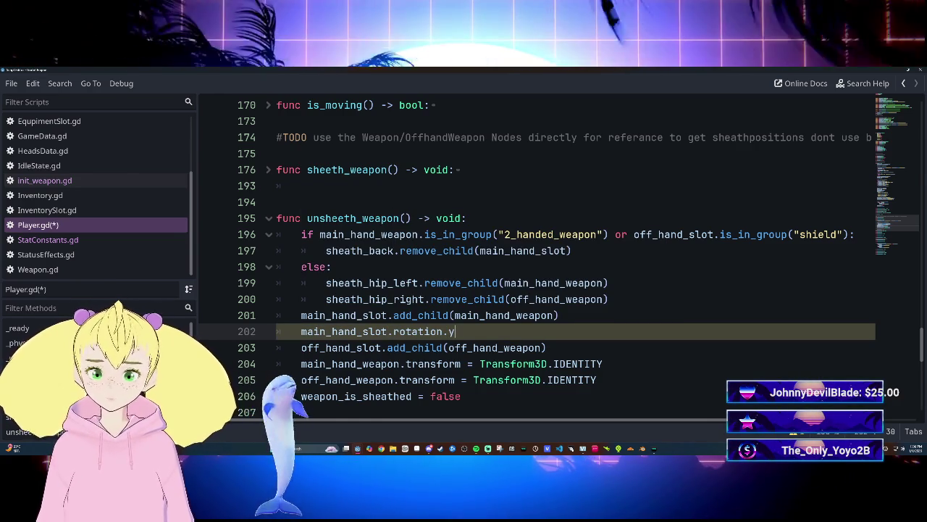
text(= )
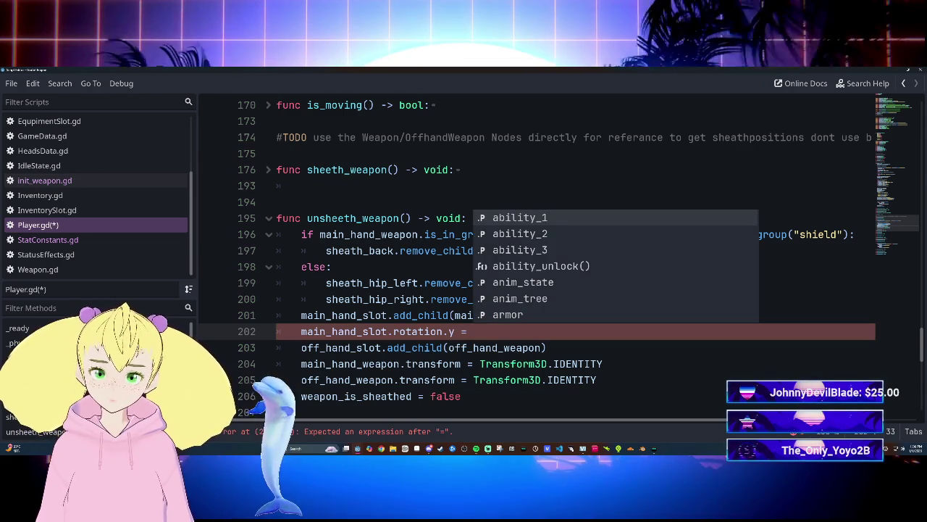
text(-180.0)
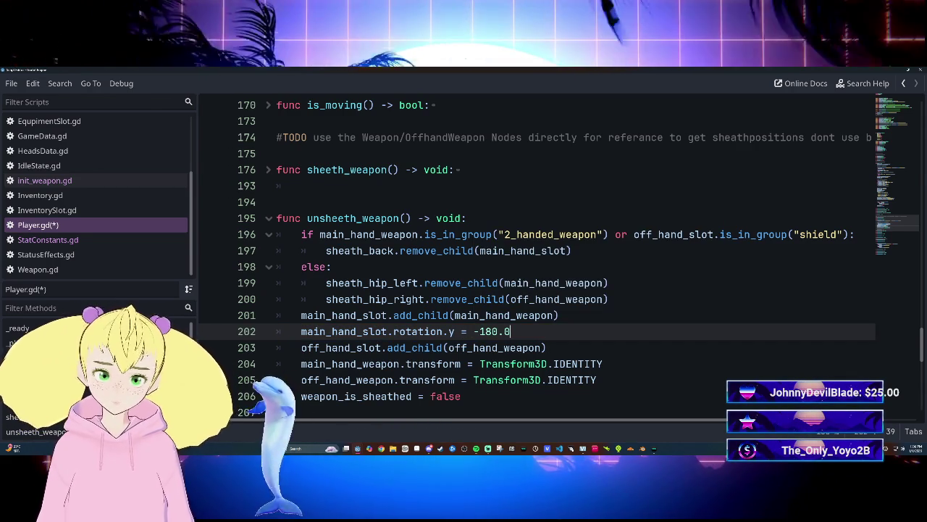
Save Player.gd and launch the game with F5.
key(ctrl+s)
click(559, 315)
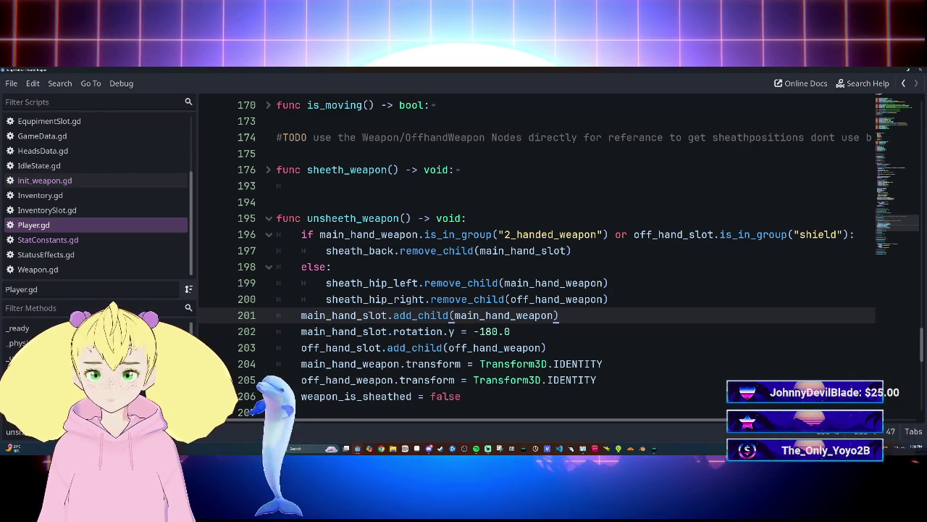
key(F5)
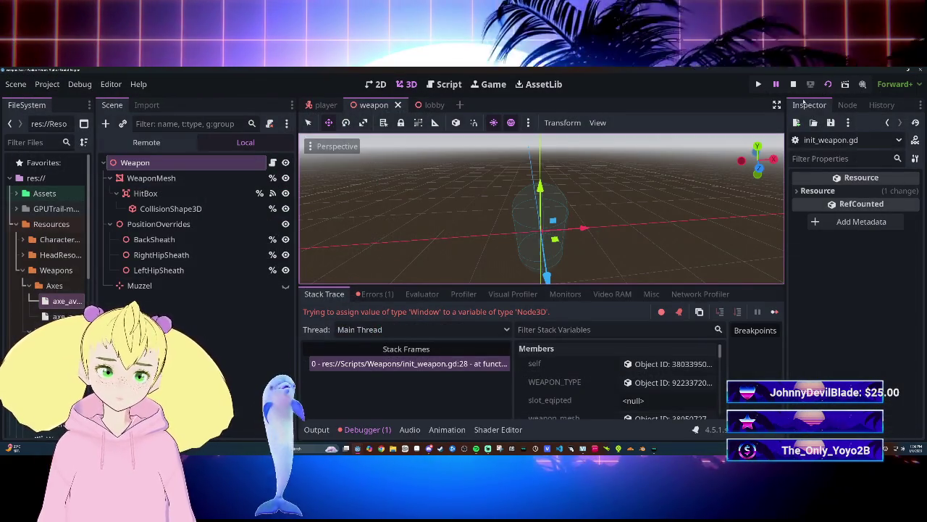
Stop the running game, switch to the lobby scene and run it again.
click(793, 84)
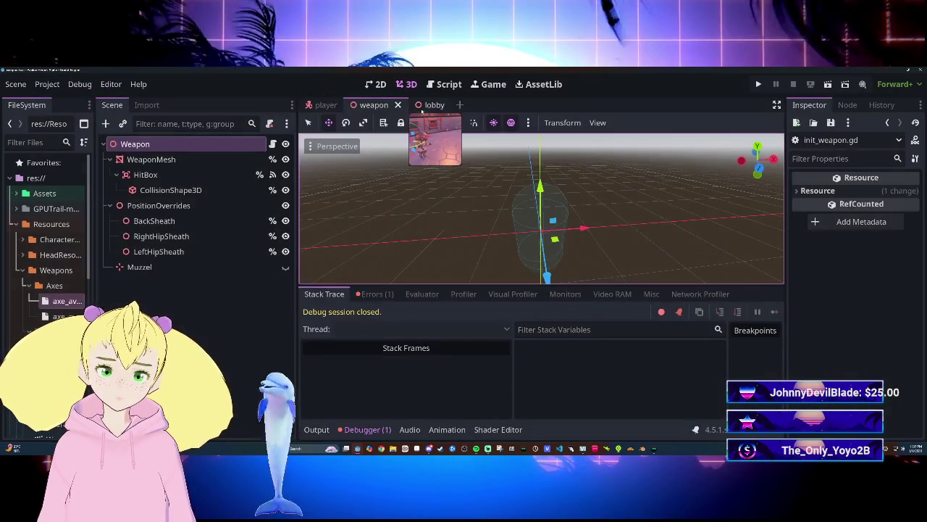
click(433, 104)
key(F5)
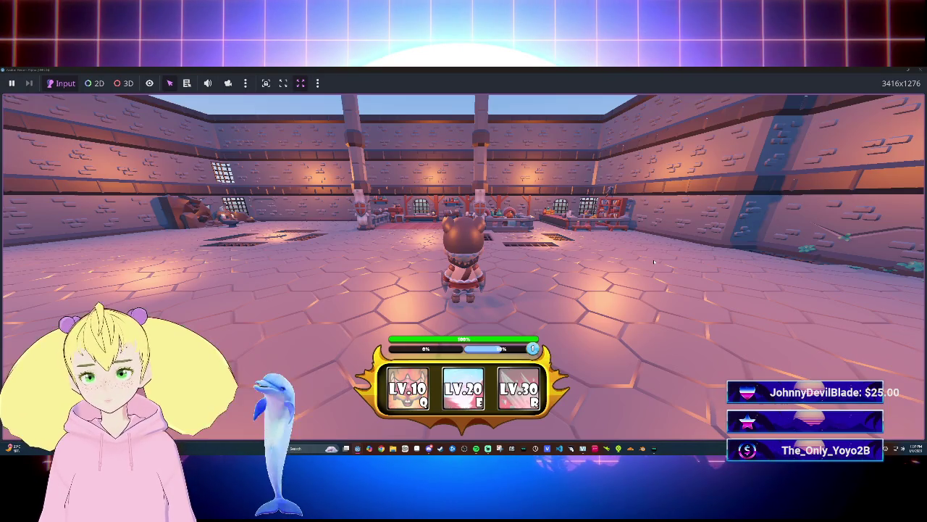
Walk the character around the lobby hall with WASD, then stop the game with F8.
key(w)
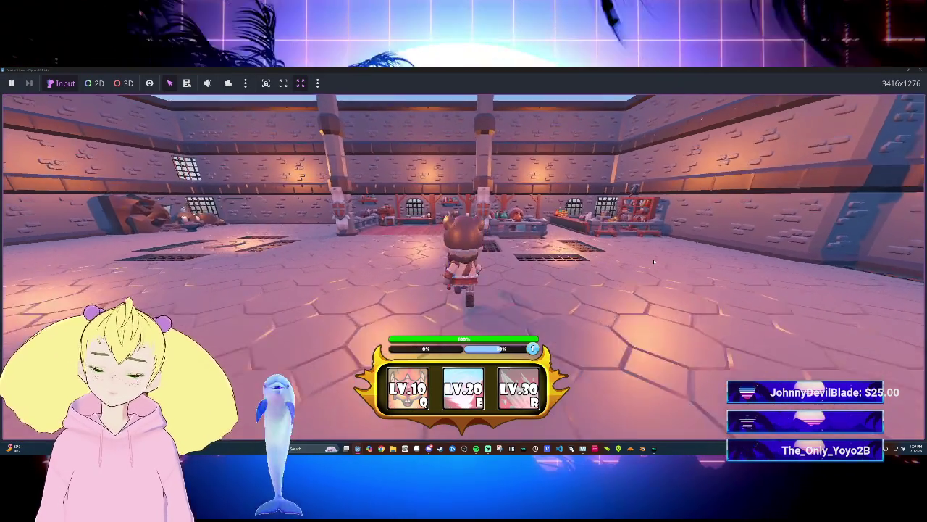
key(s)
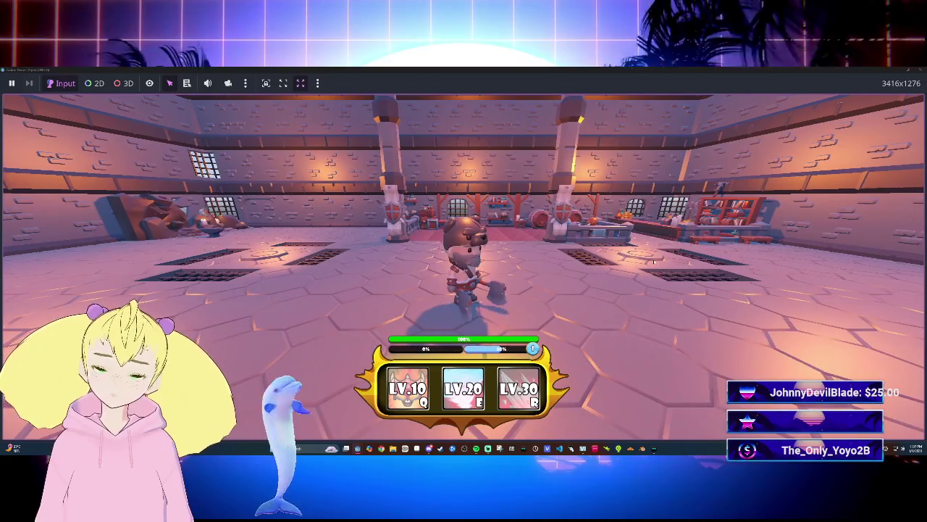
key(d)
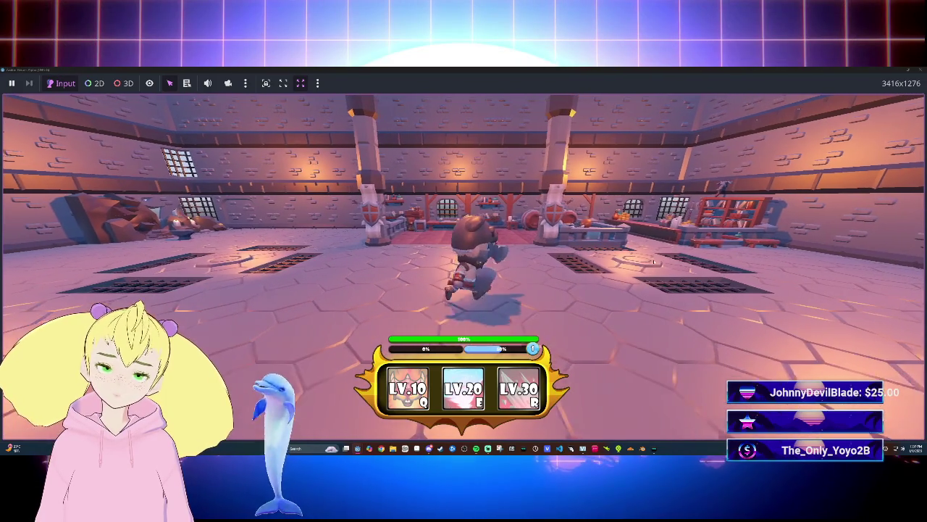
key(d)
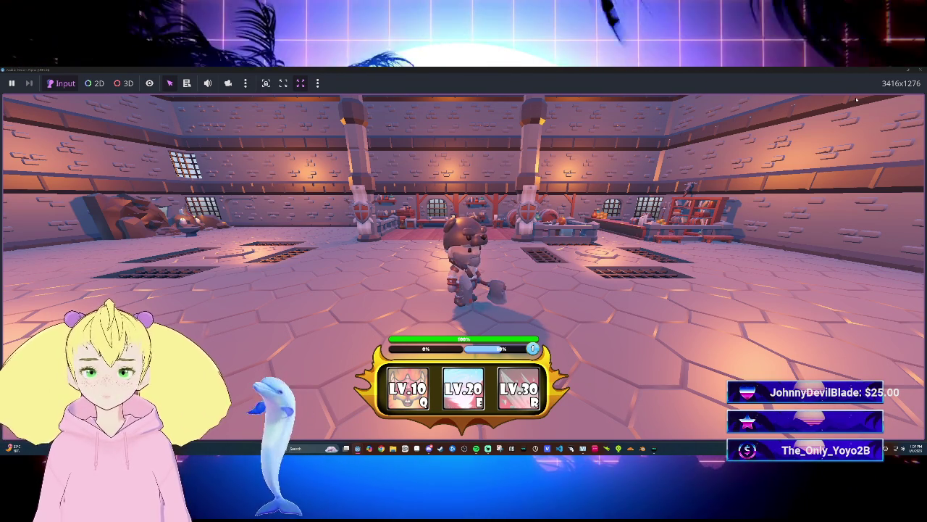
key(w)
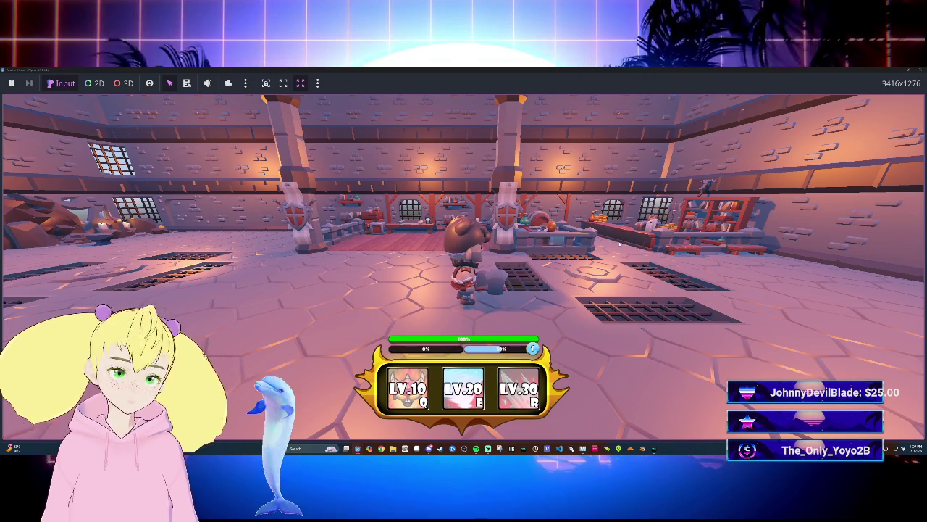
key(s)
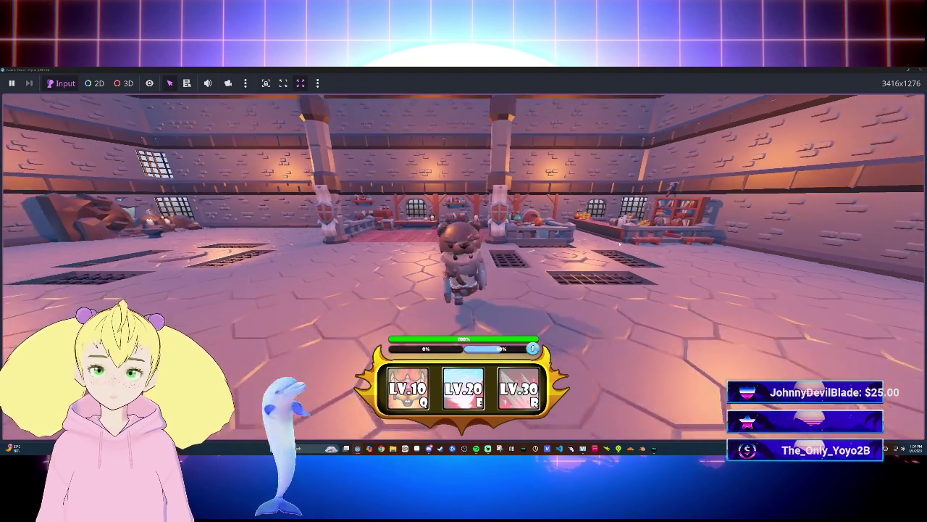
key(d)
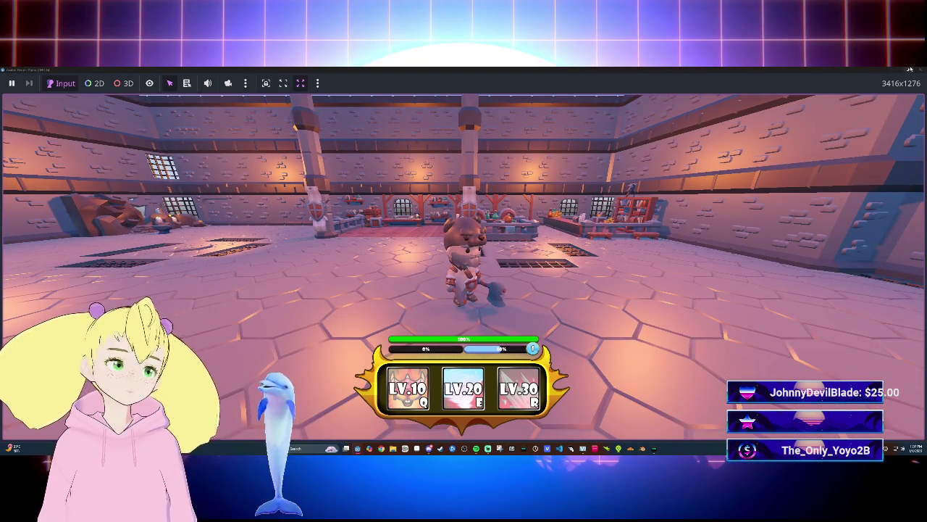
key(F8)
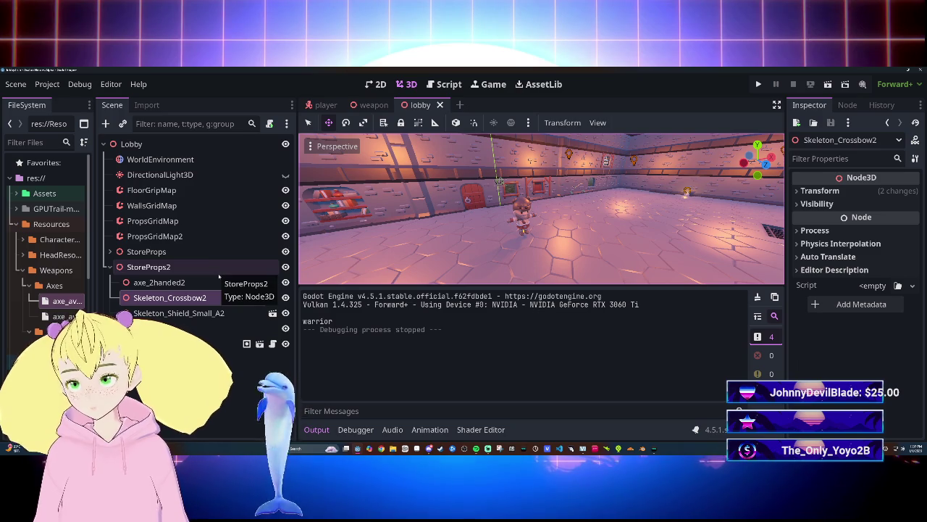
In the player scene, check MainHandWeapon's -180 Y rotation under Transform, then open the weapon scene.
click(313, 104)
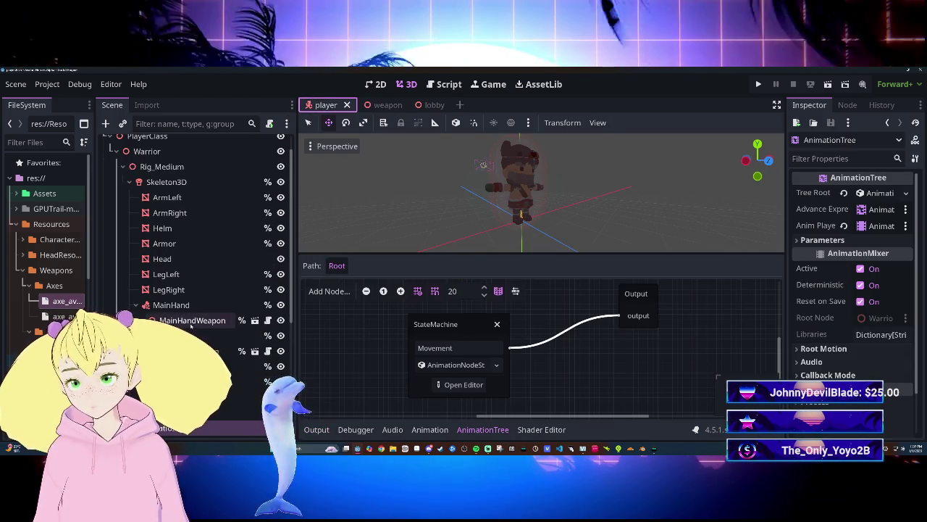
click(504, 430)
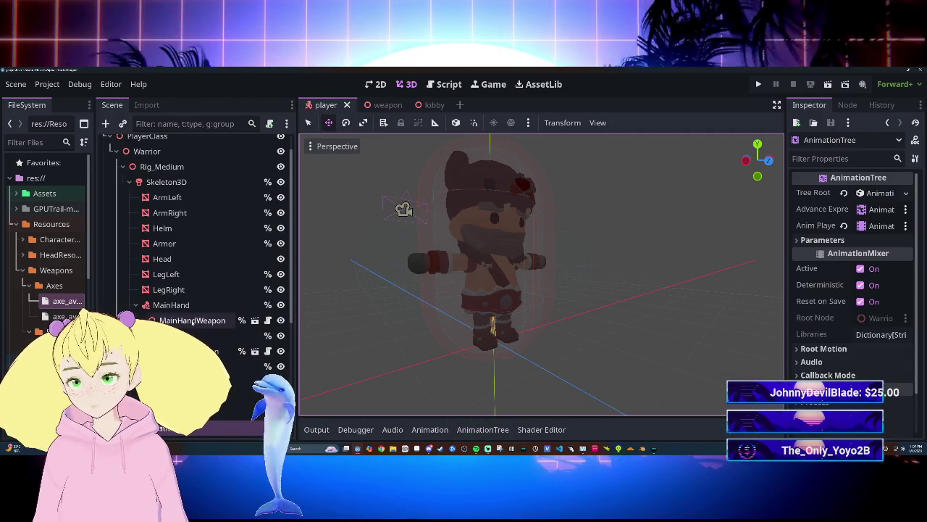
click(192, 320)
scroll(835, 350, down, 3)
scroll(835, 350, down, 5)
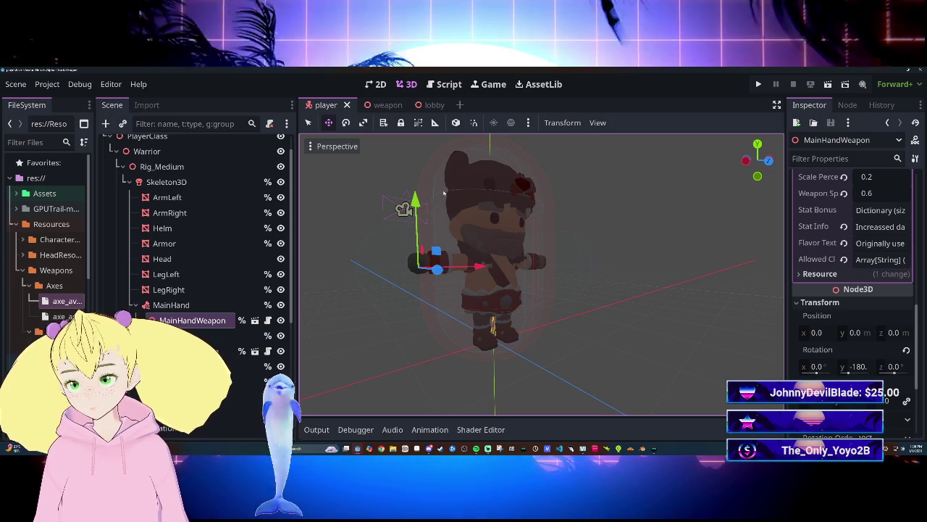
click(384, 104)
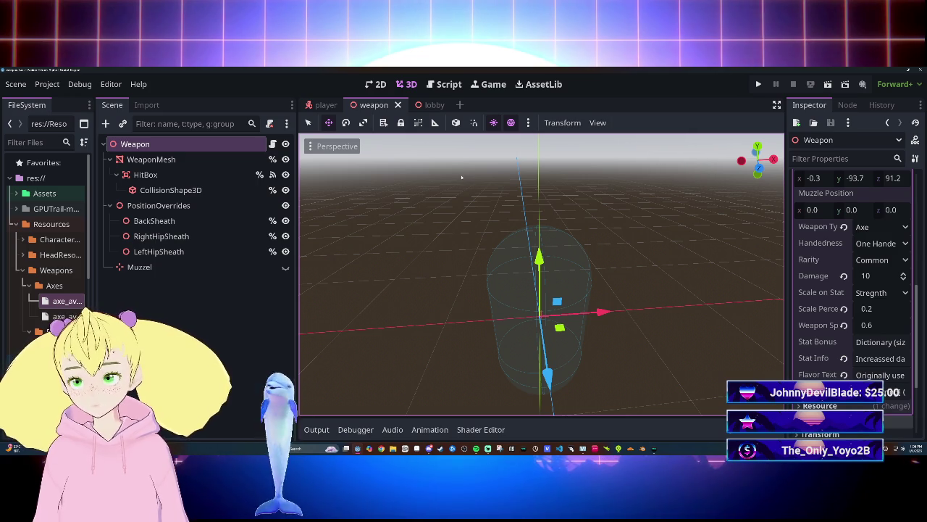
Select OffHandWeapon in the player scene, compare with the weapon scene, and orbit around the character.
mouse_move(319, 105)
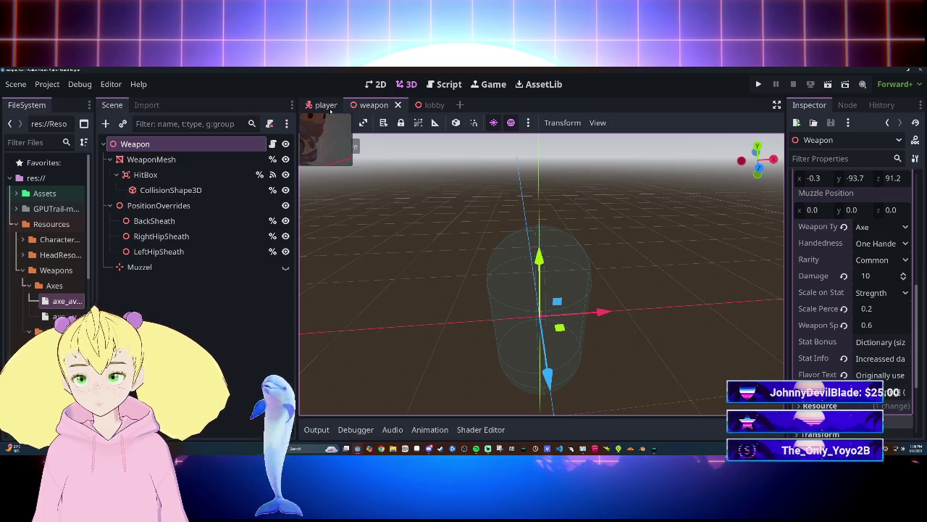
click(325, 105)
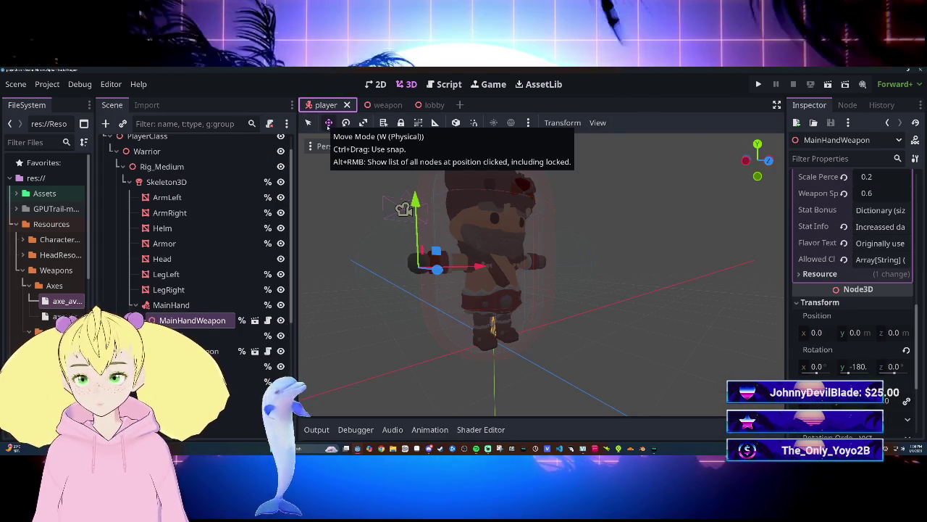
click(210, 351)
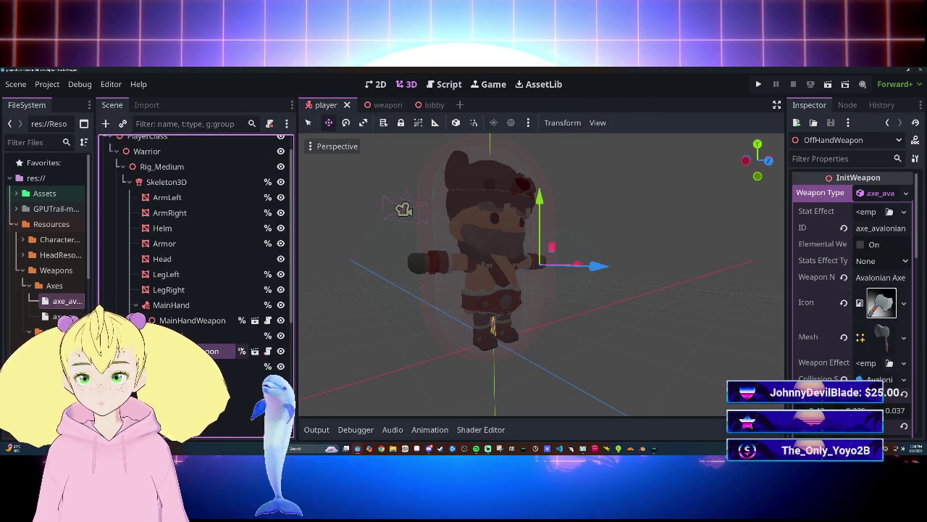
click(387, 105)
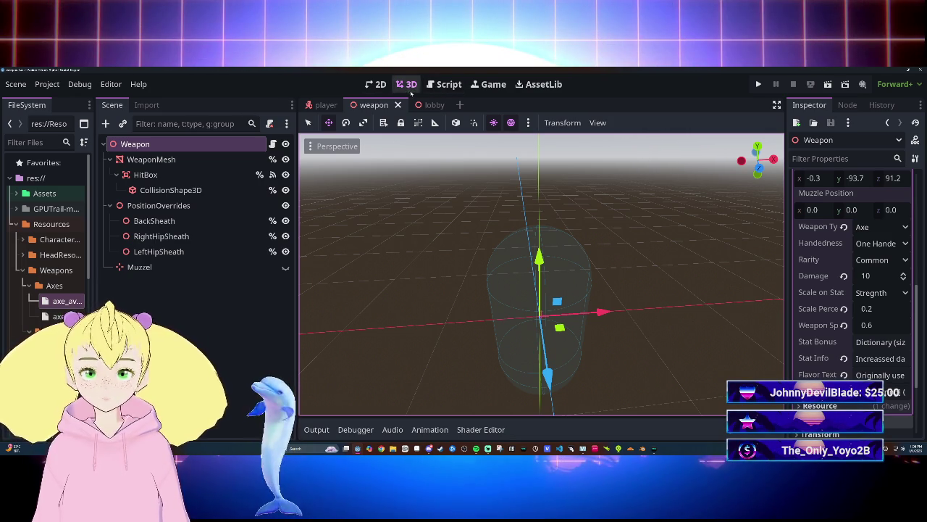
click(321, 107)
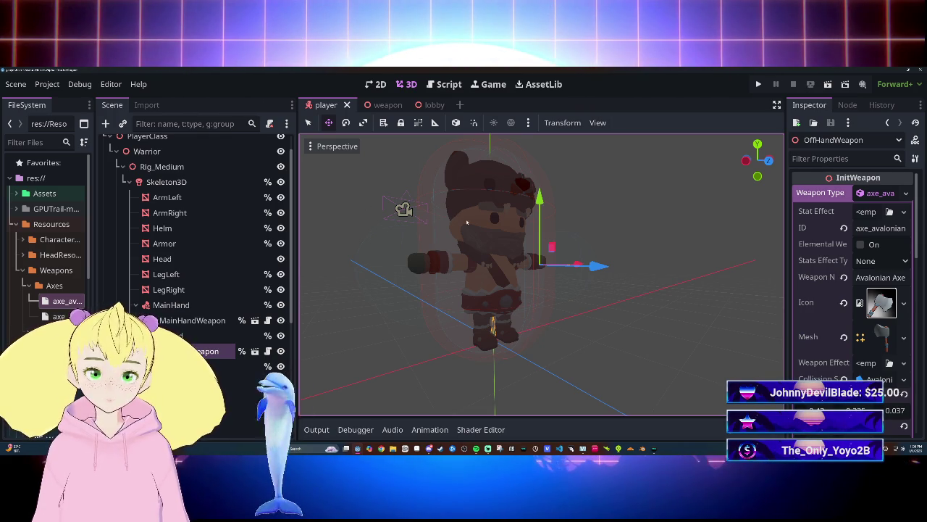
mouse_move(498, 225)
mouse_down()
mouse_move(463, 217)
mouse_move(507, 224)
mouse_move(501, 230)
mouse_up()
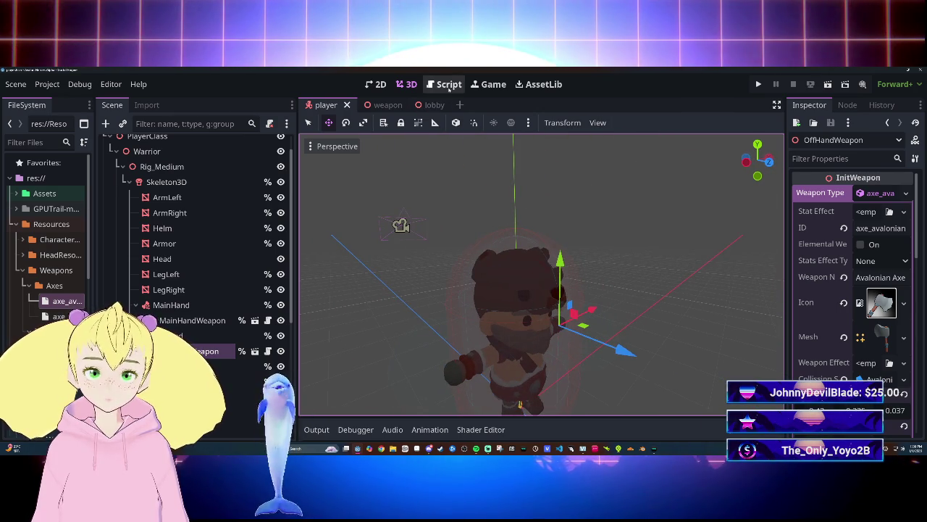
Show init_weapon.gd full-width at _process and load_weapon, then float the script editor.
mouse_move(410, 110)
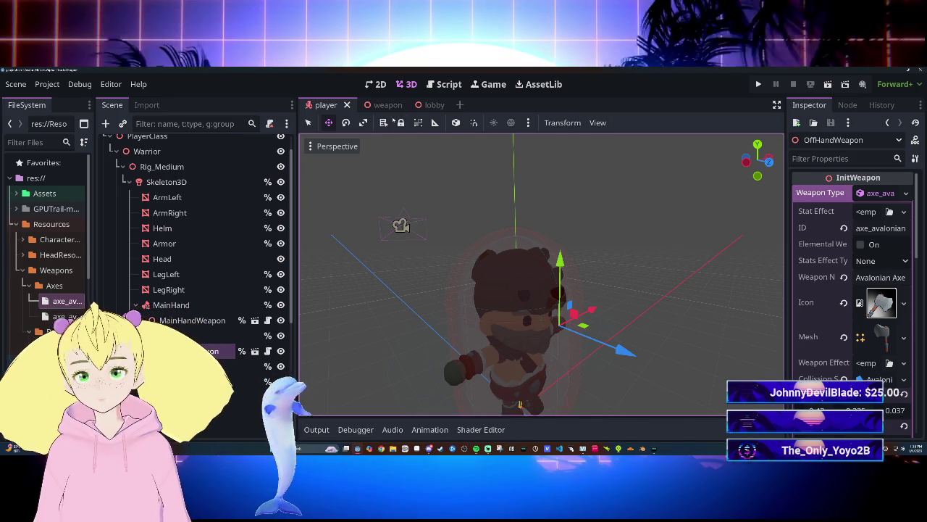
key(ctrl+F3)
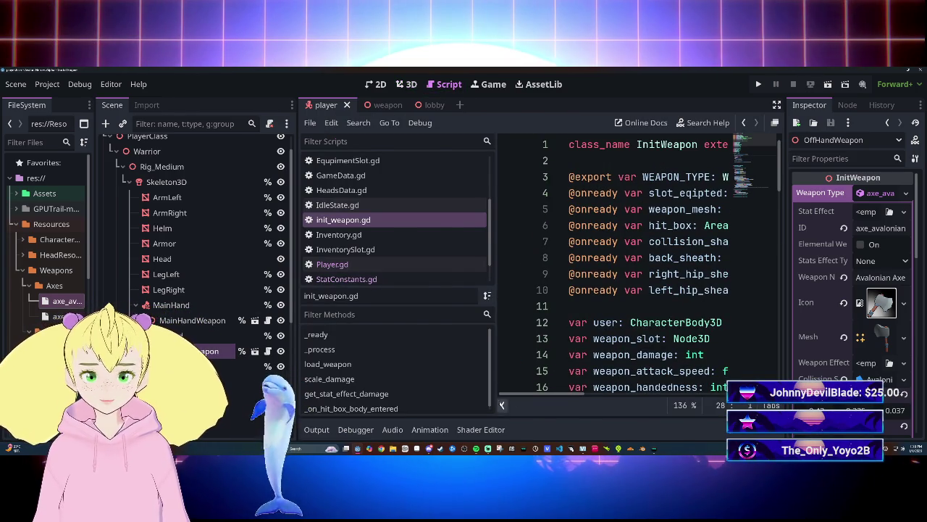
key(ctrl+backslash)
scroll(536, 261, down, 20)
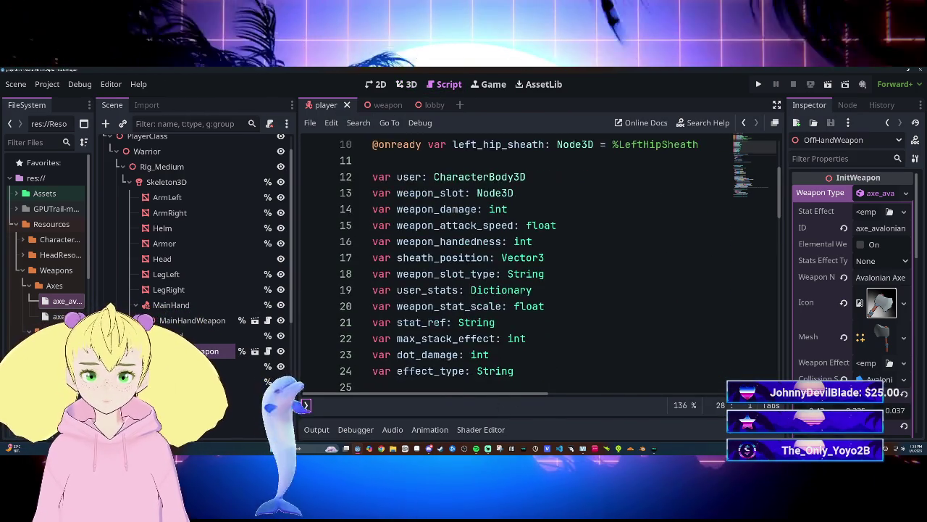
scroll(537, 261, up, 7)
scroll(536, 260, down, 5)
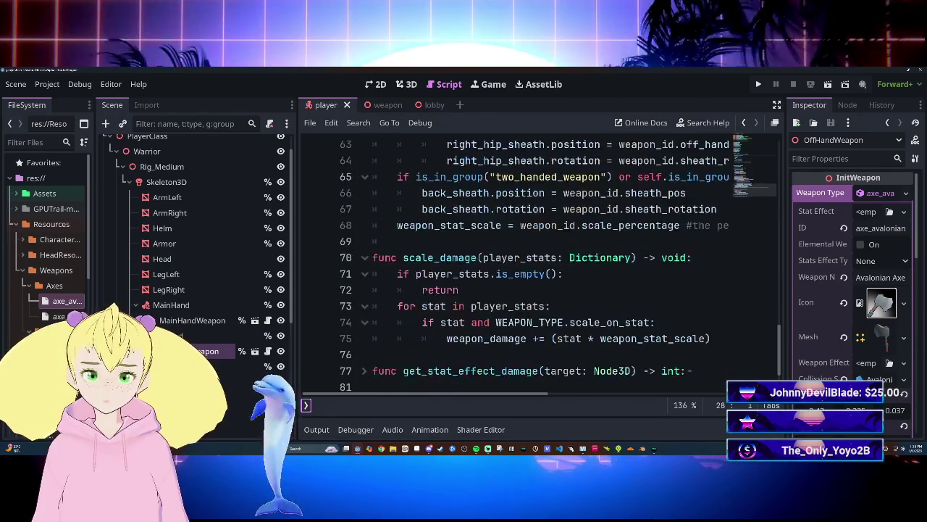
scroll(536, 261, up, 11)
scroll(536, 261, down, 1)
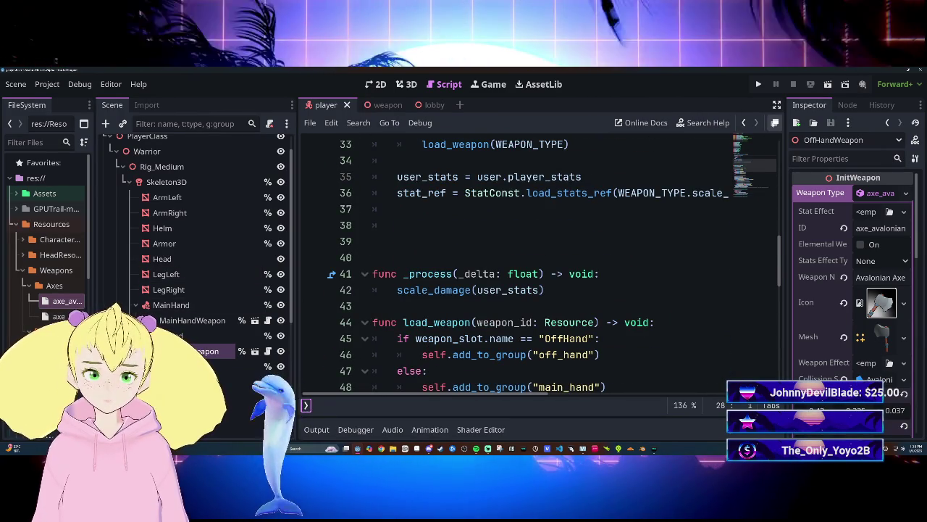
click(775, 122)
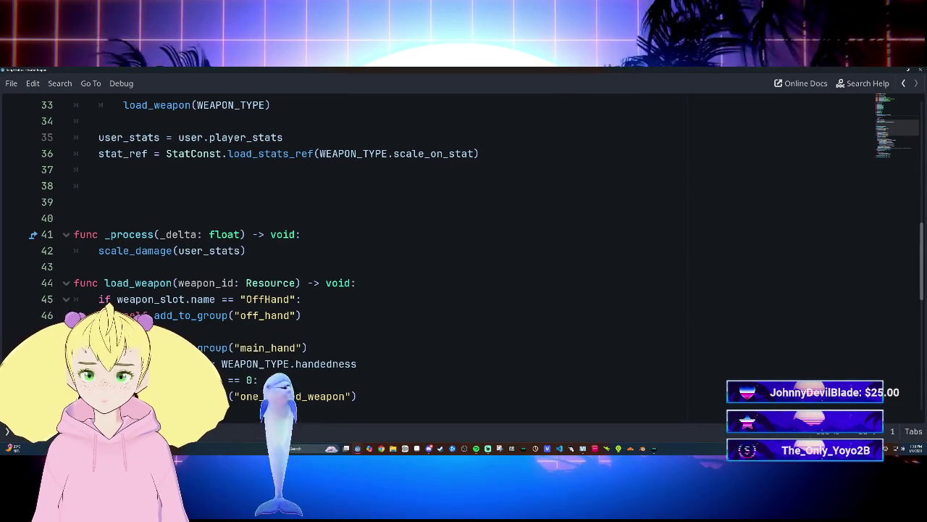
Show the script list, open Player.gd, fold unsheath_weapon and place the cursor on line 138.
key(ctrl+backslash)
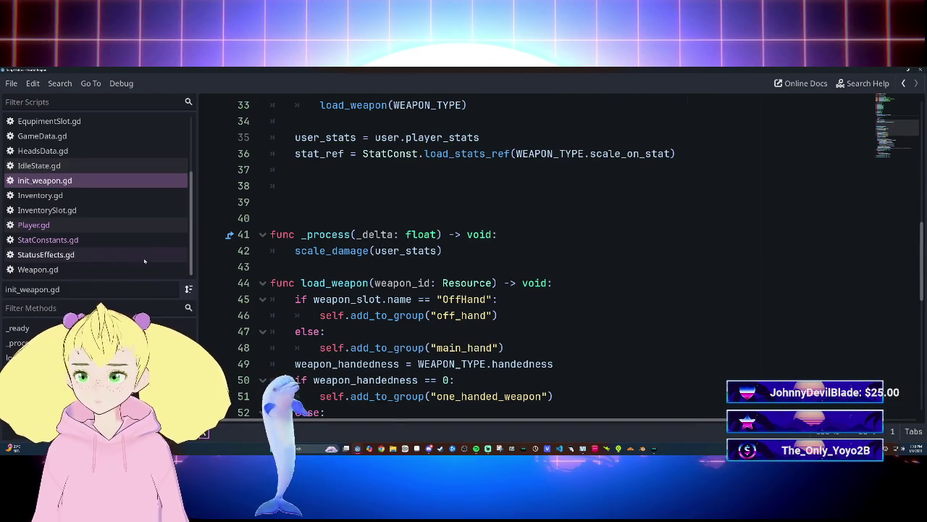
click(82, 226)
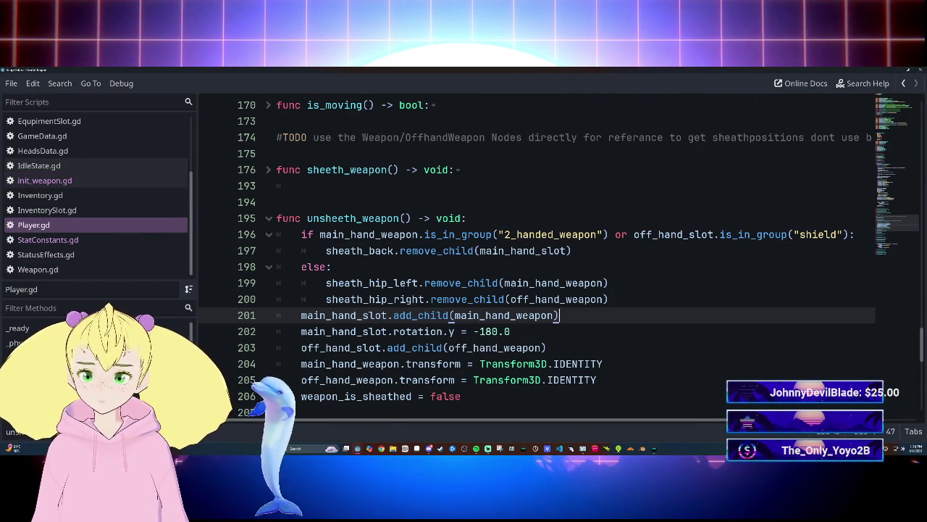
click(272, 220)
scroll(275, 225, up, 15)
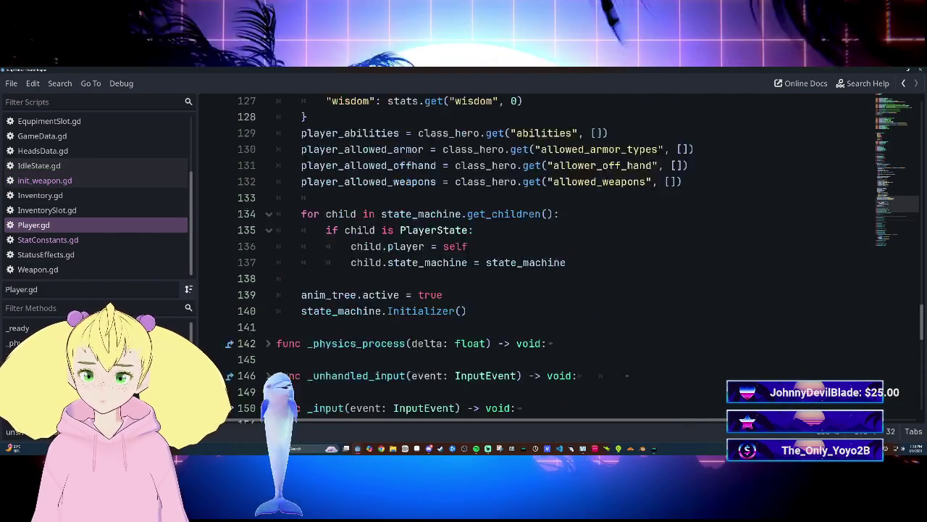
scroll(507, 254, up, 12)
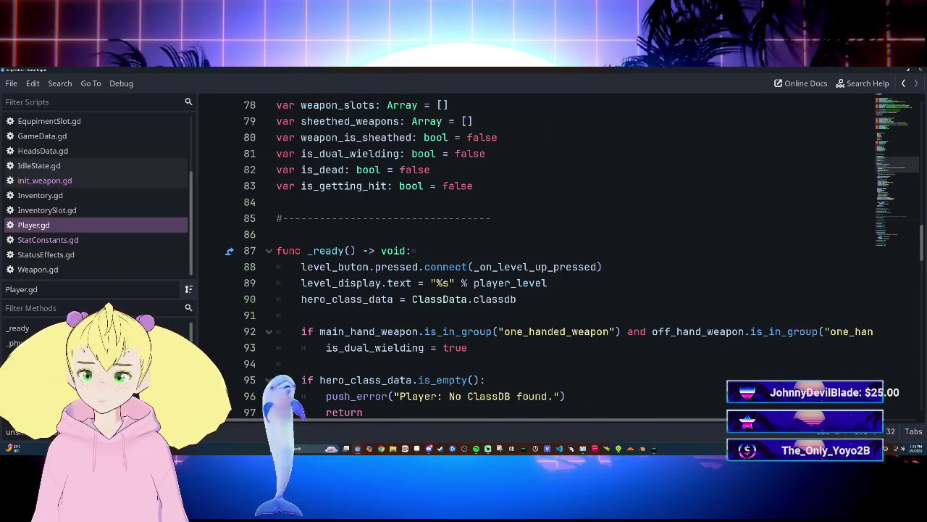
scroll(507, 253, down, 15)
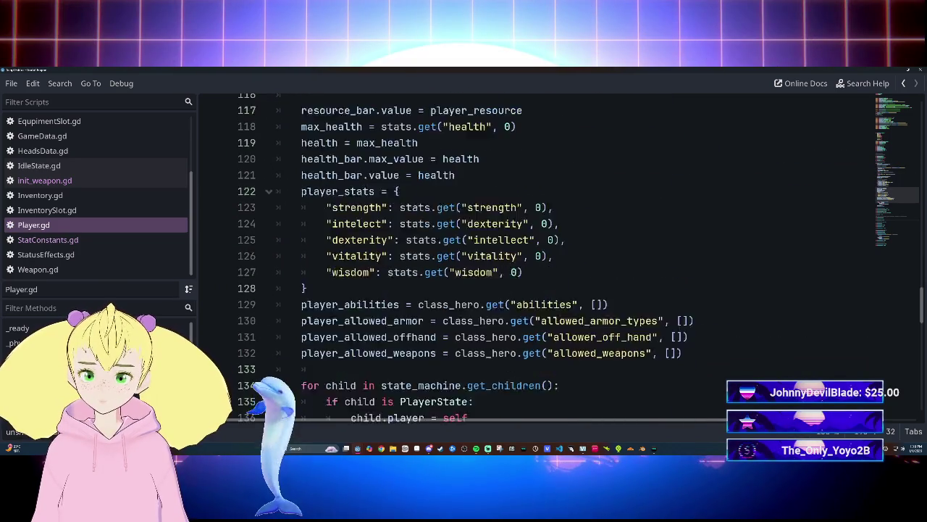
scroll(507, 254, down, 1)
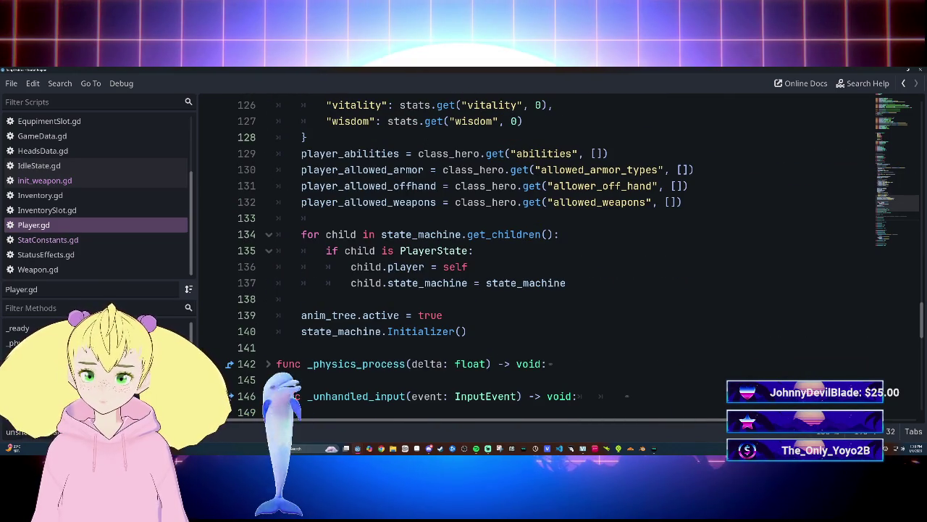
click(303, 299)
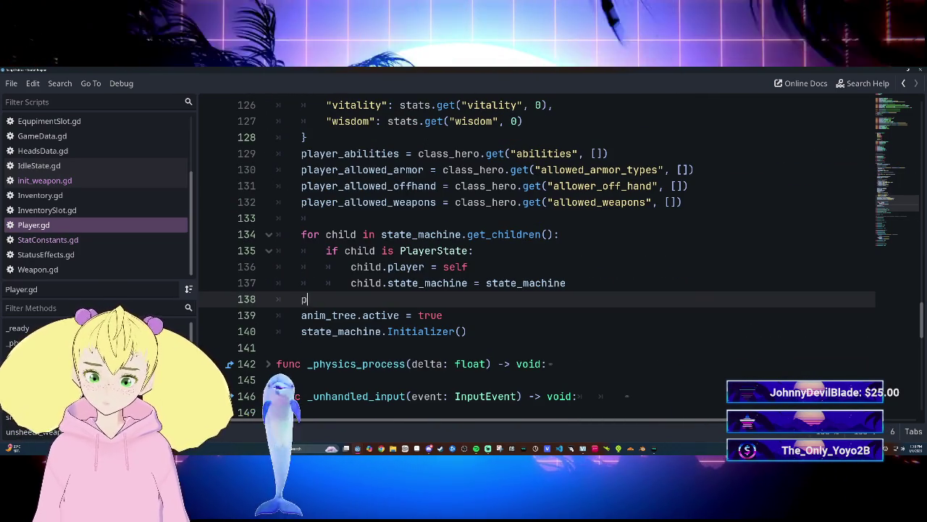
On line 138, type print(main_hand_slot.ch and browse member suggestions toward get_child.
text(print ma)
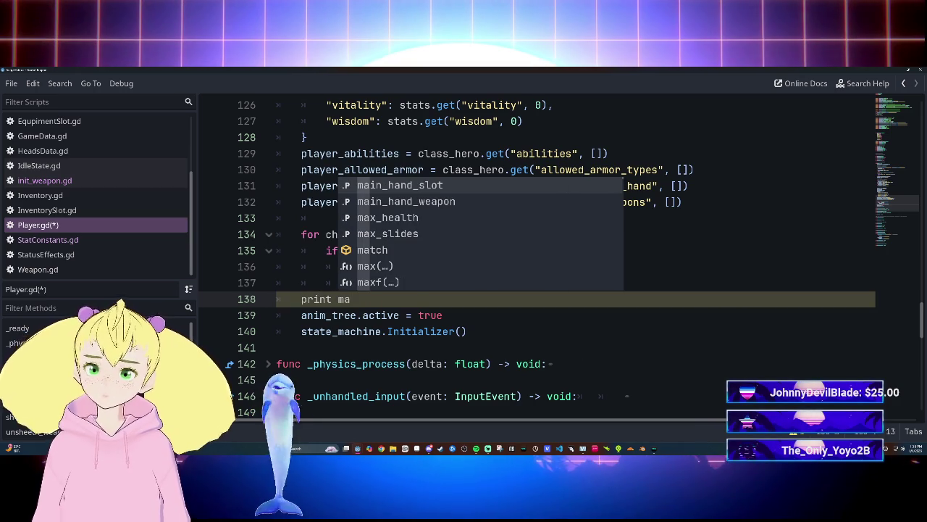
key(Return)
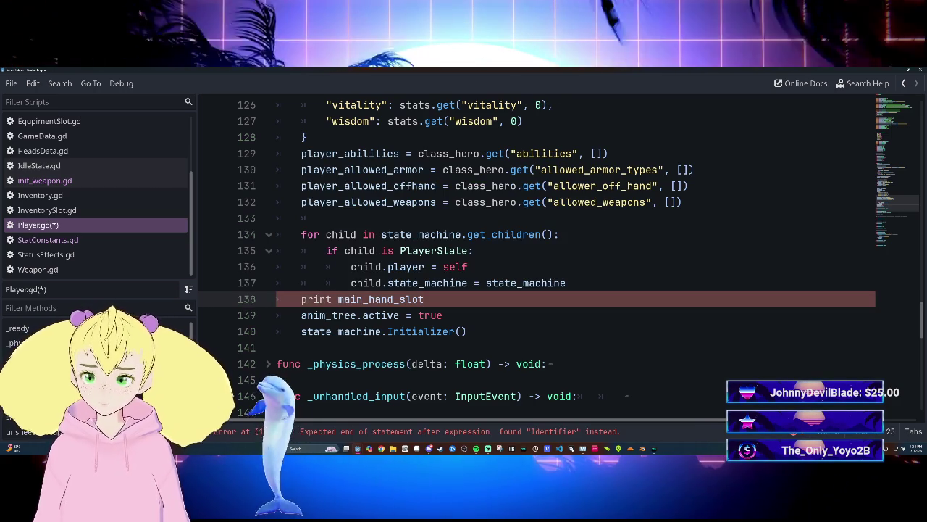
text(.)
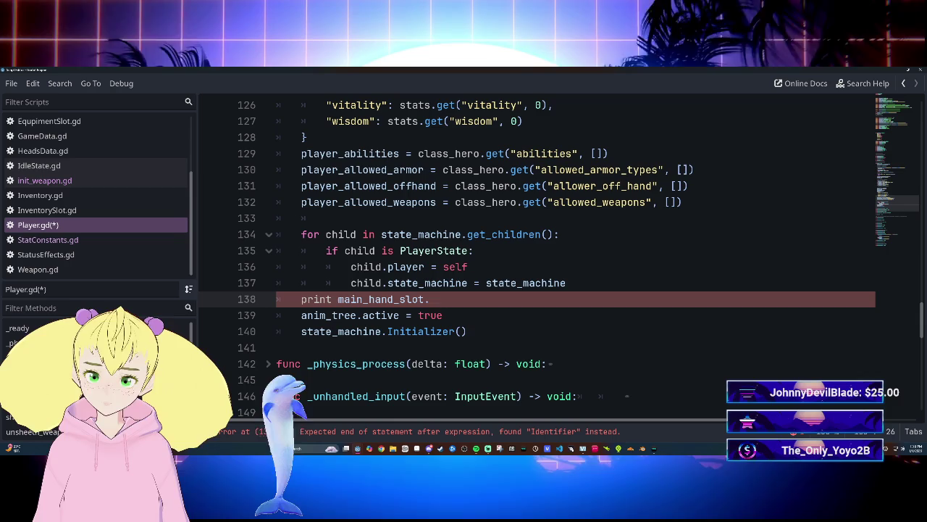
text(chikd)
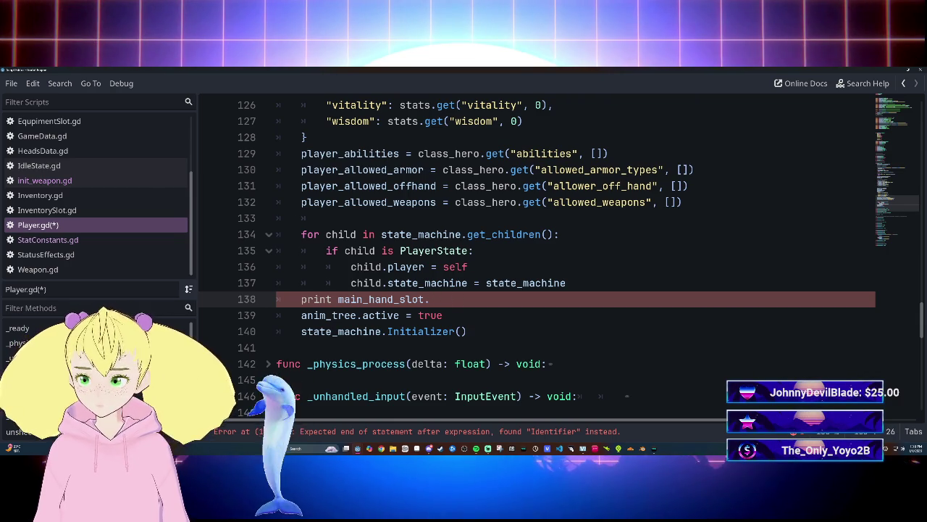
key(BackSpace)
key(BackSpace)
key(BackSpace)
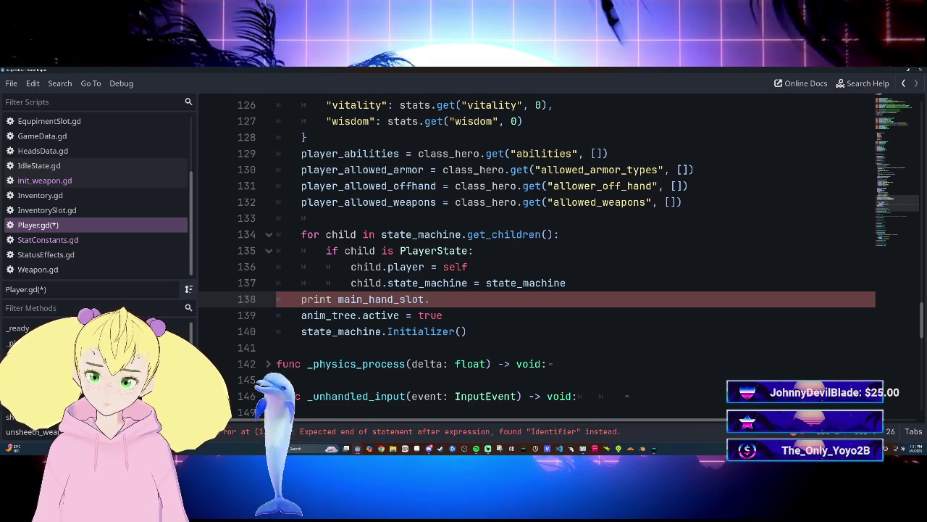
text(name)
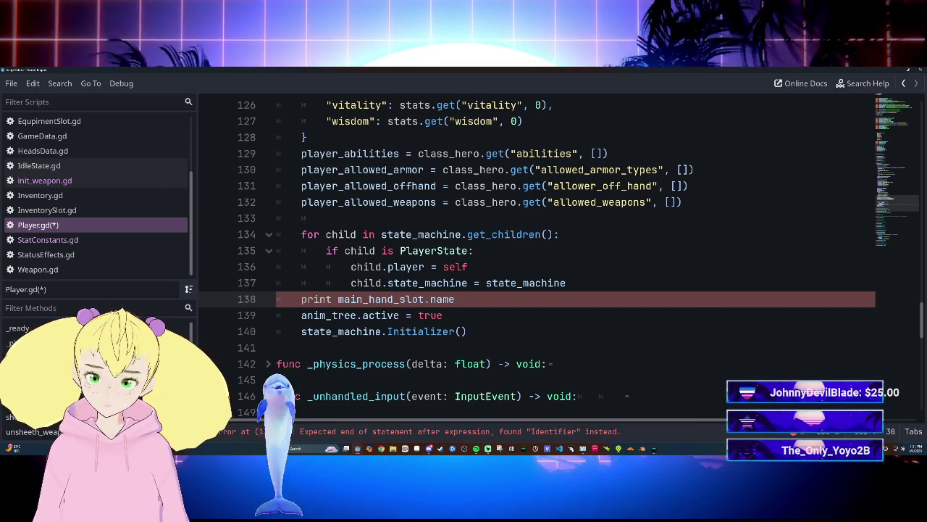
key(BackSpace)
key(BackSpace)
key(BackSpace)
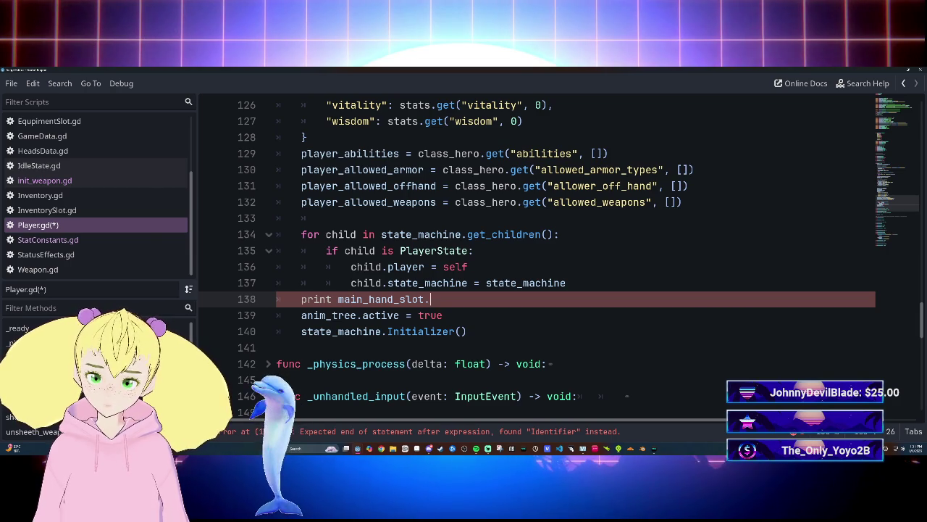
key(BackSpace)
key(BackSpace)
key(BackSpace)
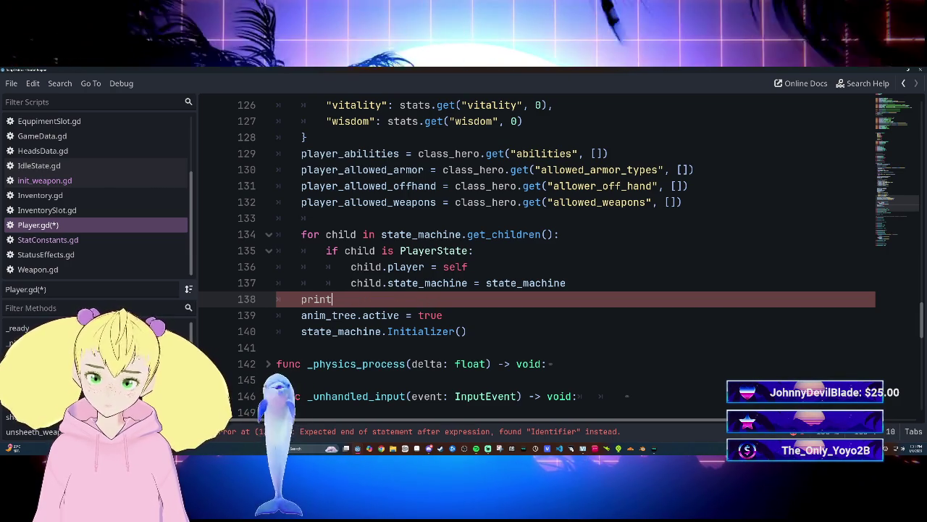
text((main)
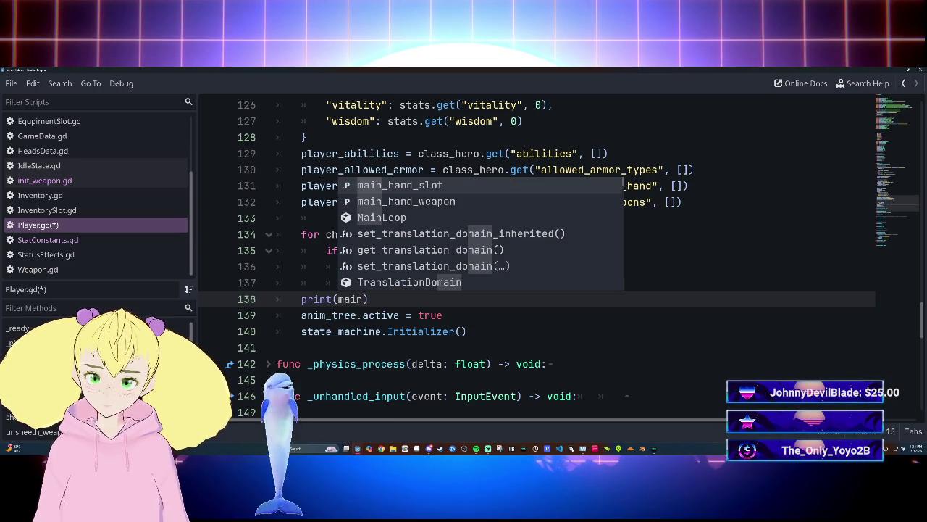
key(Return)
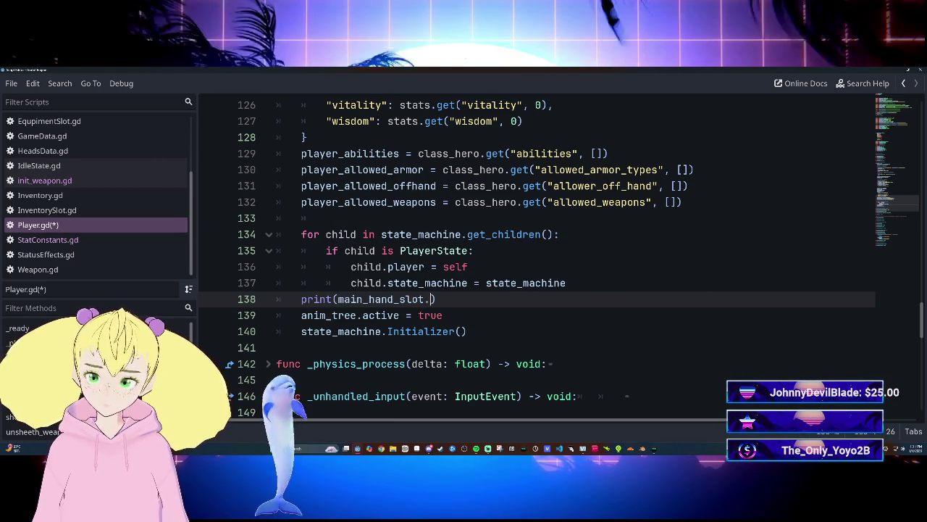
text(.)
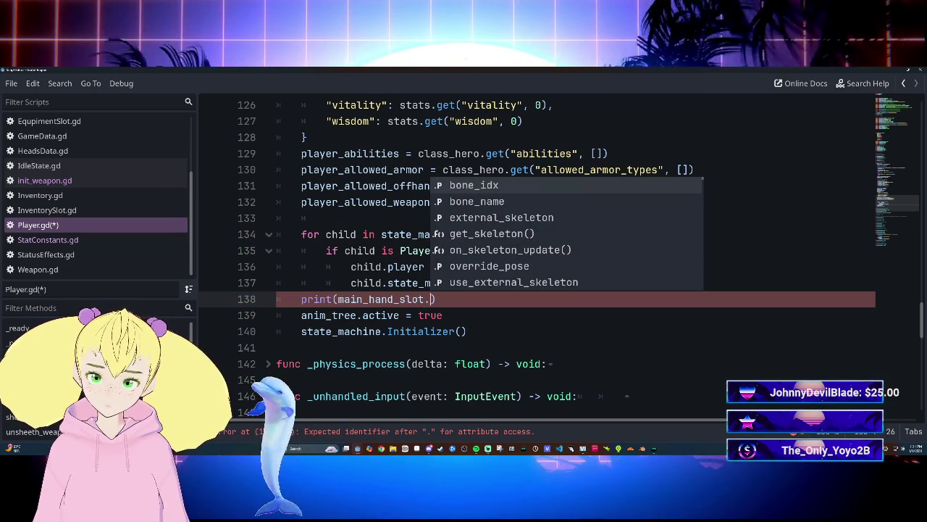
text(ch)
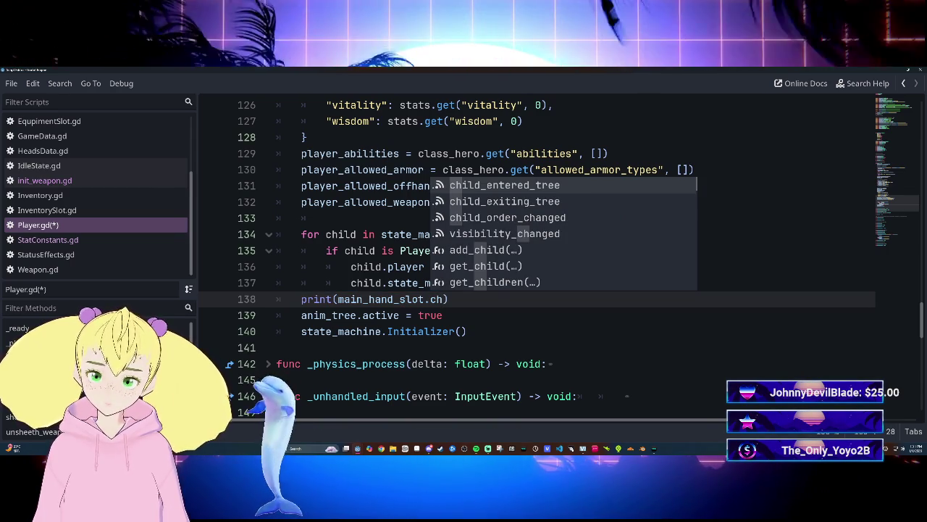
key(Down)
key(Down)
key(Down)
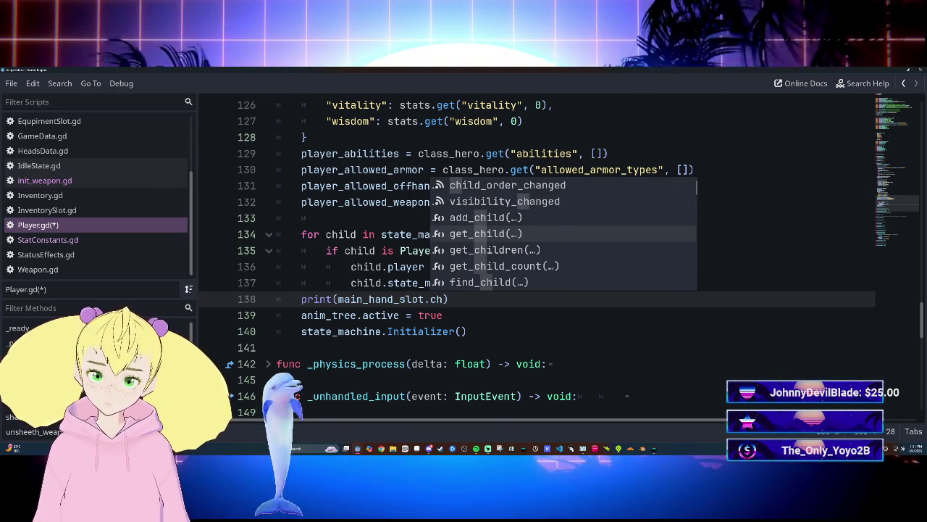